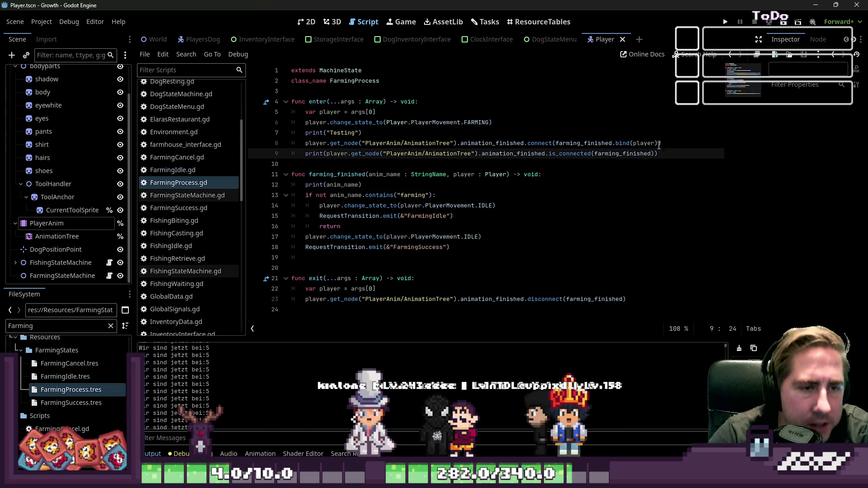
Compare FarmingProcess.gd's is_connected print line with FarmingIdle.gd, switching between the two scripts
drag(658, 154, 298, 154)
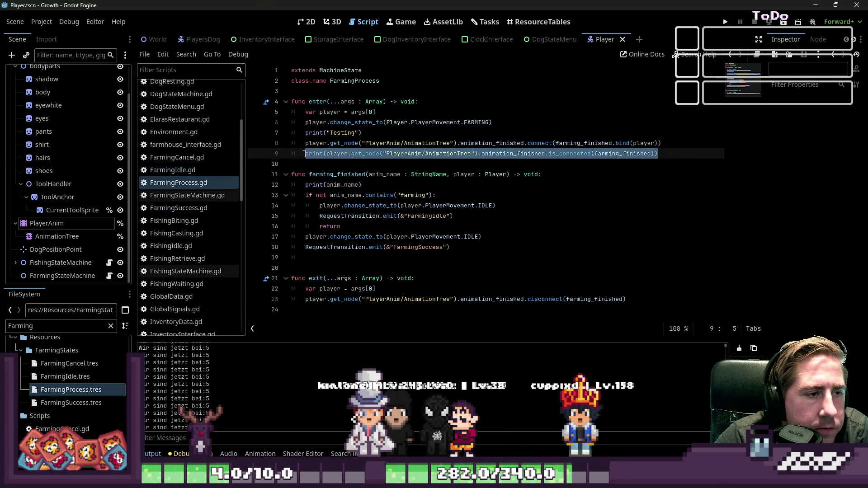
click(503, 165)
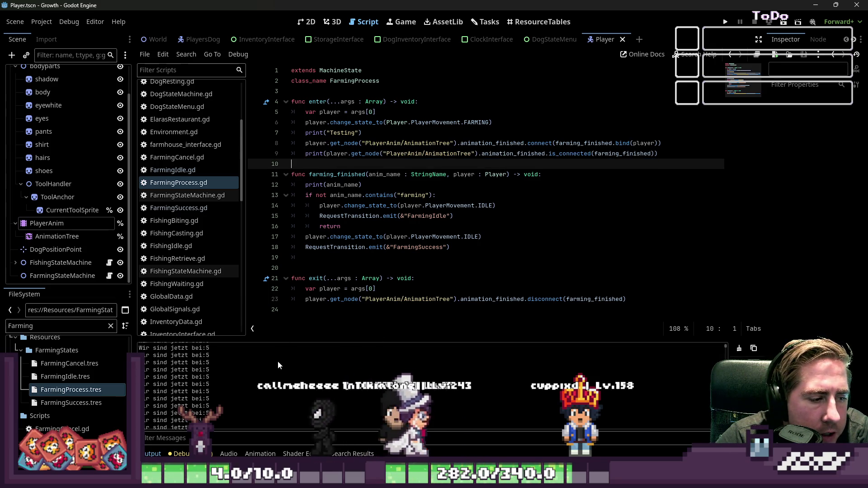
click(178, 172)
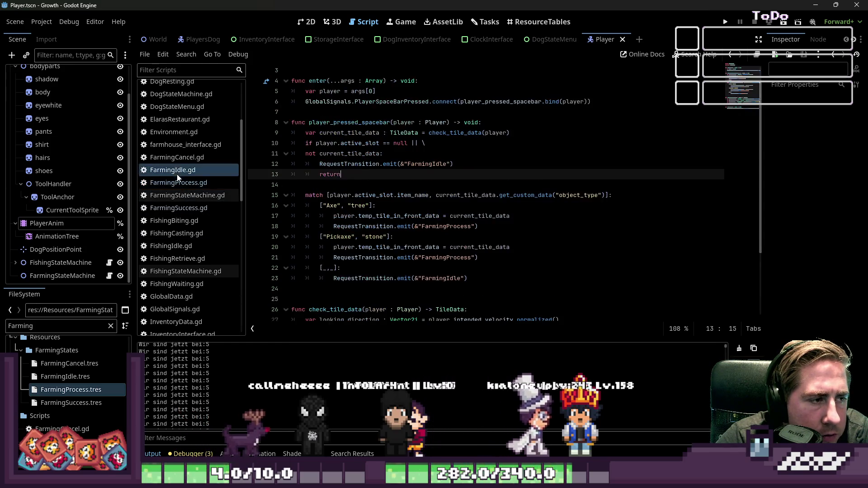
click(202, 183)
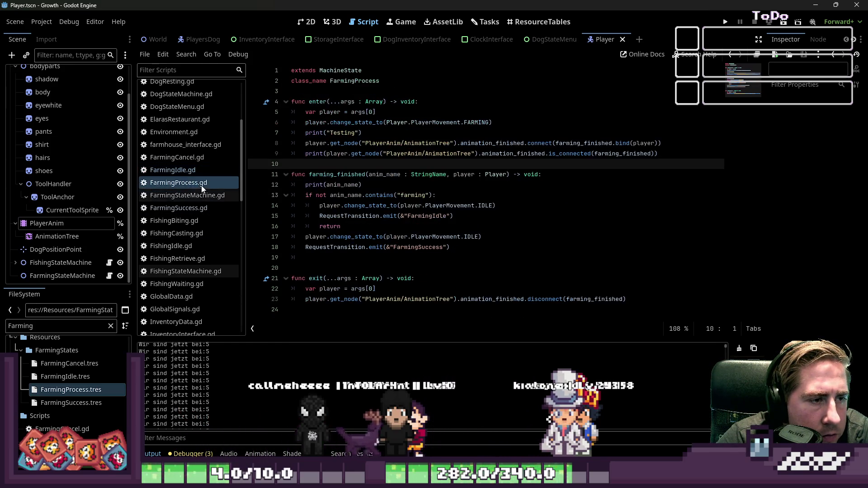
click(446, 158)
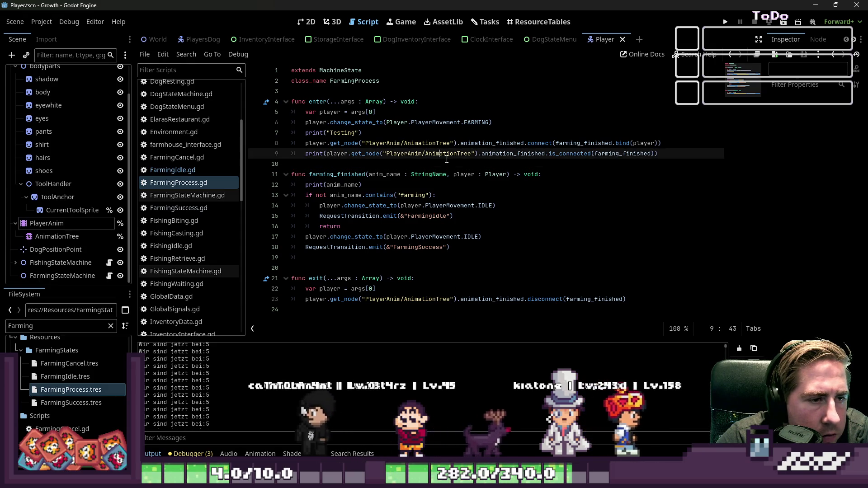
click(199, 170)
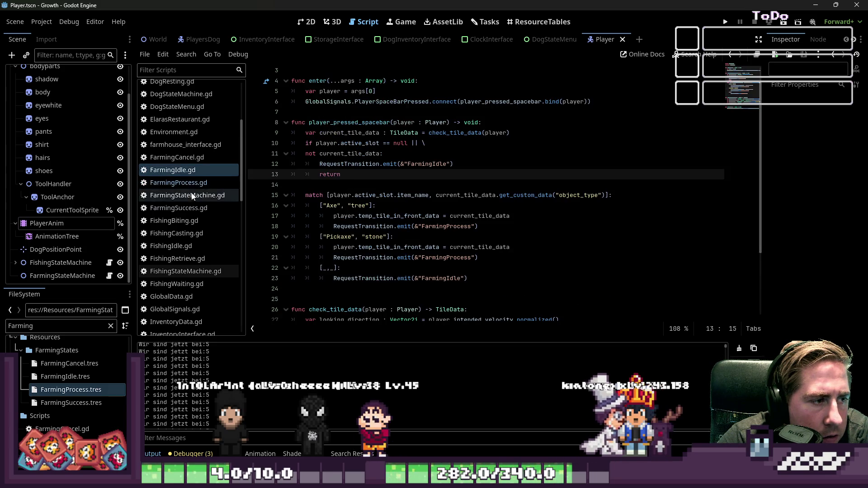
click(194, 186)
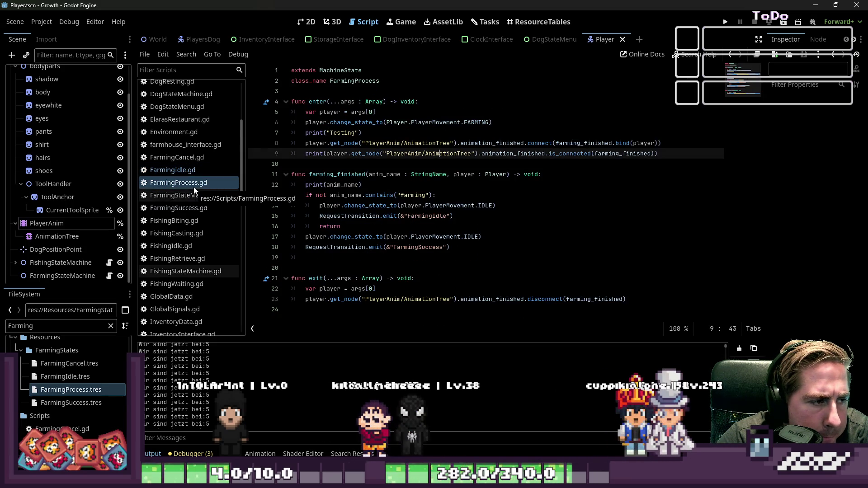
Open FarmingIdle.gd and inspect the FarmingProcess transition name on line 18
click(193, 171)
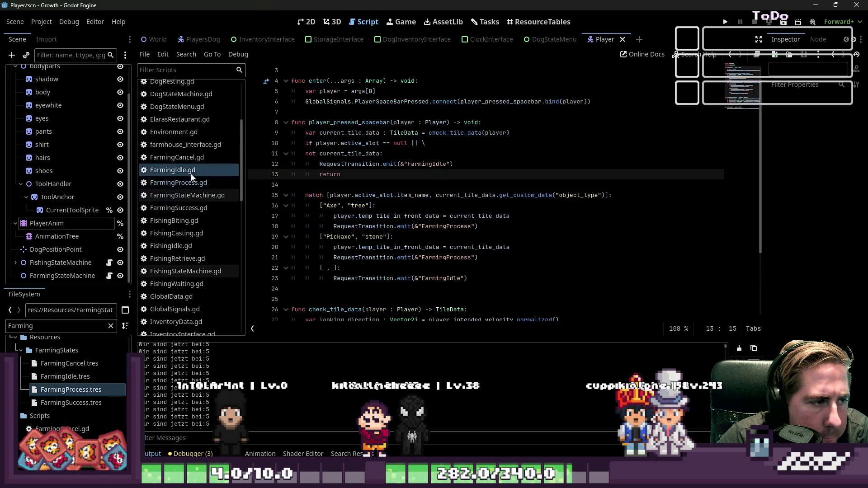
scroll(297, 199, down, 2)
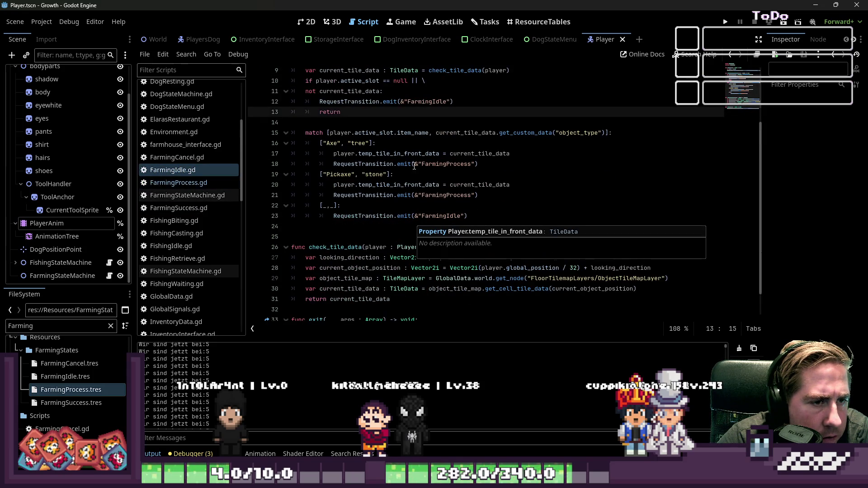
click(452, 165)
mouse_move(451, 166)
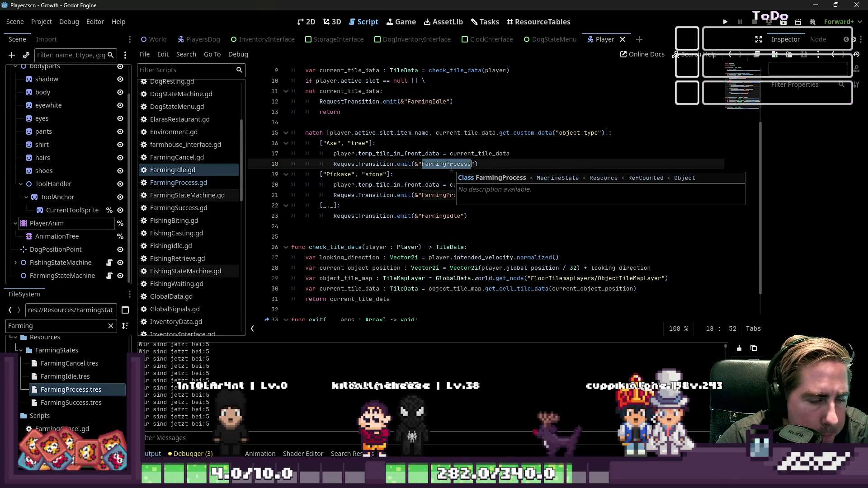
scroll(448, 170, down, 1)
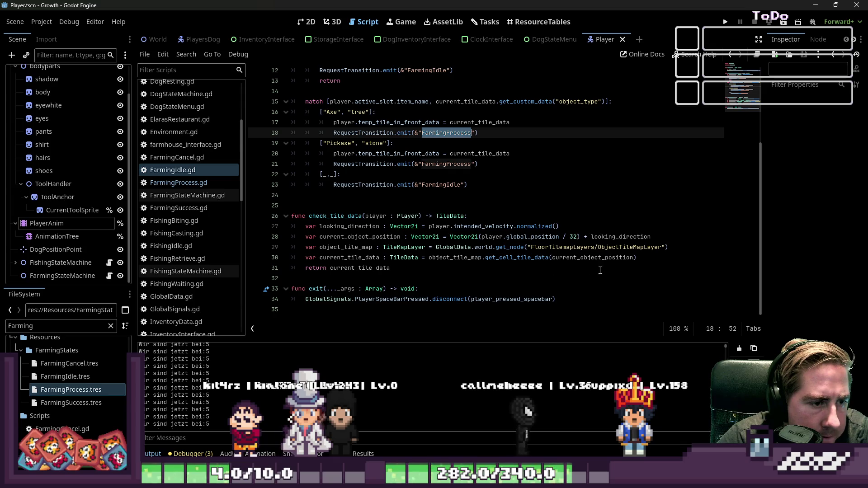
Insert a new line after the tile data lookup on line 30 of check_tile_data
click(652, 261)
key(Return)
text(if current_object_position)
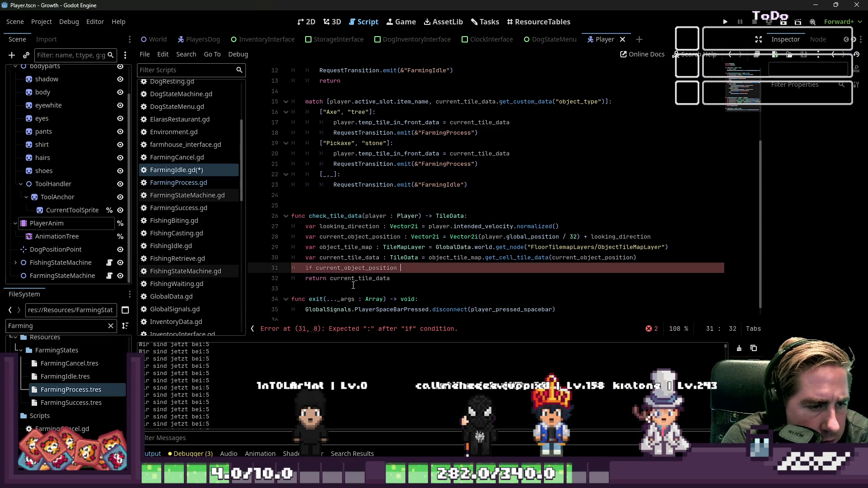
Extend the condition with '.x and current_object_position.y' and add a pass placeholder body
text(.x u)
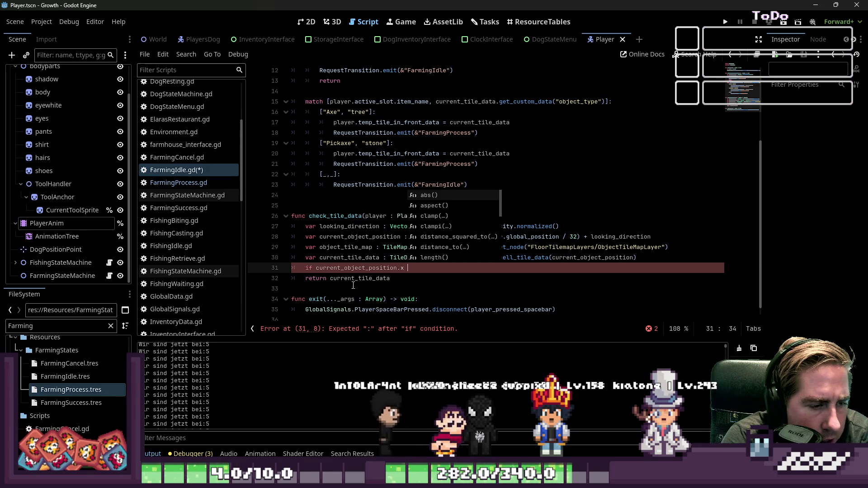
key(BackSpace)
text(and p)
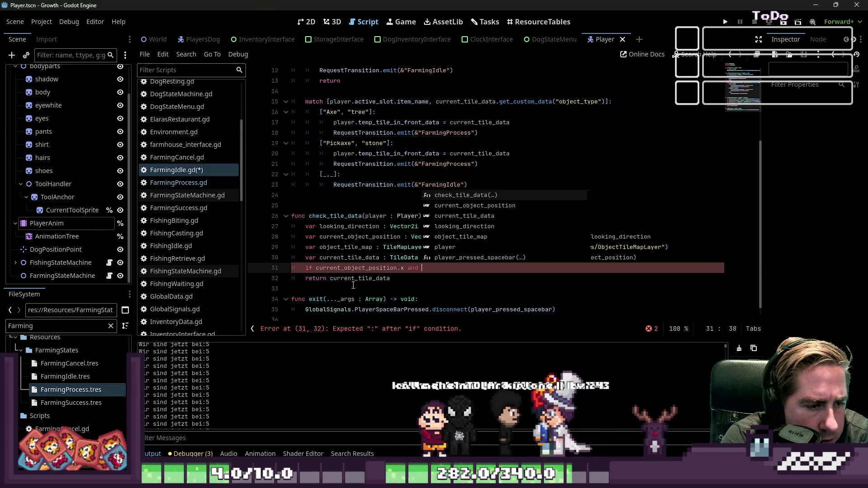
key(BackSpace)
text(current_object_position.y:)
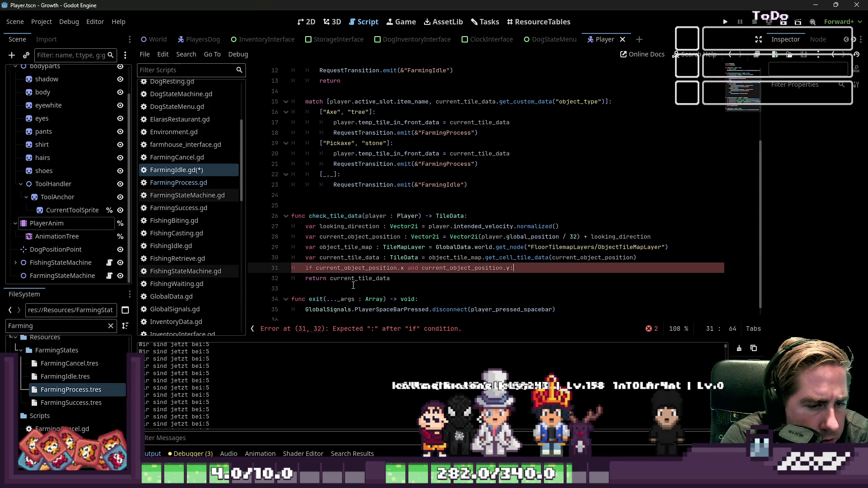
key(Return)
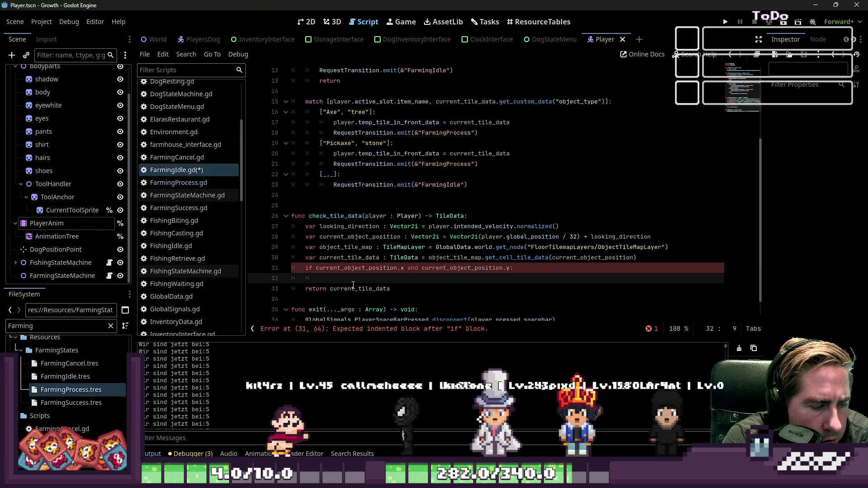
text(pass)
key(Return)
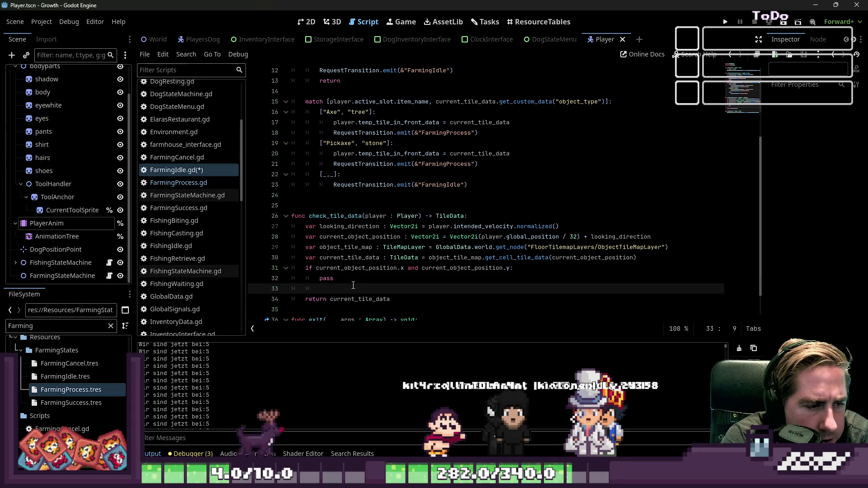
Remove the pass placeholder and insert '!= player.global_position / 32' after .x
key(Up)
key(ctrl+shift+Left)
key(BackSpace)
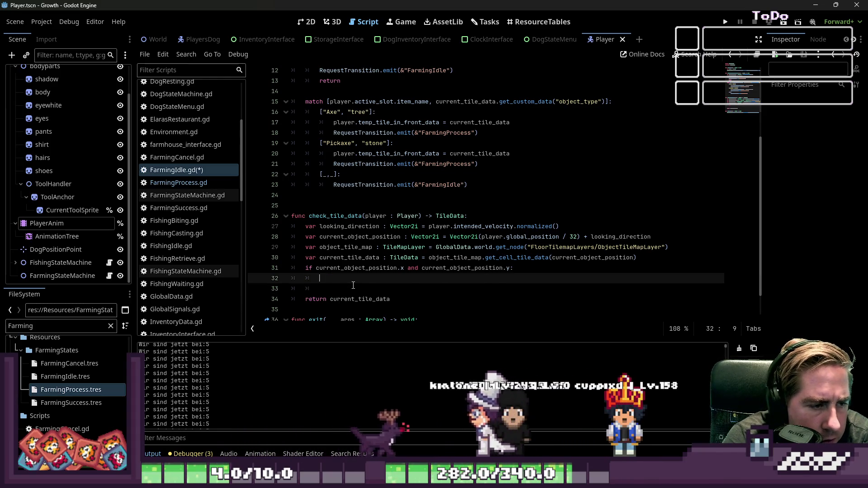
key(Up)
key(Right)
key(Right)
text(!=)
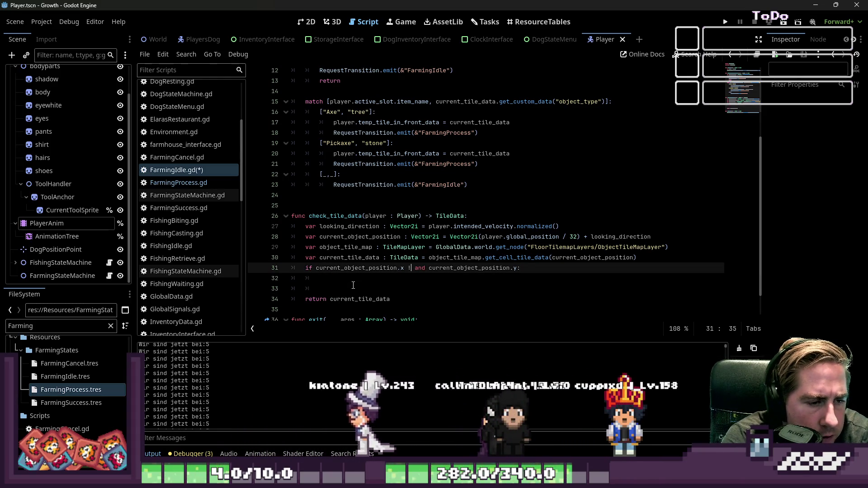
key(ctrl+space)
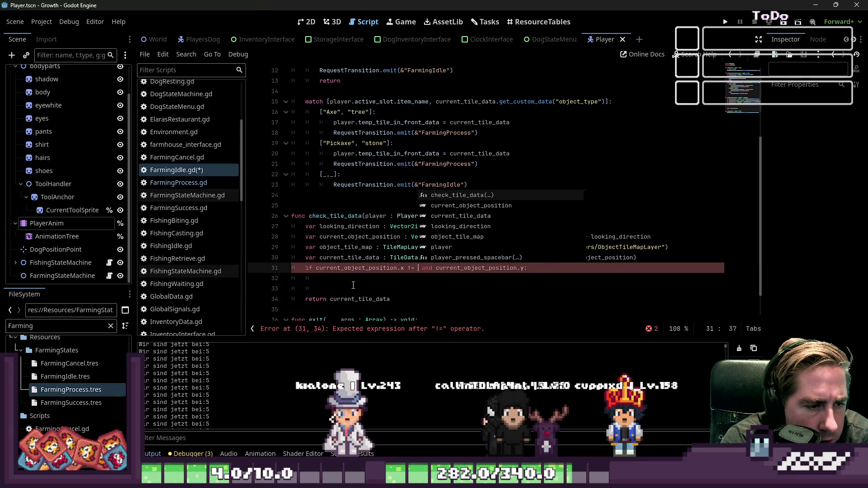
key(Escape)
text(ayer.)
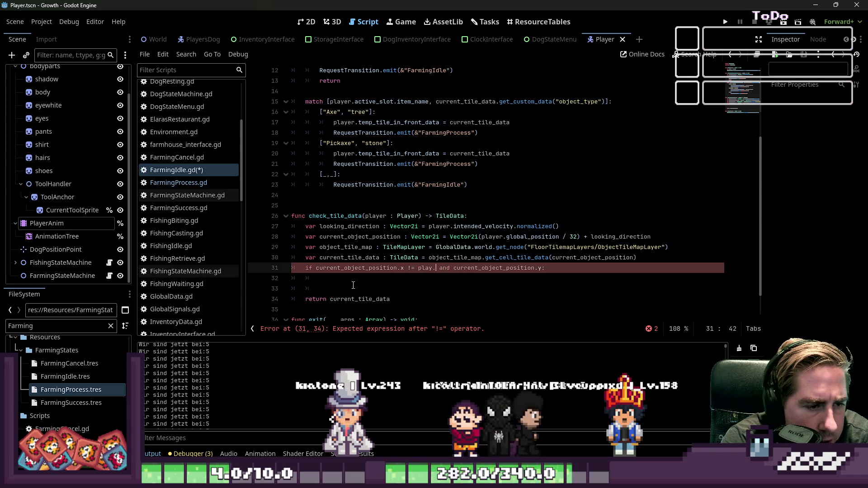
text(global_position )
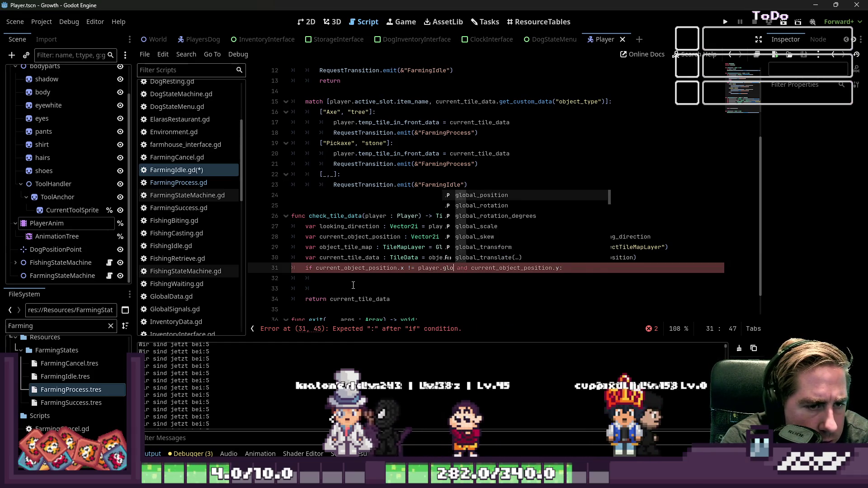
text(/)
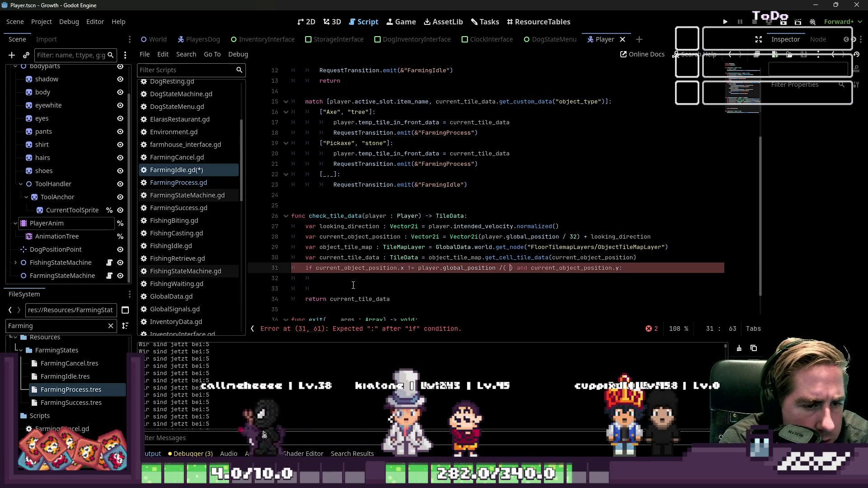
key(BackSpace)
key(BackSpace)
text(32)
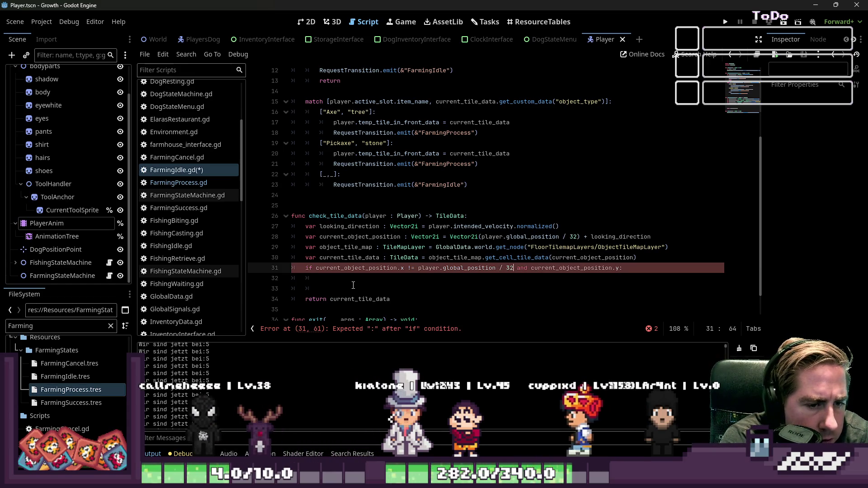
key(ctrl+shift+Left)
key(ctrl+shift+Left)
key(ctrl+shift+Left)
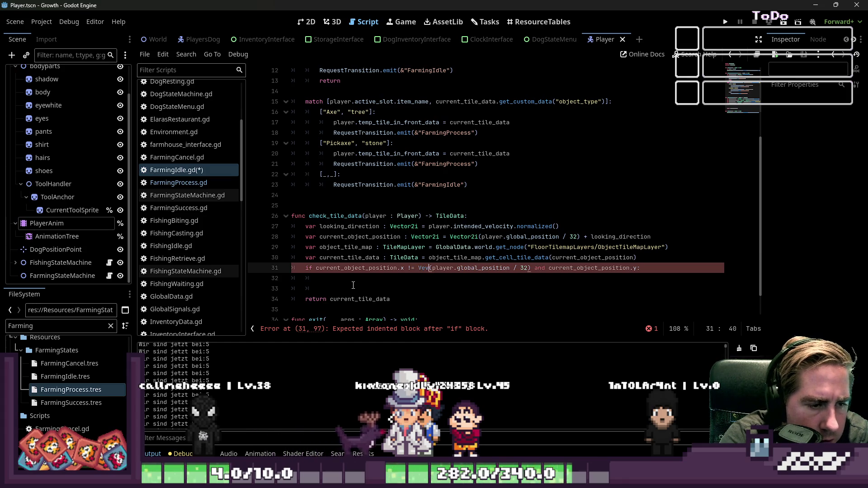
Correct the Vector2 spelling and add a pass line beneath the condition
key(BackSpace)
text(ctor2)
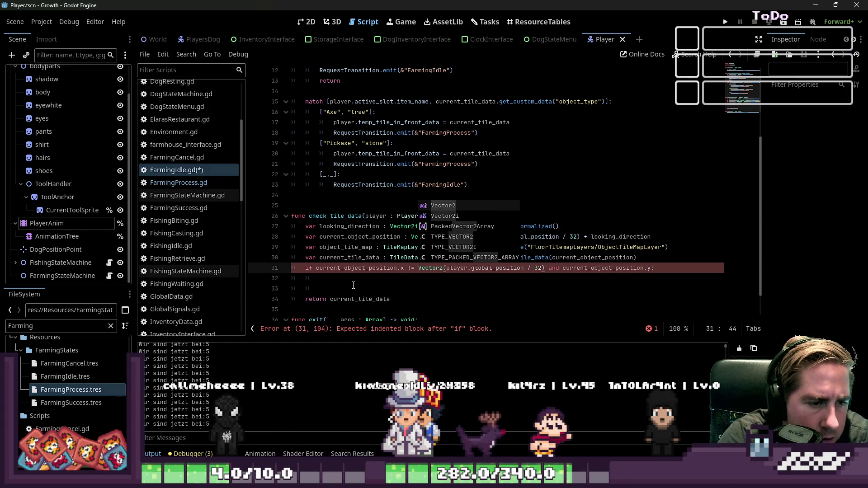
key(ctrl+Right)
key(ctrl+Right)
key(ctrl+Right)
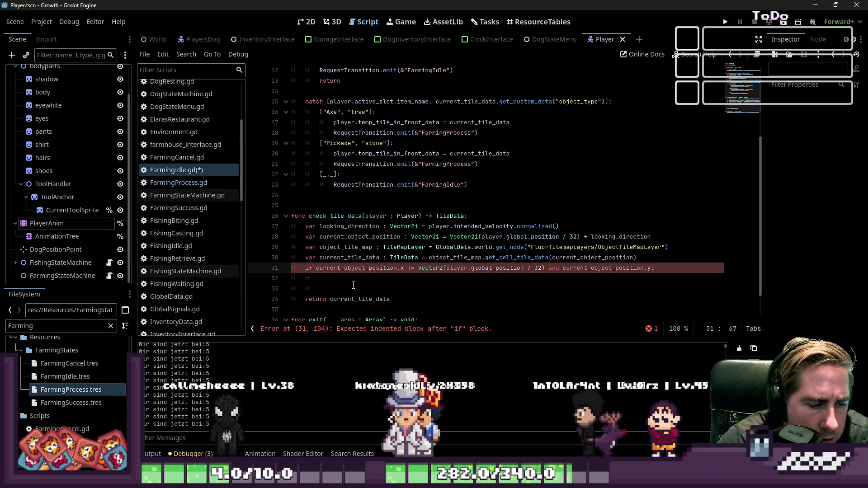
key(Down)
text(pass)
key(Up)
key(ctrl+Right)
key(ctrl+Right)
key(ctrl+Right)
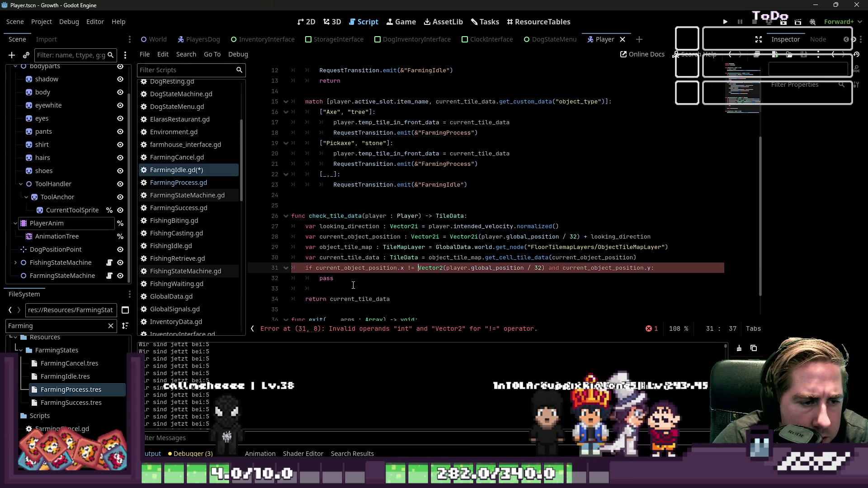
key(ctrl+shift+Right)
key(ctrl+shift+Right)
key(ctrl+shift+Right)
key(ctrl+Left)
key(ctrl+Left)
key(ctrl+Left)
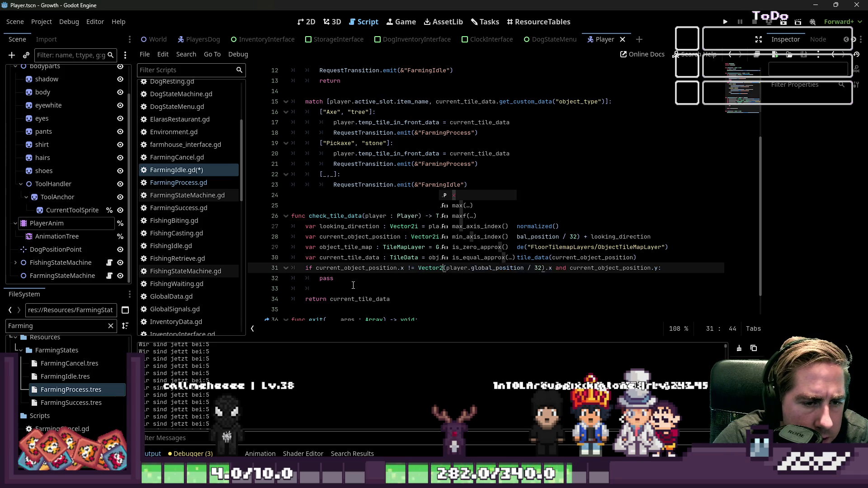
key(End)
key(Left)
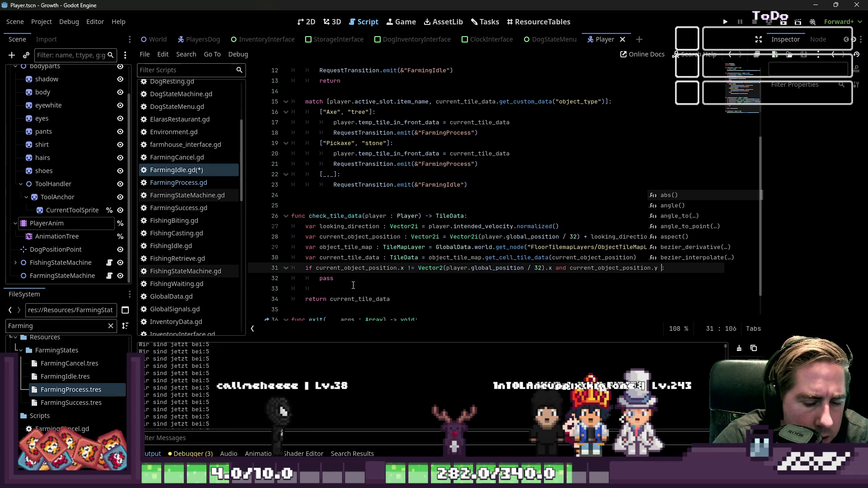
key(BackSpace)
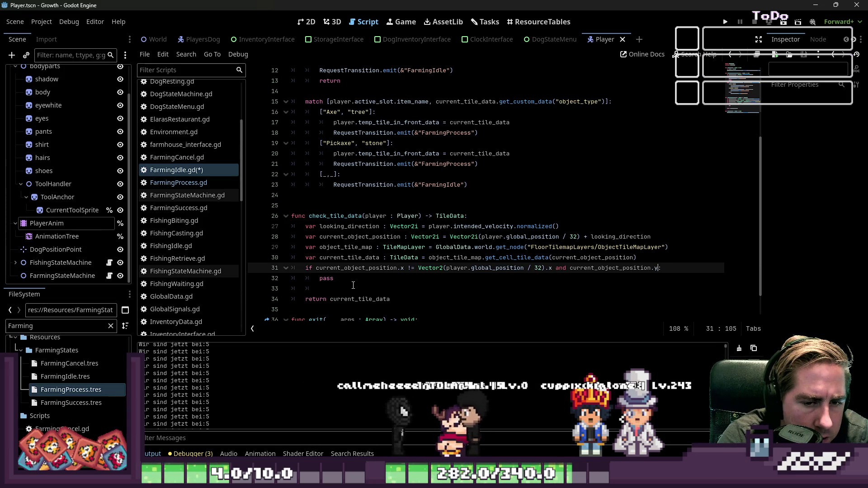
Add the '!= Vector2(player.global_position / 32).y' comparison, replace pass, and run the game
text(!= Vector2(player.global_position / 32).x)
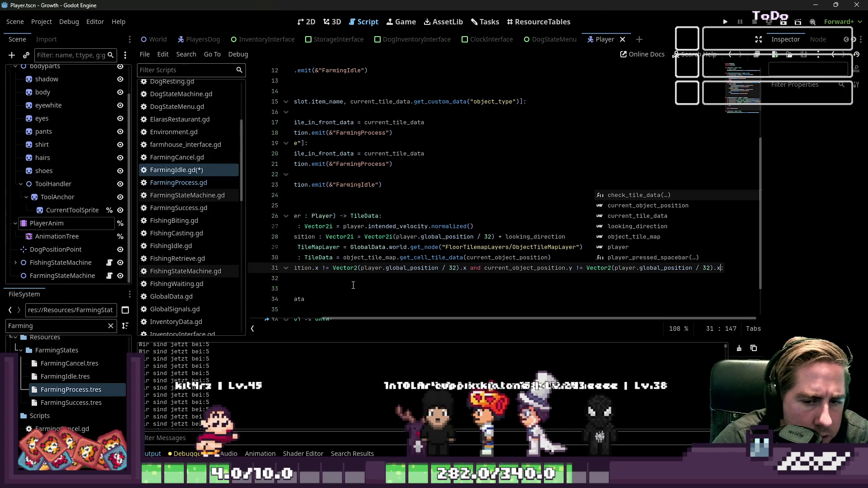
key(BackSpace)
text(y)
key(Down)
key(Home)
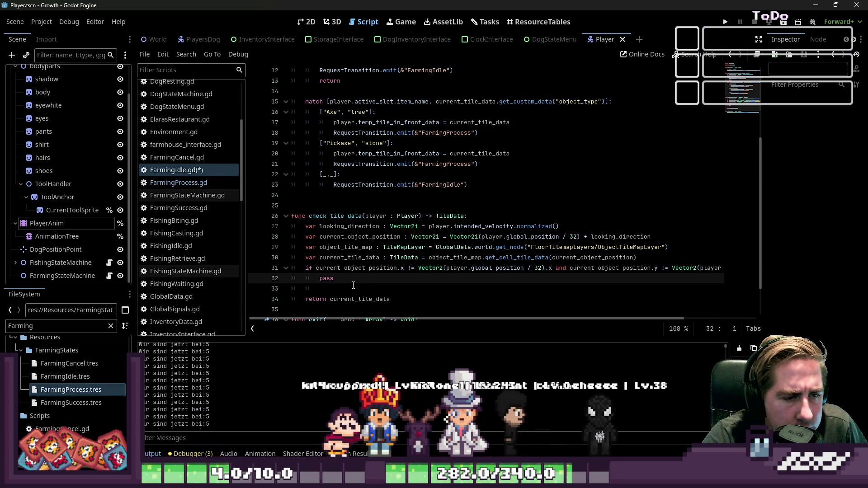
key(Right)
key(Right)
key(Right)
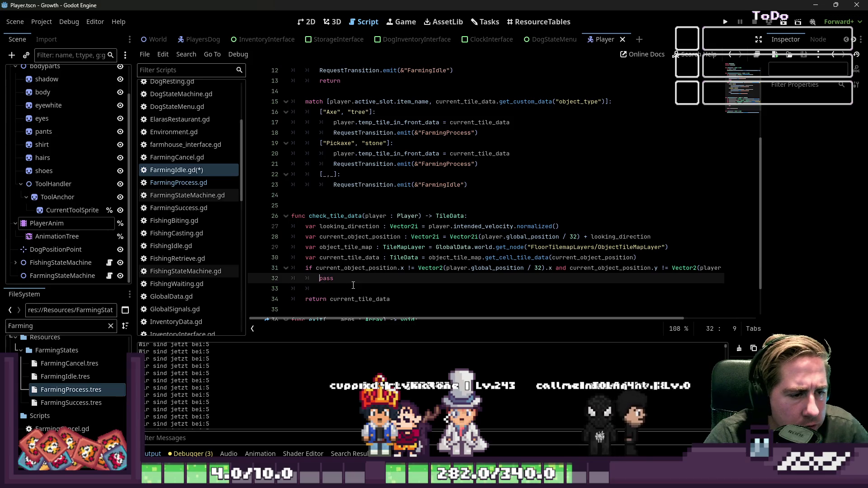
key(shift+End)
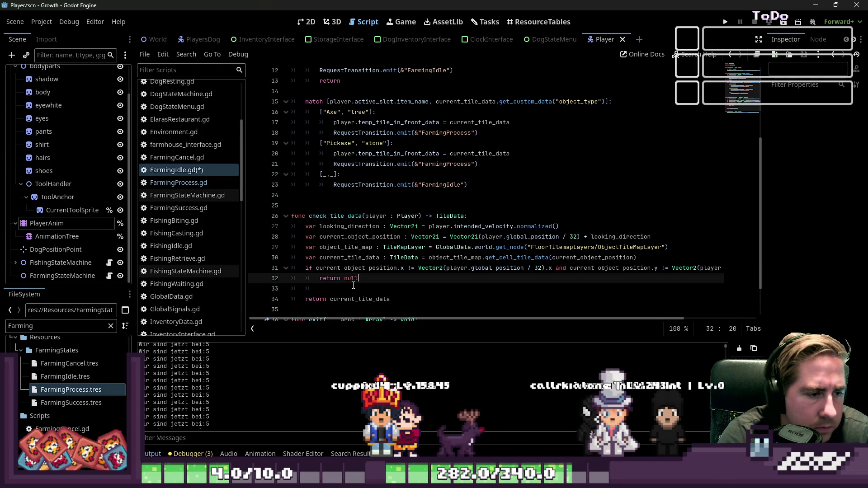
click(726, 22)
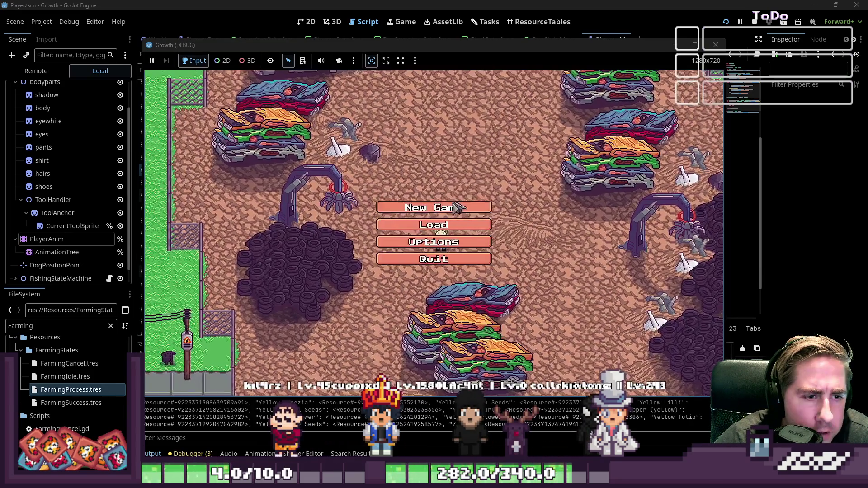
text(daufg)
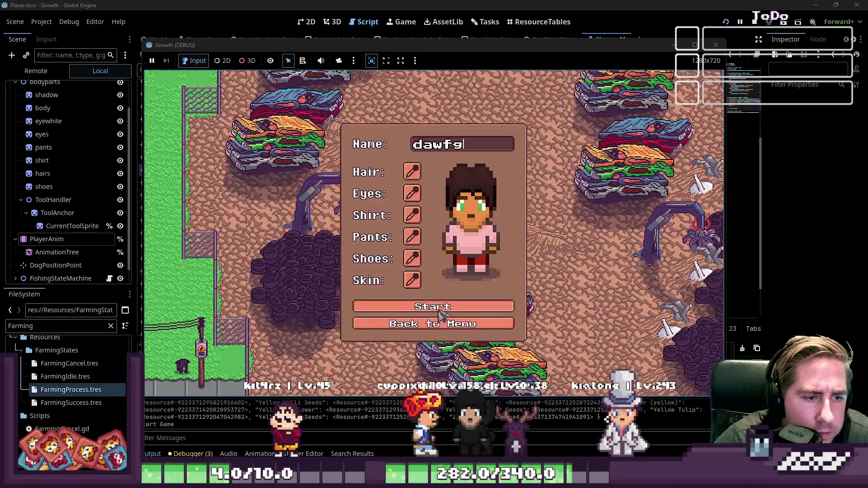
click(507, 316)
key(i)
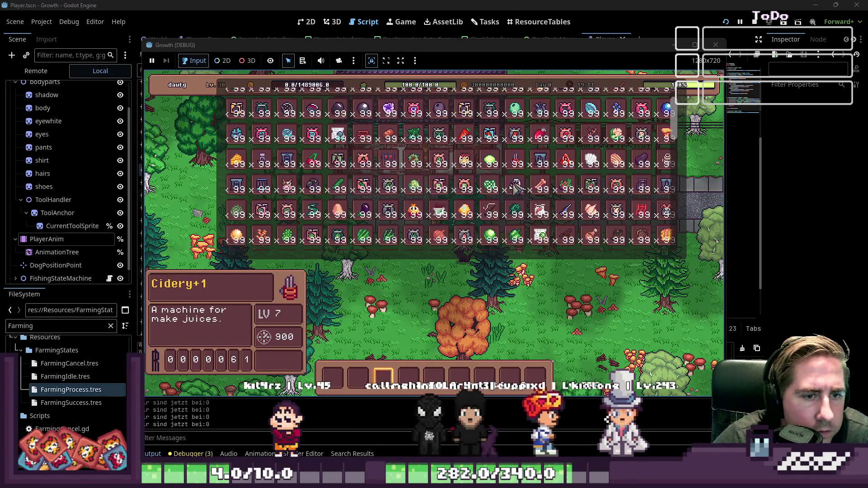
scroll(518, 188, up, 5)
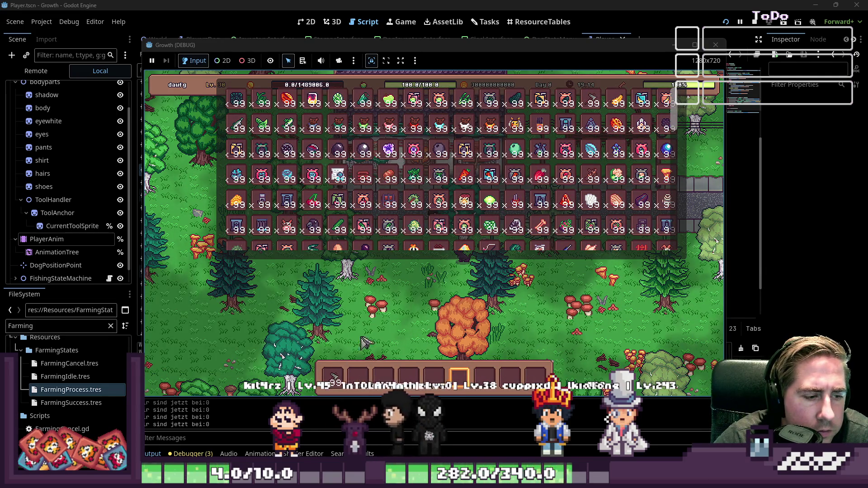
key(i)
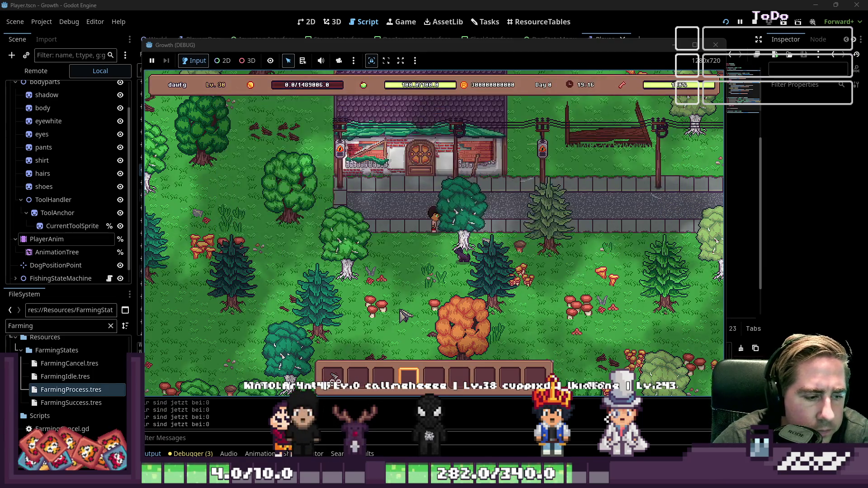
scroll(406, 316, down, 1)
key(d)
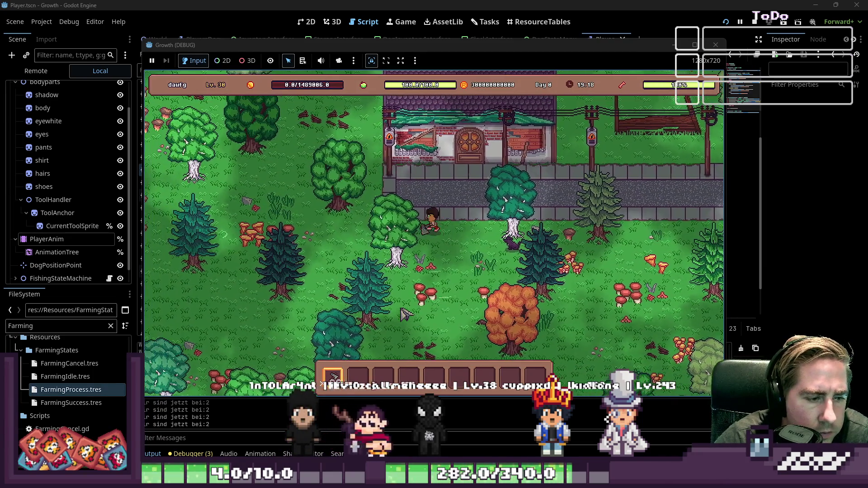
key(s)
key(a)
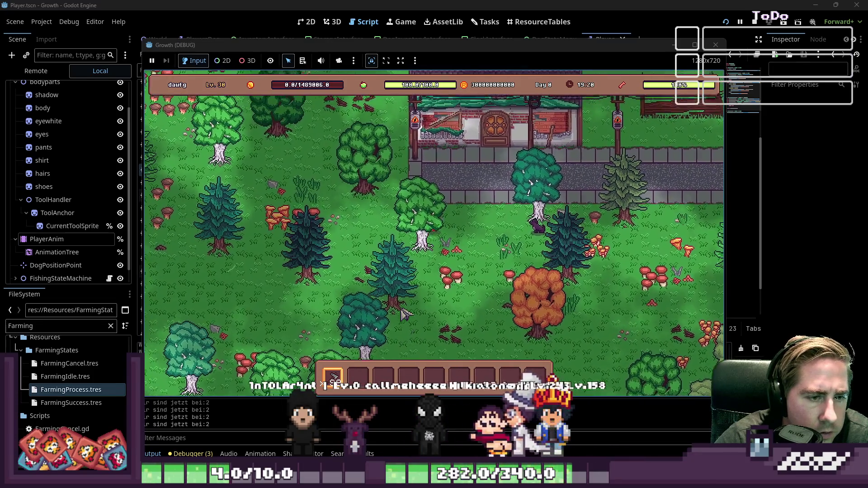
key(w)
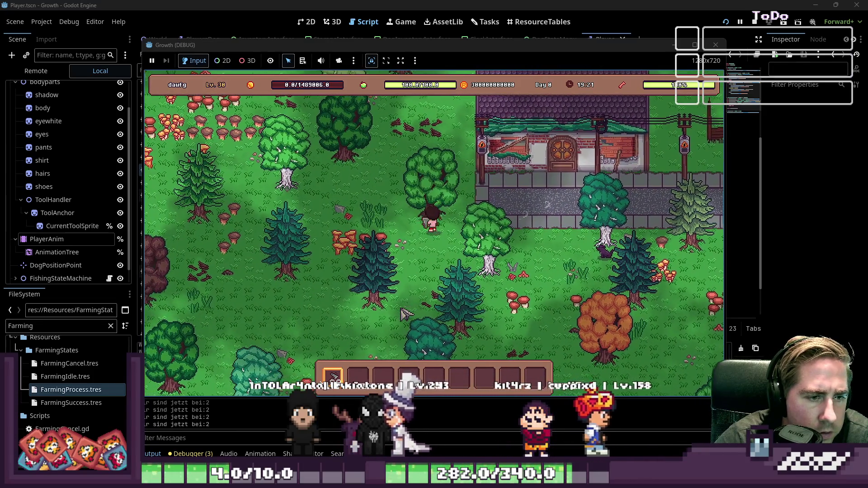
key(w)
key(d)
key(d)
key(s)
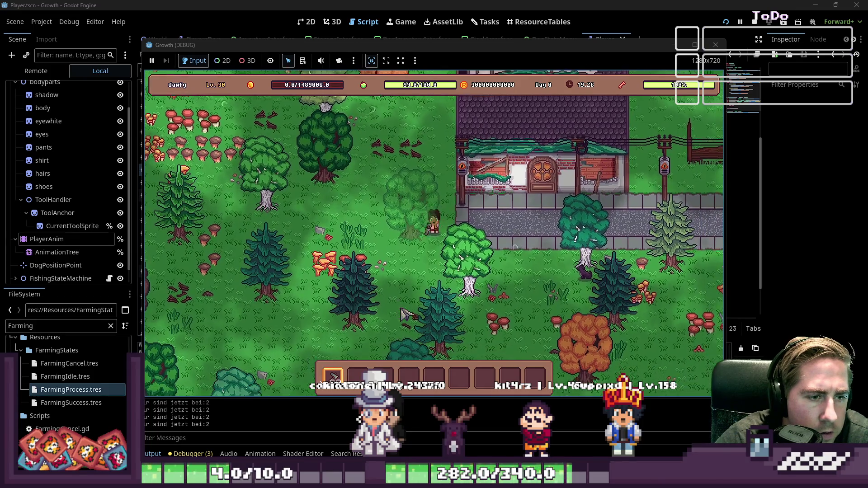
key(s)
key(a)
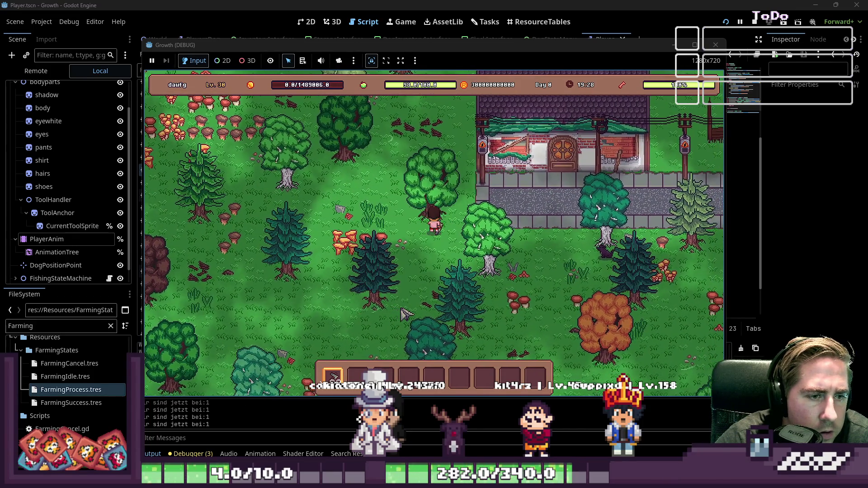
key(w)
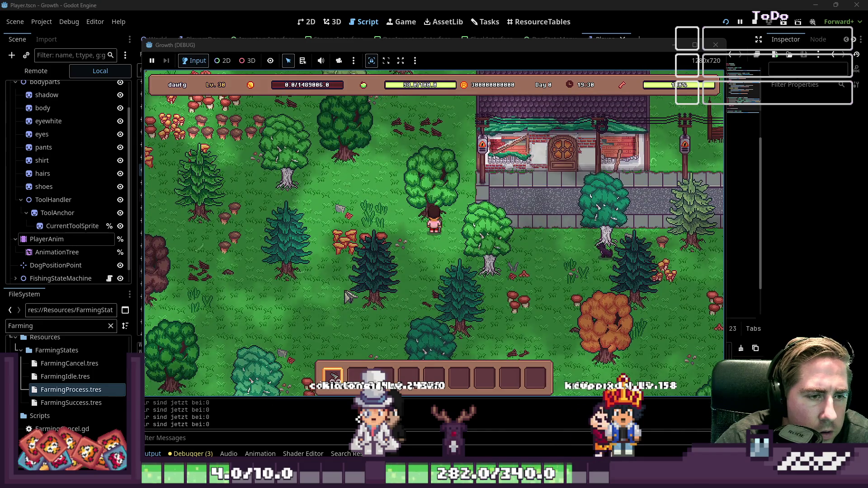
click(723, 45)
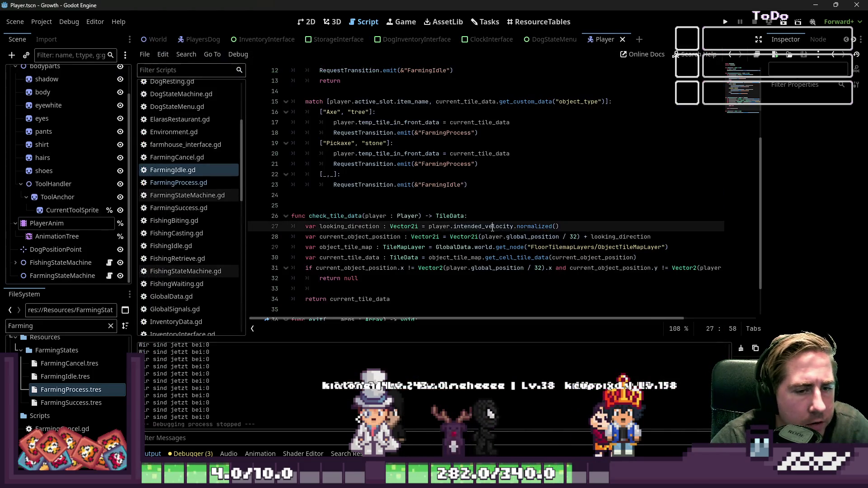
Delete blank line 33 and wrap the if condition onto two lines after 'and'
click(400, 287)
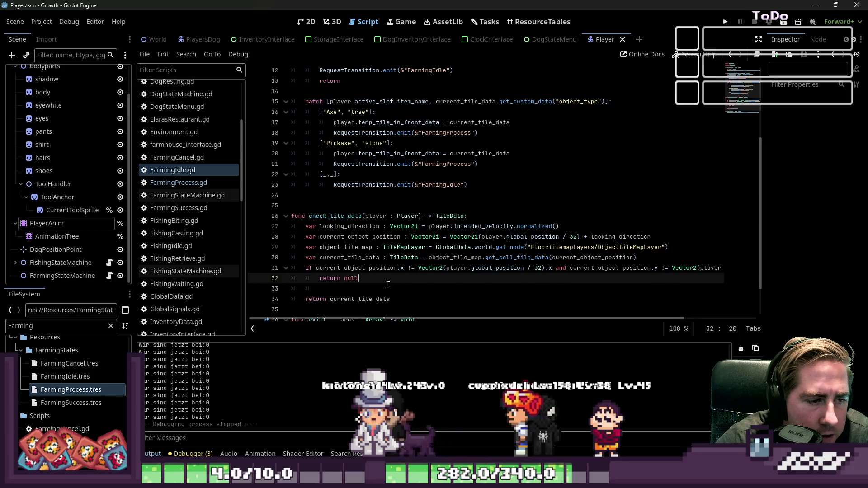
key(BackSpace)
key(Up)
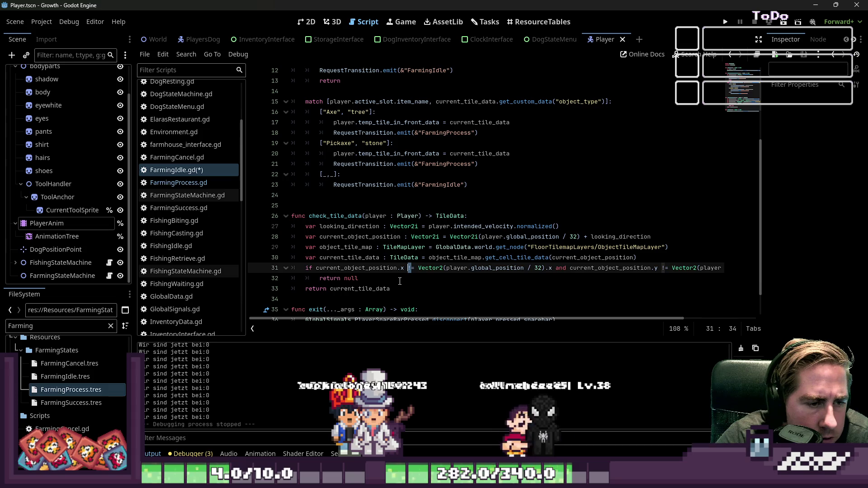
key(ctrl+Right)
key(ctrl+Right)
key(ctrl+Right)
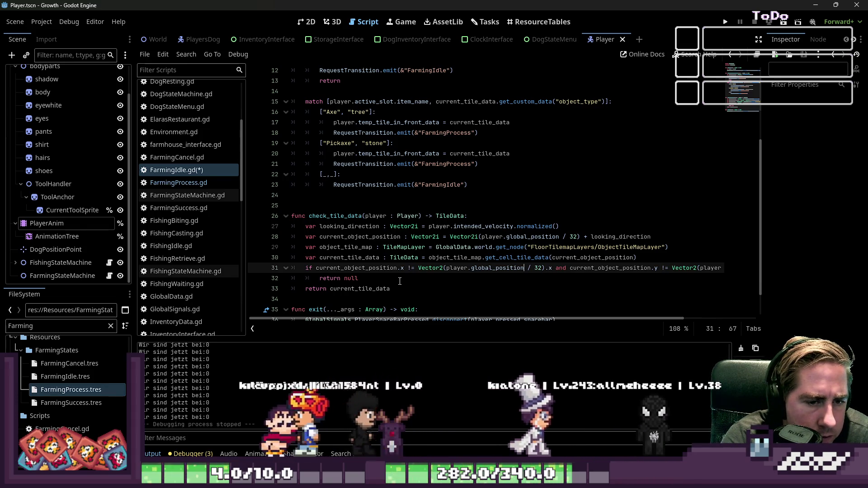
key(Right)
key(Right)
key(Right)
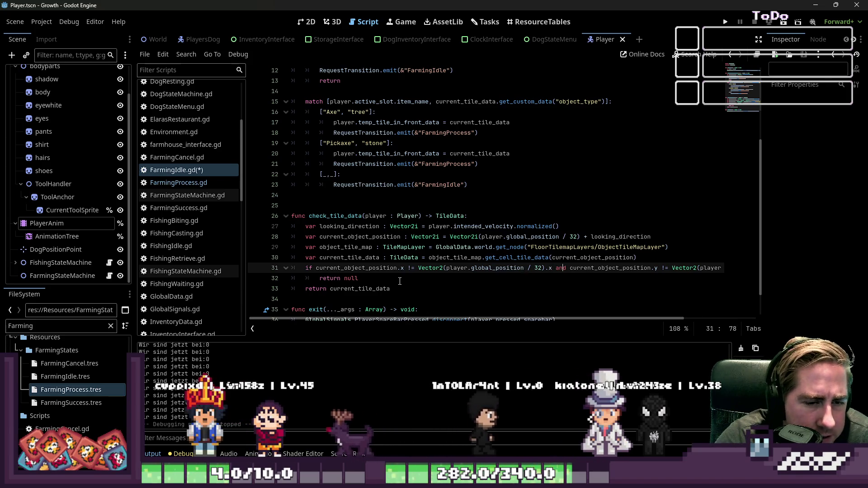
key(Right)
key(Right)
key(Return)
key(Left)
key(Left)
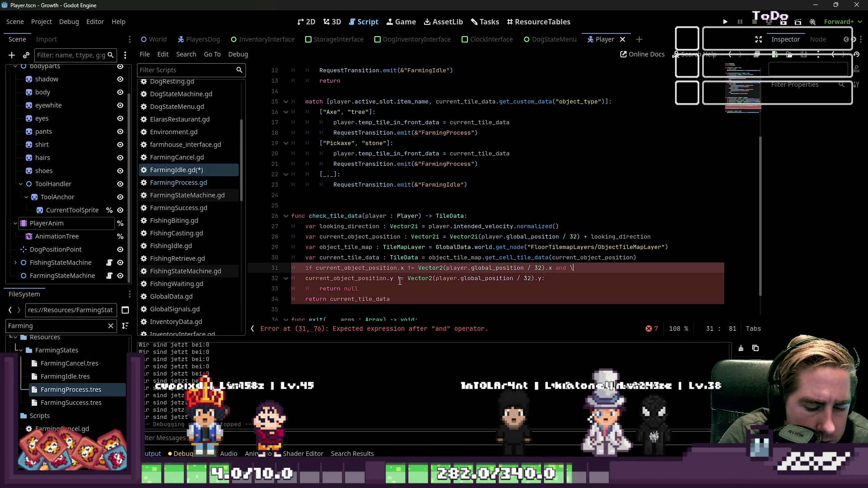
key(Down)
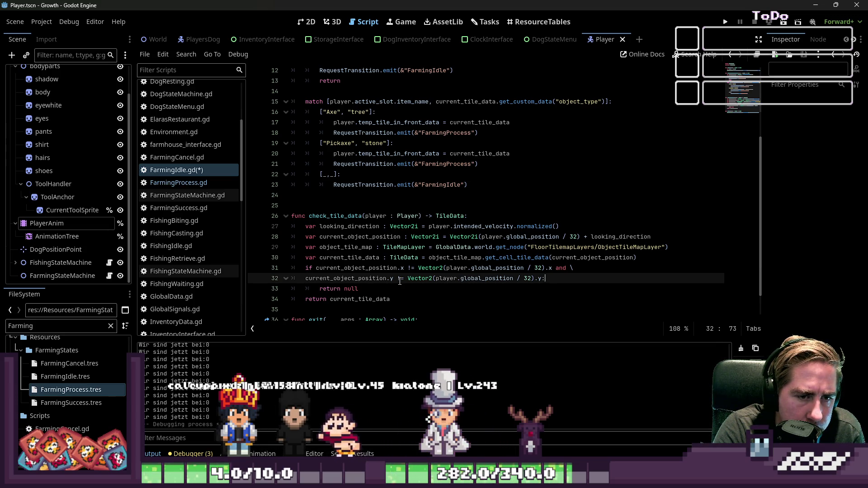
Add print(current_object_position) inside the guard and save FarmingIdle.gd
key(Return)
text(pri)
text(nt(current)
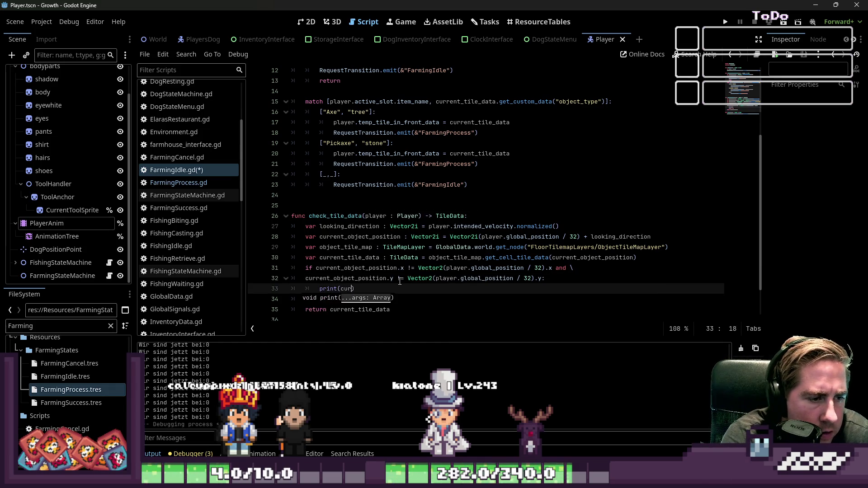
text(_object_position)
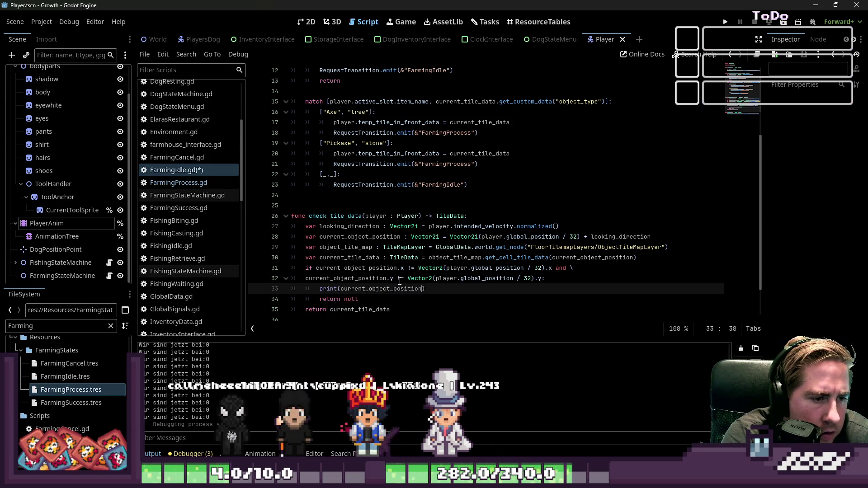
key(BackSpace)
key(BackSpace)
key(BackSpace)
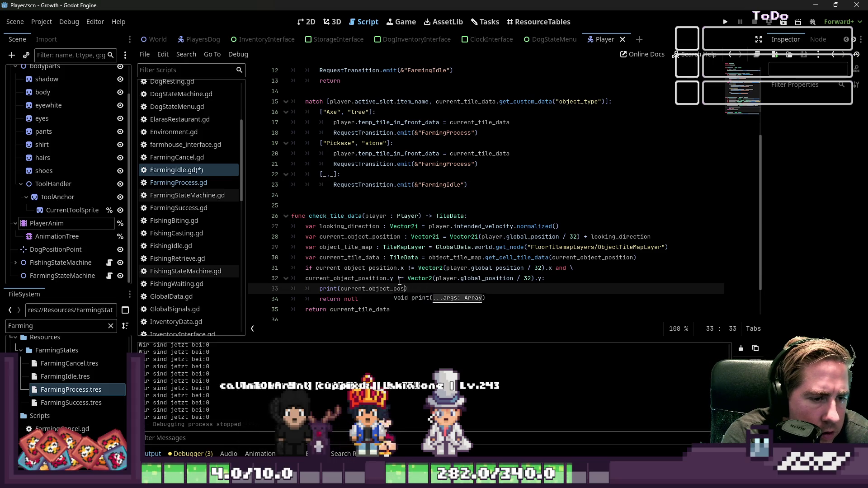
key(ctrl+z)
key(ctrl+s)
click(528, 226)
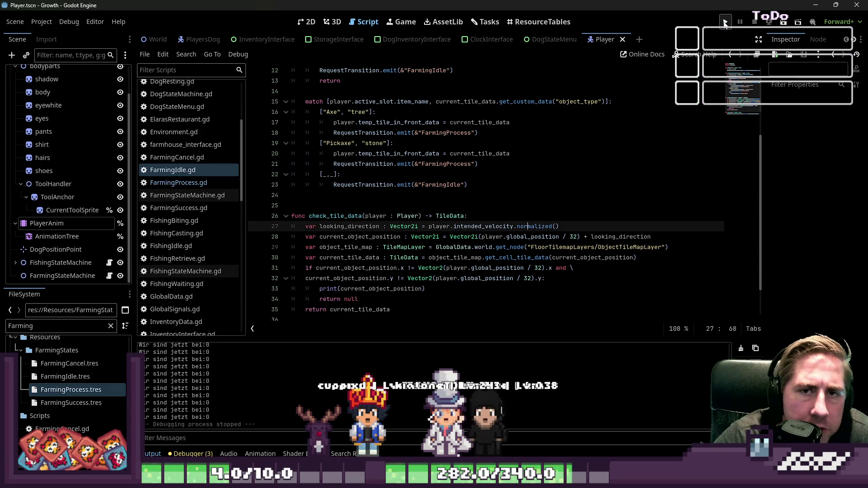
Relaunch the game and start a new game with a character named 'qwe'
click(725, 22)
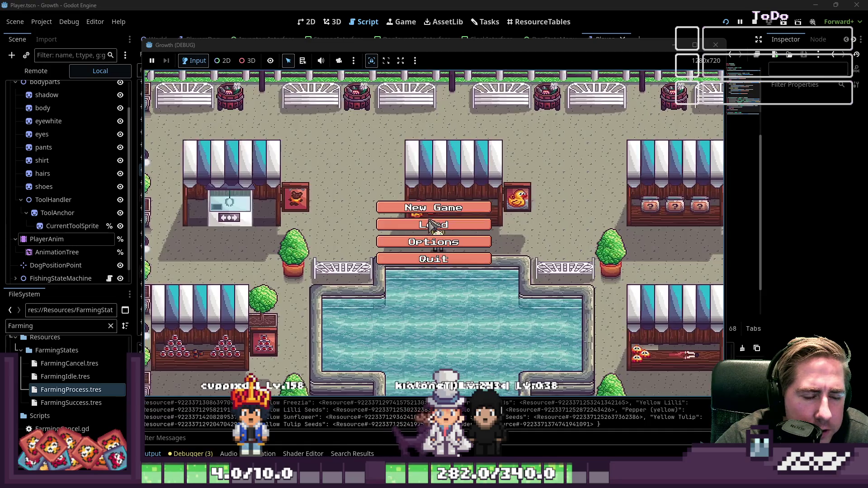
click(434, 204)
text(qwe)
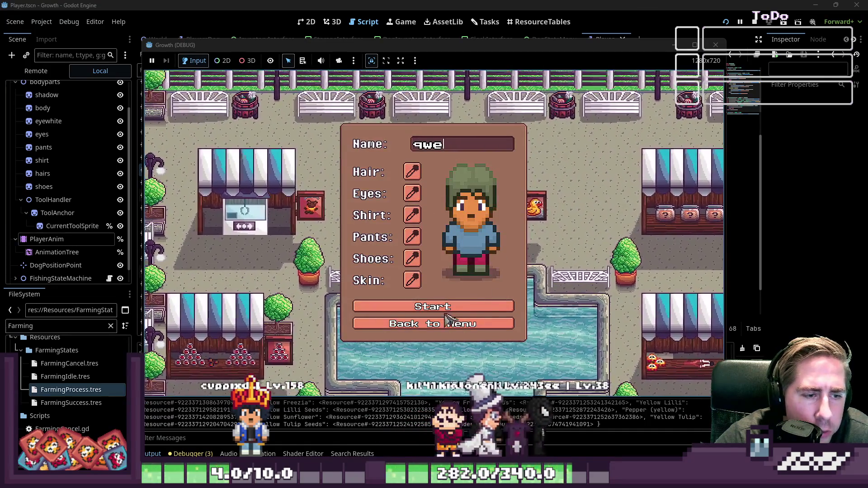
click(505, 306)
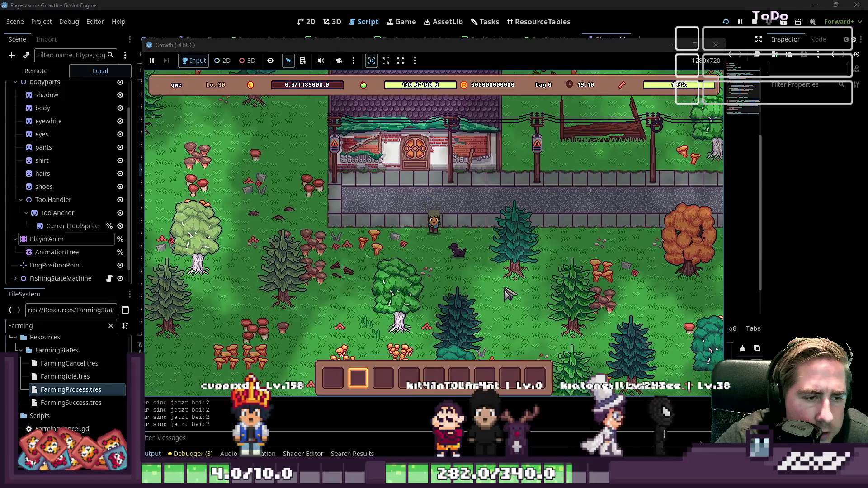
Check the inventory, equip the first hotbar tool, and quit through the pause menu
key(i)
scroll(583, 118, down, 1)
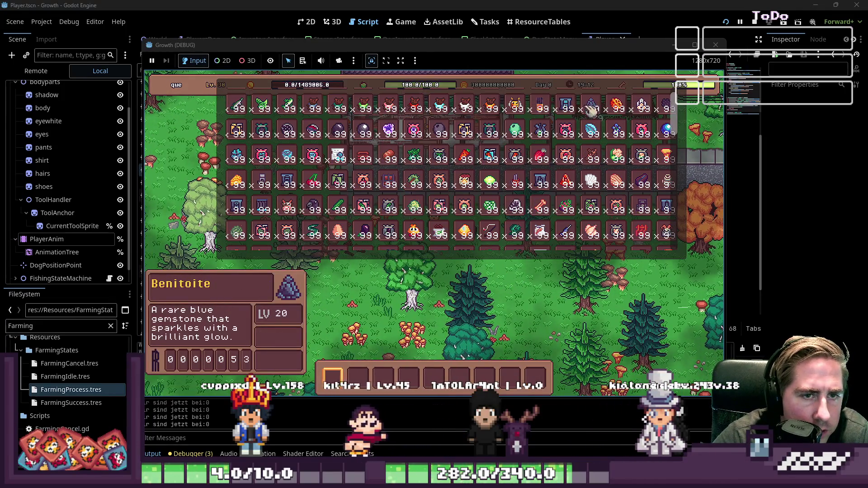
scroll(588, 120, up, 2)
scroll(498, 226, up, 3)
key(i)
scroll(422, 358, down, 1)
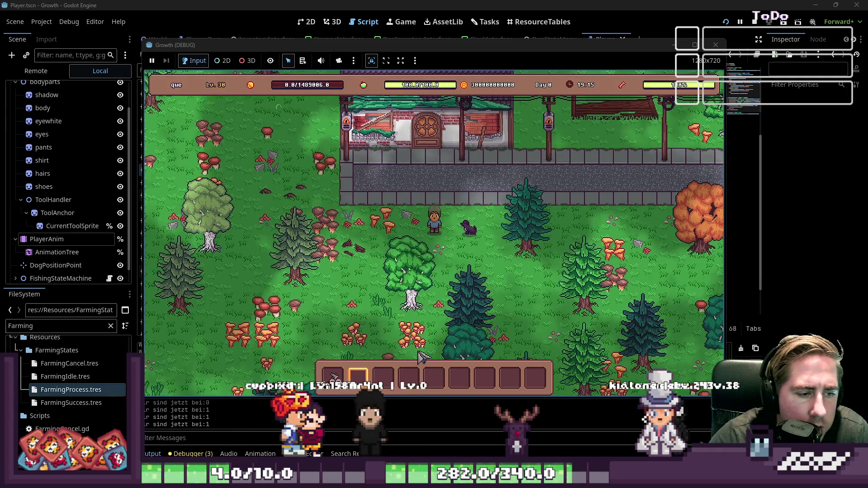
key(d)
key(d)
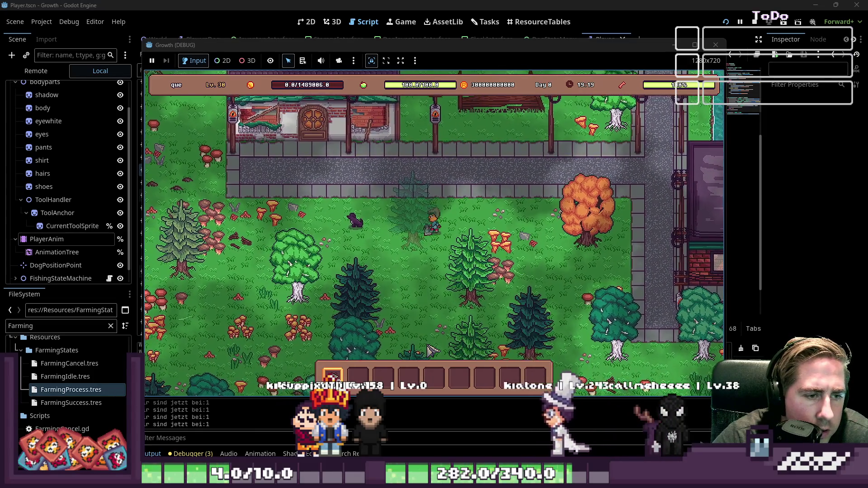
key(Escape)
click(436, 267)
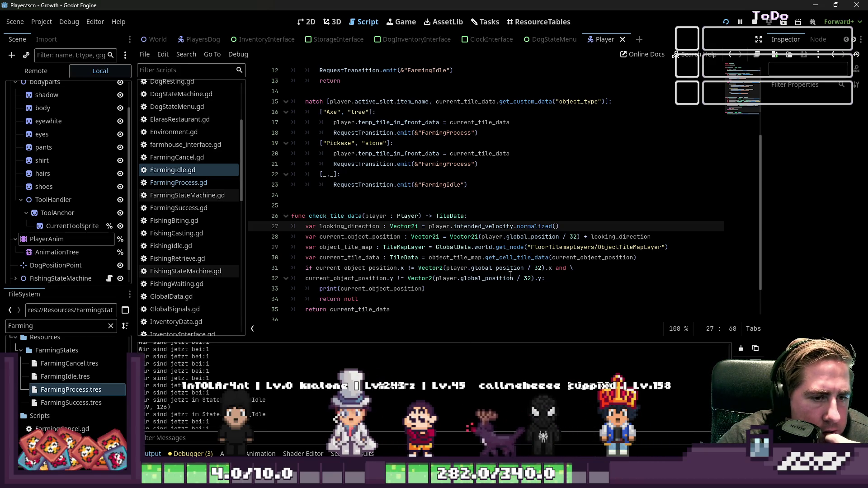
Add print(player.global_position) on line 34 and relaunch the game
click(458, 258)
click(438, 290)
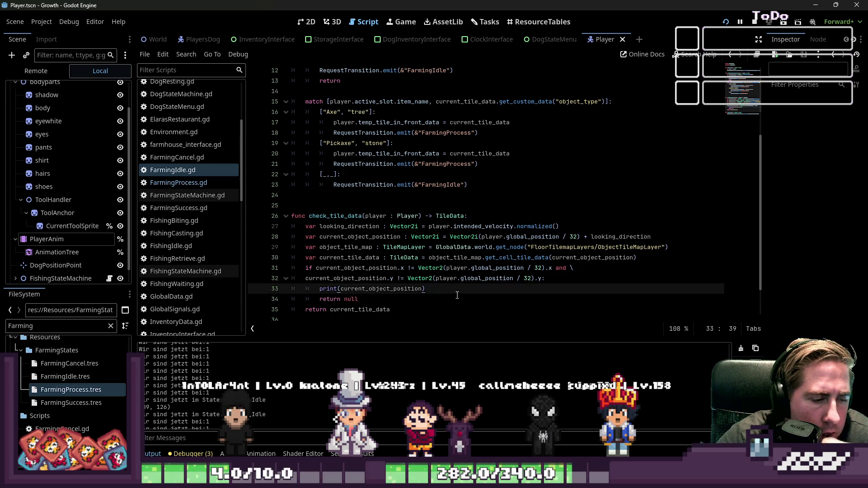
key(Return)
text(print()
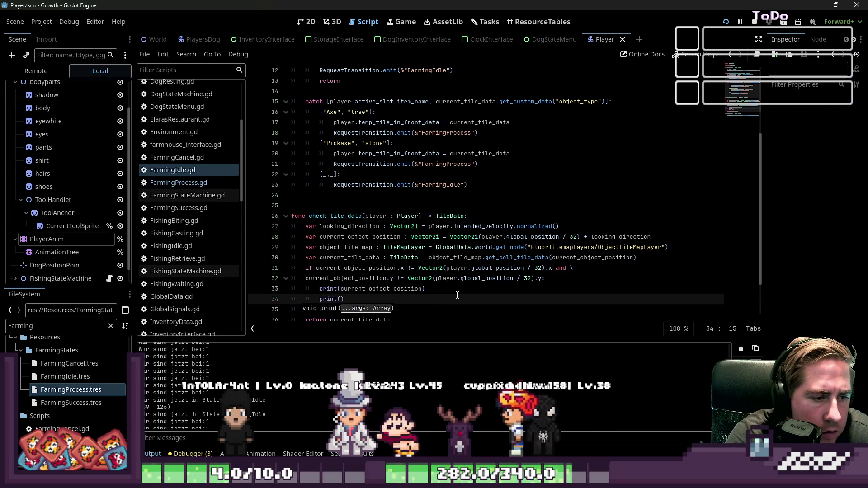
text(pl)
text(ayer.)
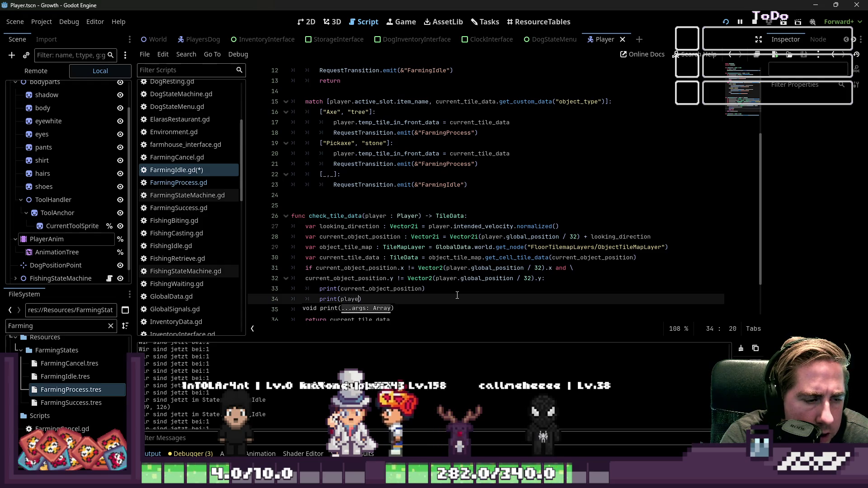
text(global_position)
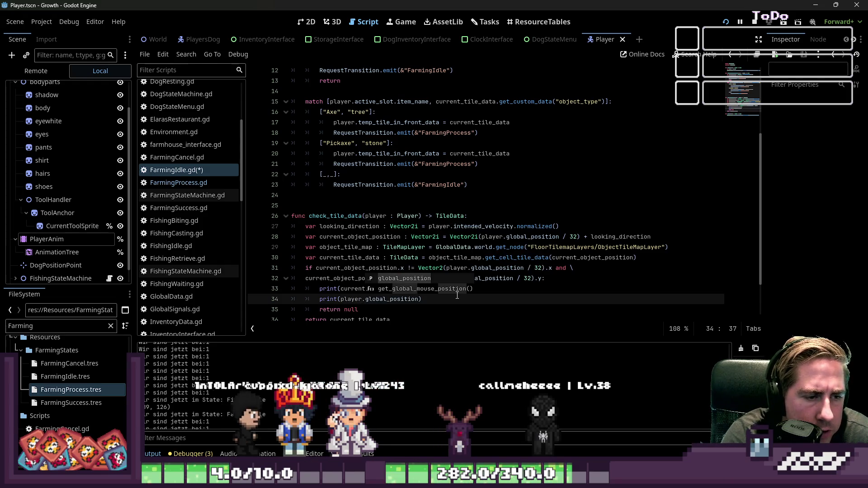
key(Escape)
click(457, 292)
click(725, 22)
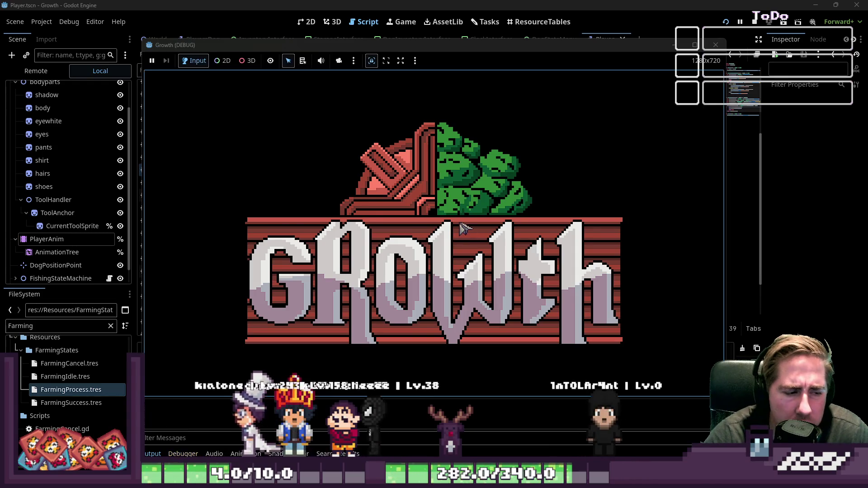
Create a character named 'g', enter the game world, then stop the game with F8
click(460, 206)
text(g)
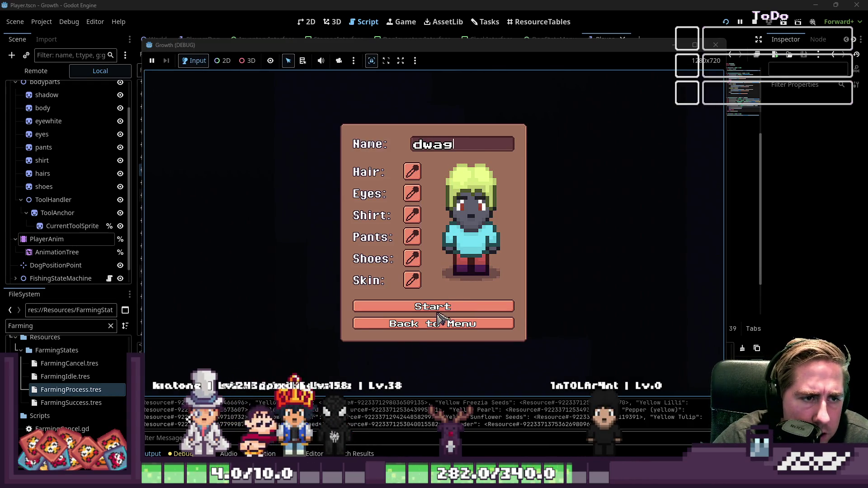
click(440, 309)
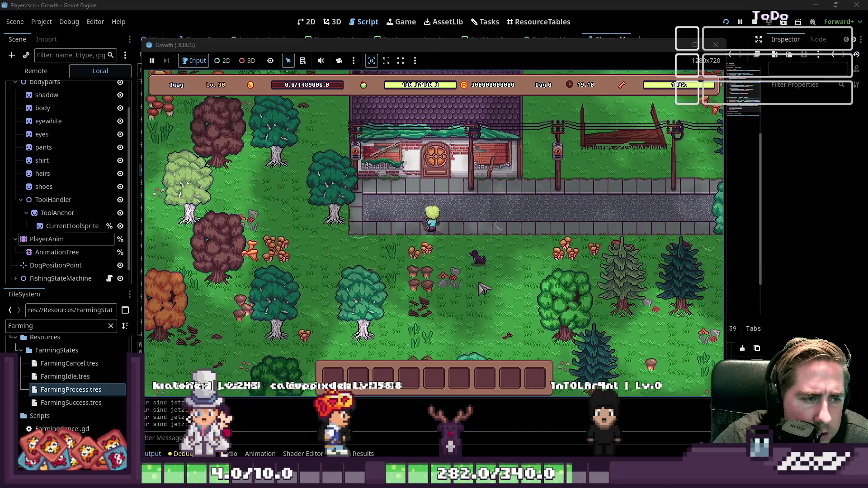
key(F8)
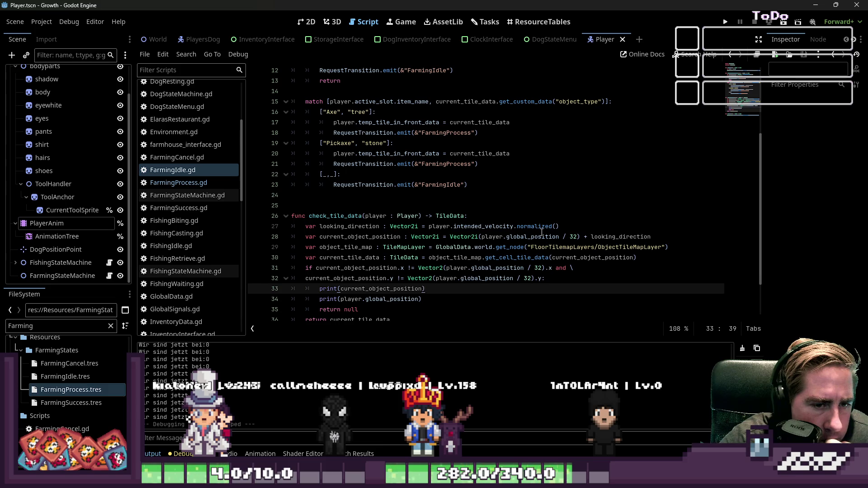
Change line 34 to print player.global_position.snapped(Vector2(32,32)) and relaunch with F5
click(655, 235)
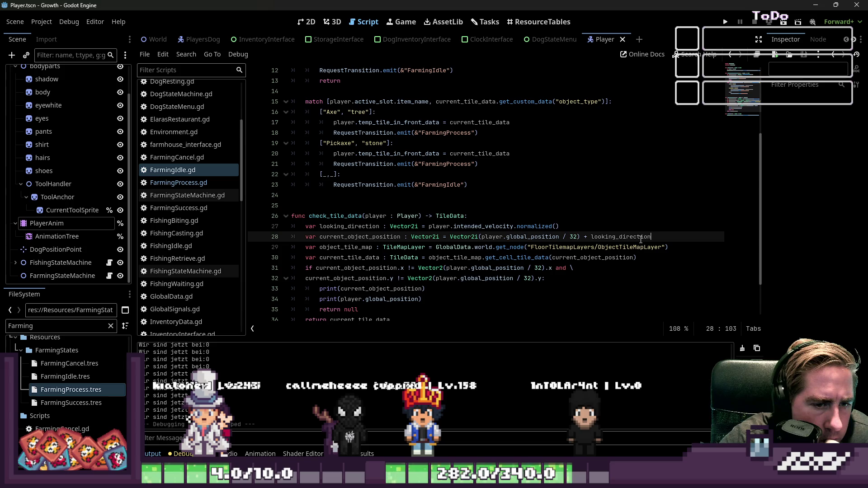
key(Down)
key(Down)
key(Down)
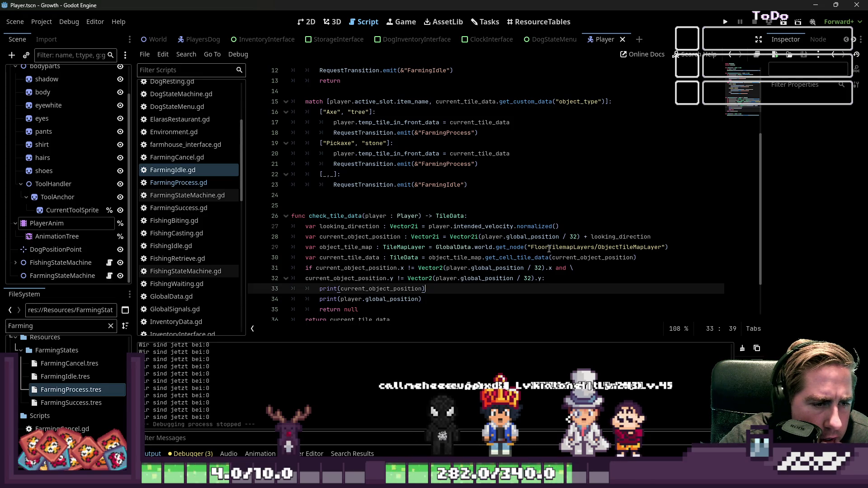
click(419, 299)
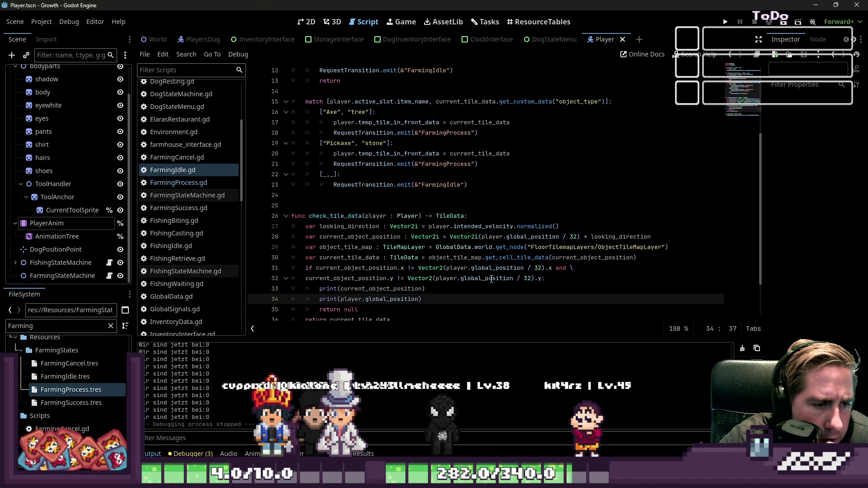
mouse_move(511, 269)
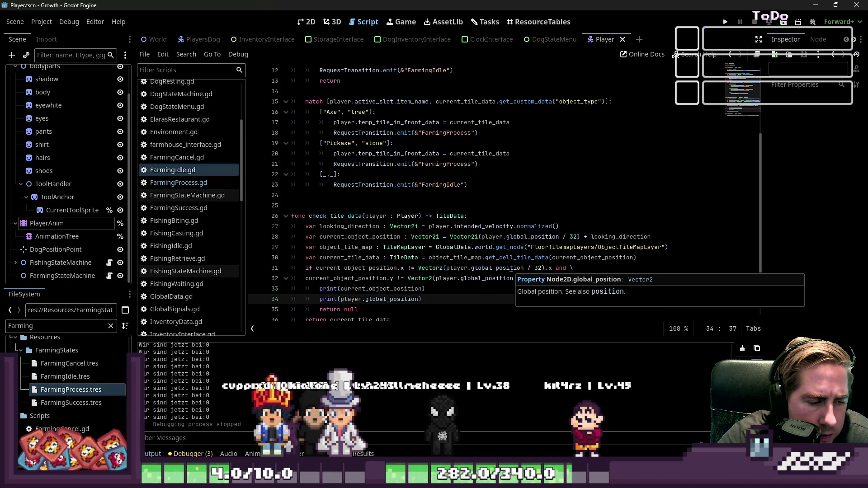
text(.snapped()
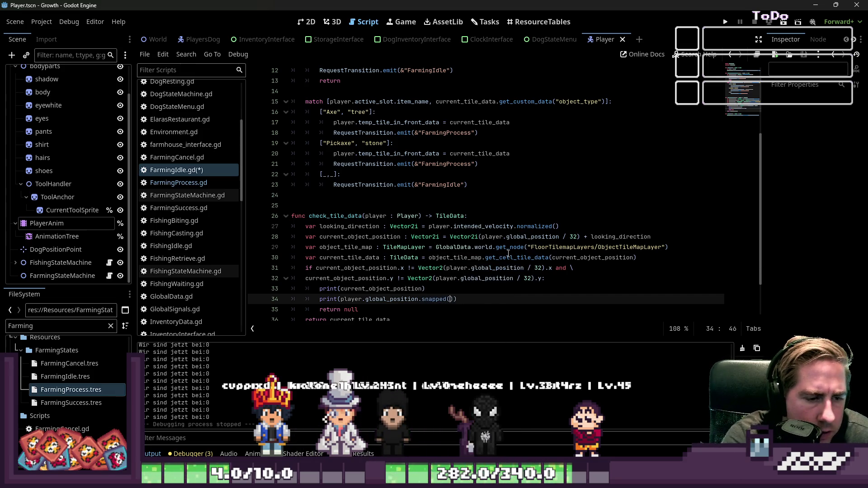
text(32))
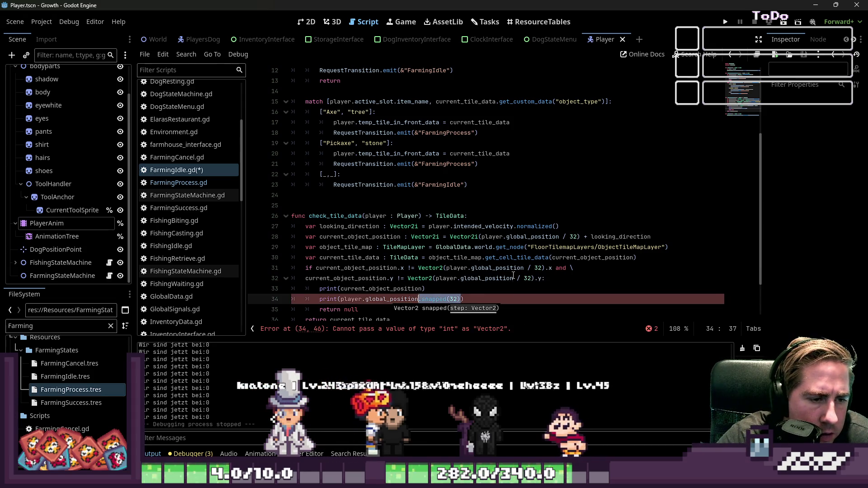
key(Up)
key(Down)
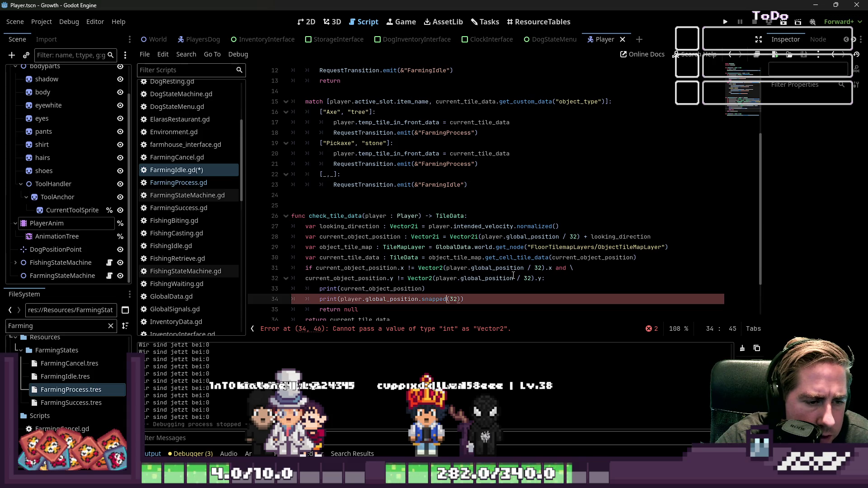
text(Vector2)
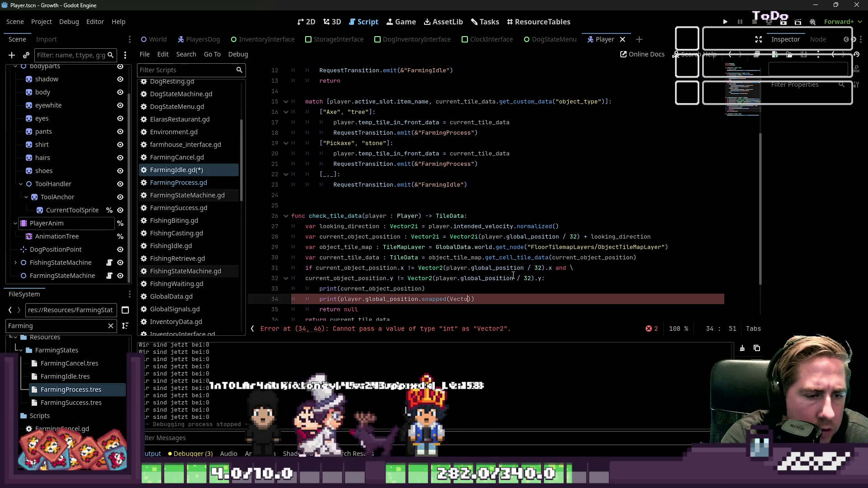
text((32,32)))
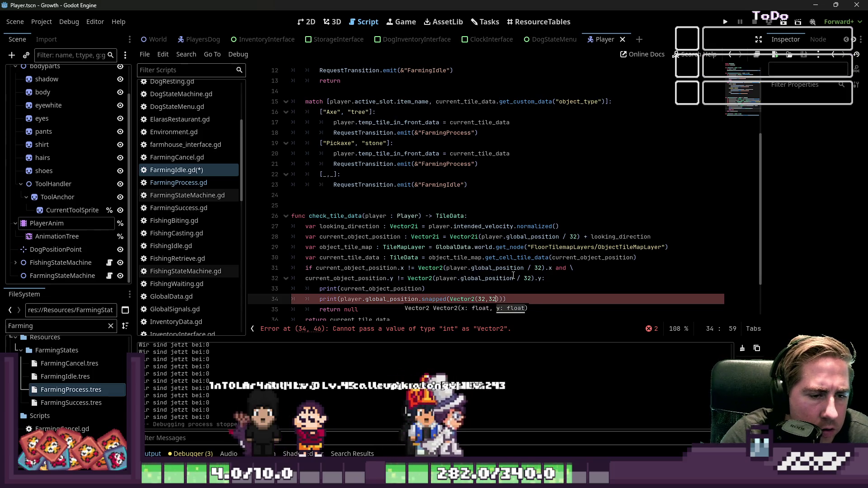
key(ctrl+Left)
key(ctrl+shift+Left)
key(shift+alt+Up)
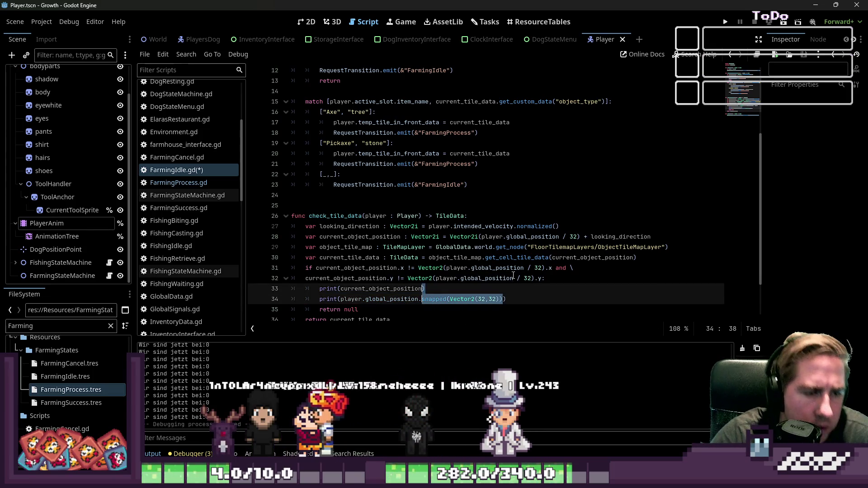
key(F5)
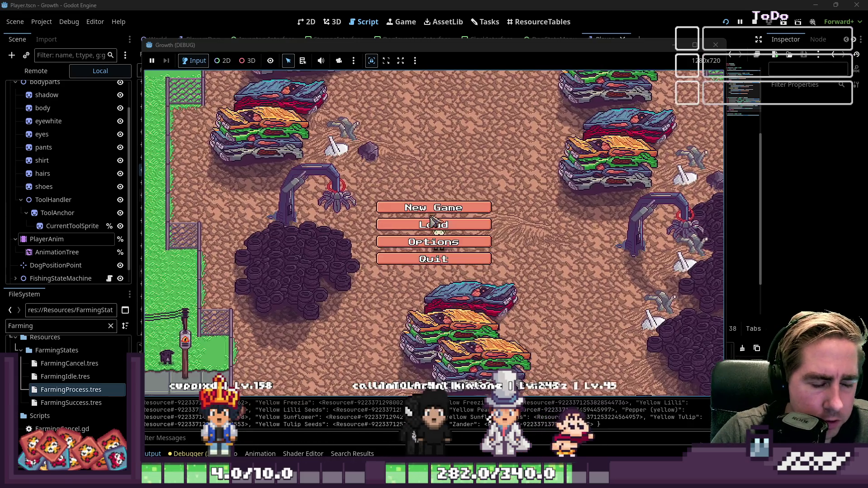
Start a new character named '231' and move the axe stack into hotbar slot 1
click(434, 203)
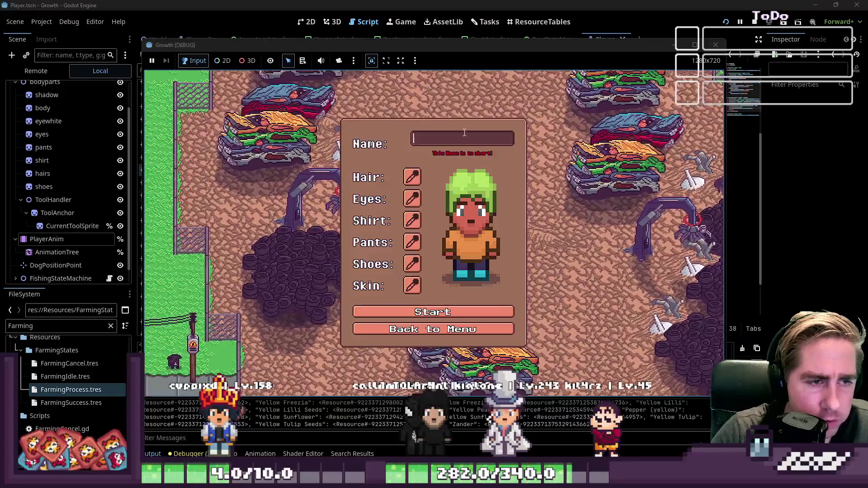
text(231)
click(435, 312)
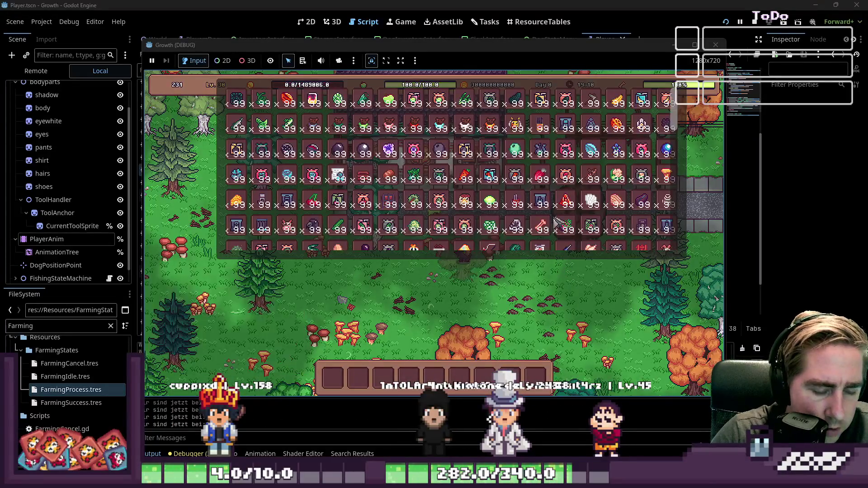
click(557, 221)
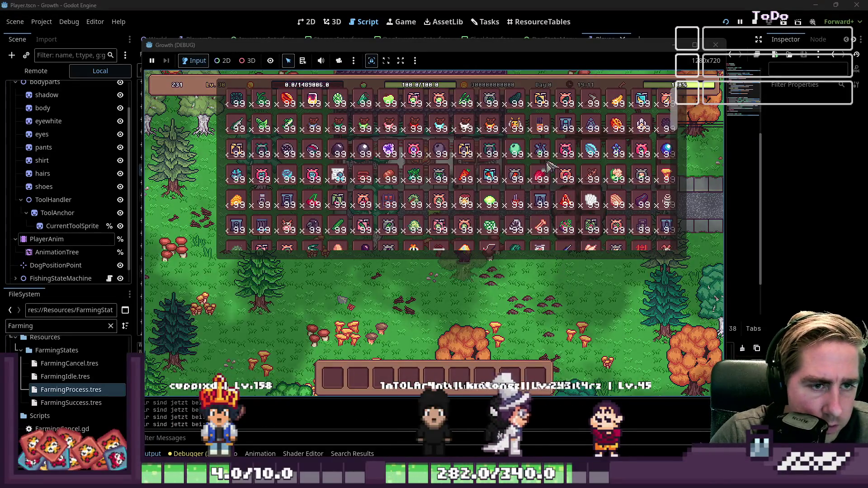
click(342, 374)
key(i)
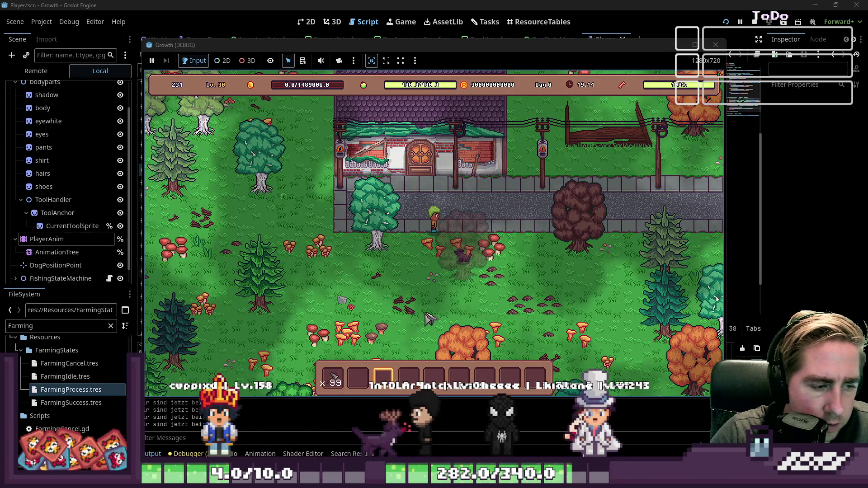
Walk the player around the grass, close the game, and show the Player scene in 2D
key(s)
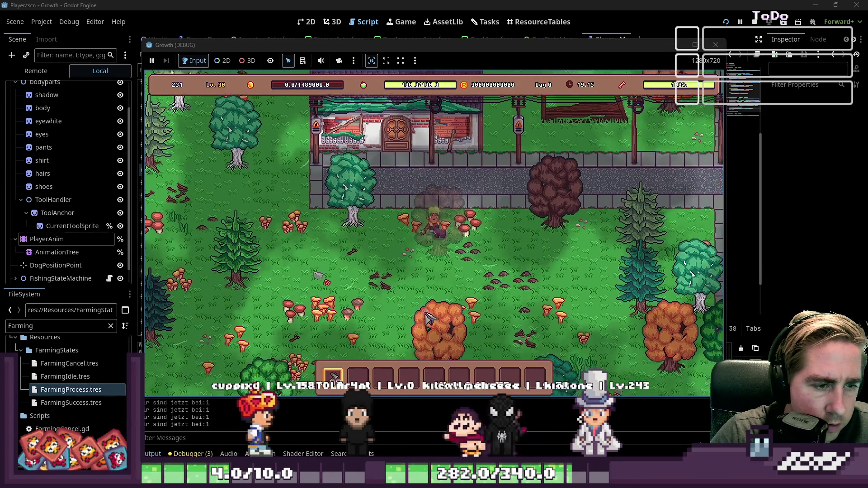
key(a)
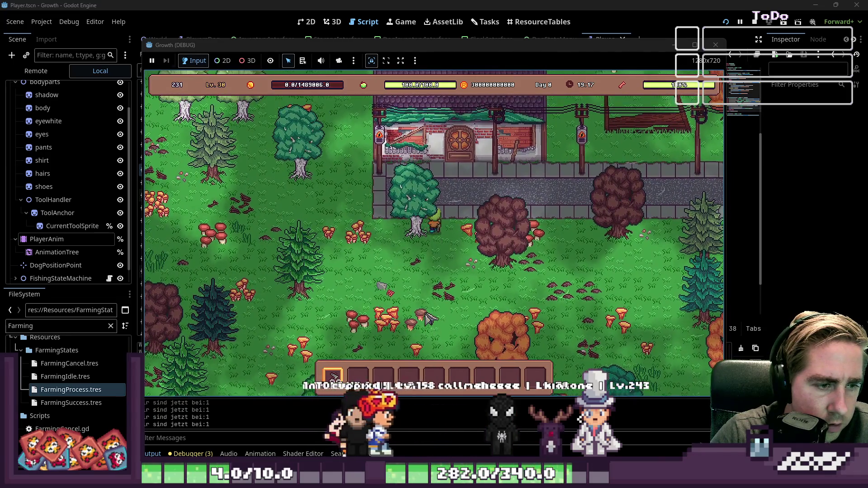
key(a)
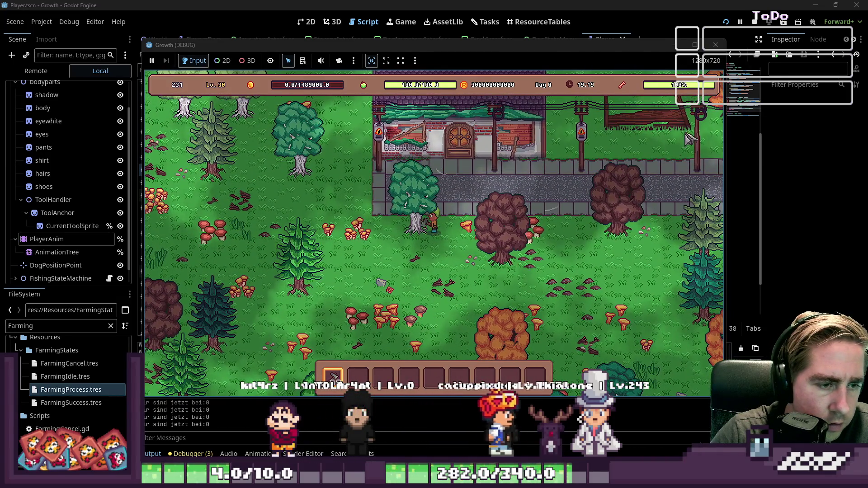
click(722, 47)
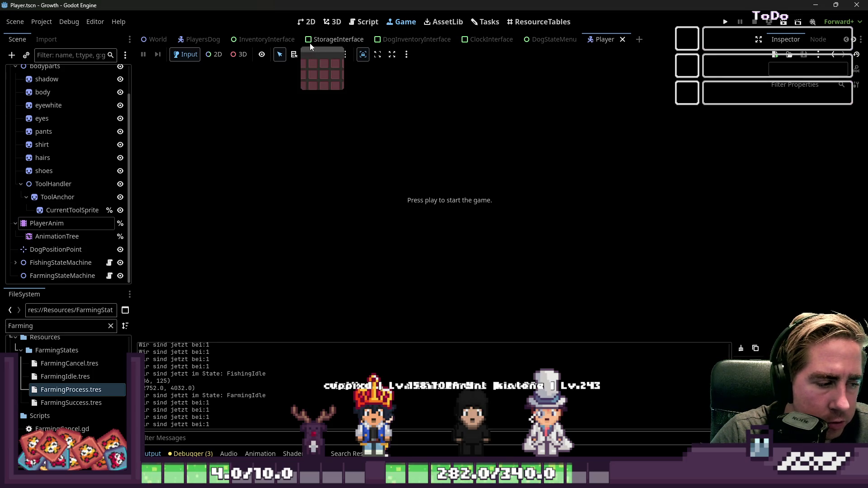
click(316, 26)
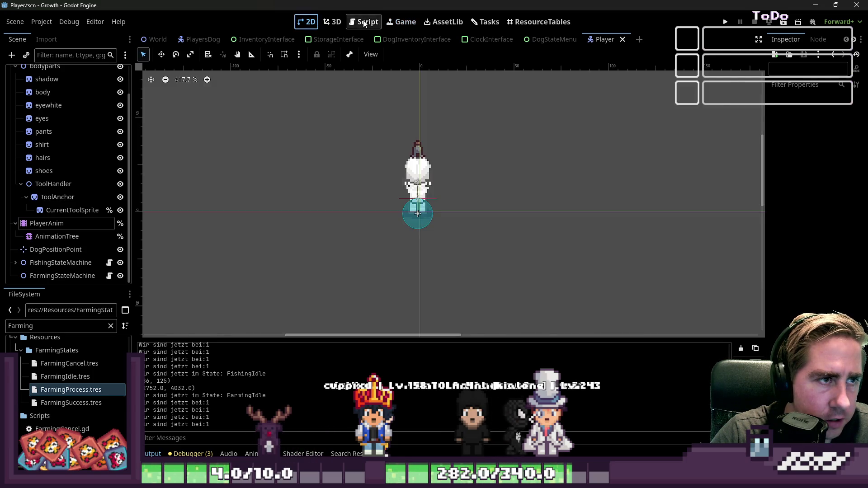
Append ' / 32' to the snapped player-position print on line 34 and run the project
click(366, 23)
scroll(497, 204, down, 1)
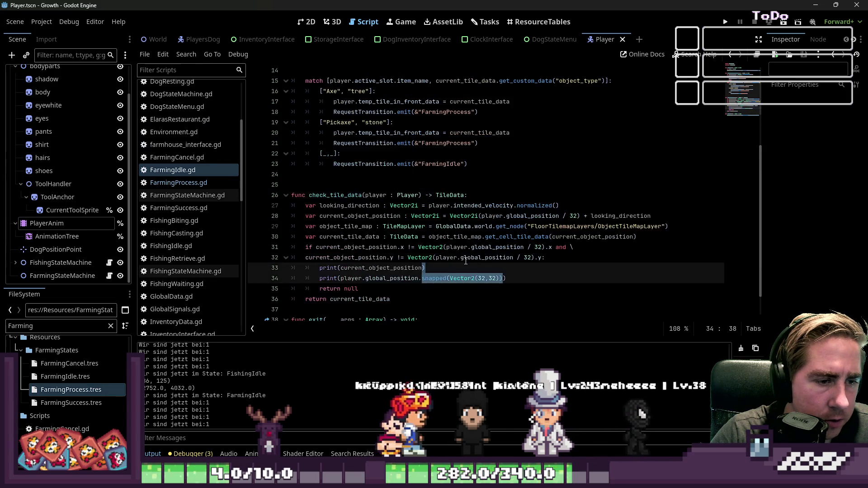
click(675, 278)
text(/ 321)
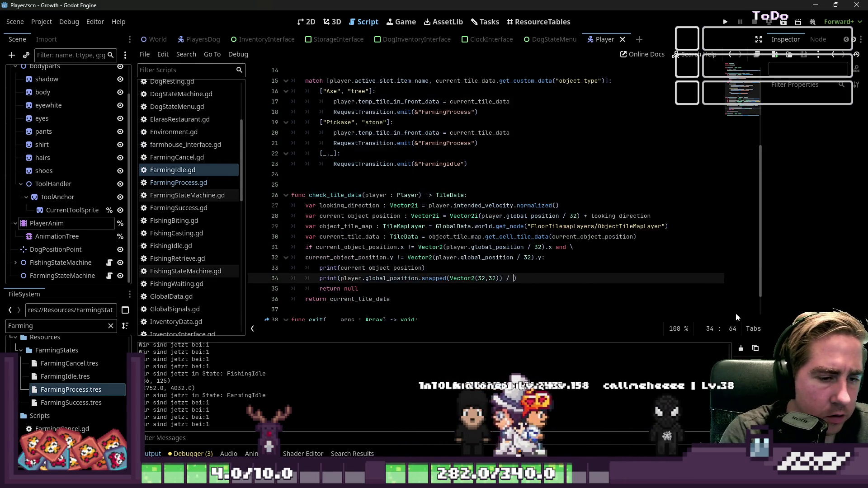
key(BackSpace)
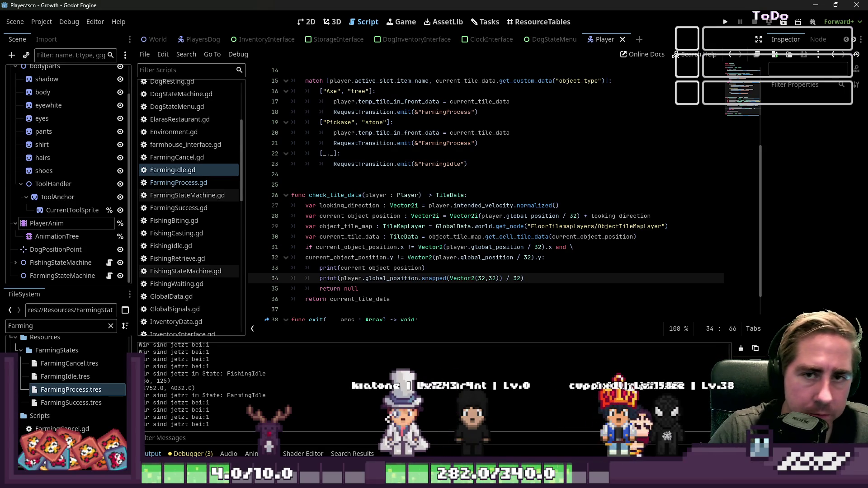
click(723, 23)
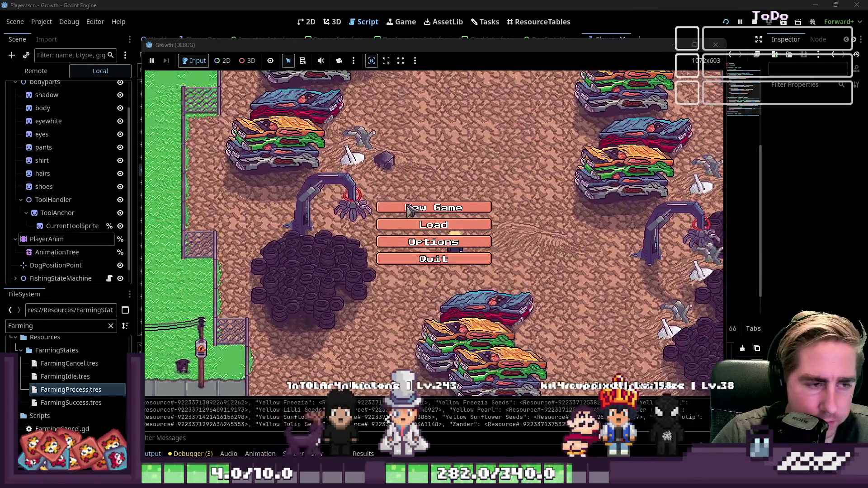
Start a new game as 'dawgf' and drag an inventory stack down into the hotbar
click(433, 207)
text(dawgf)
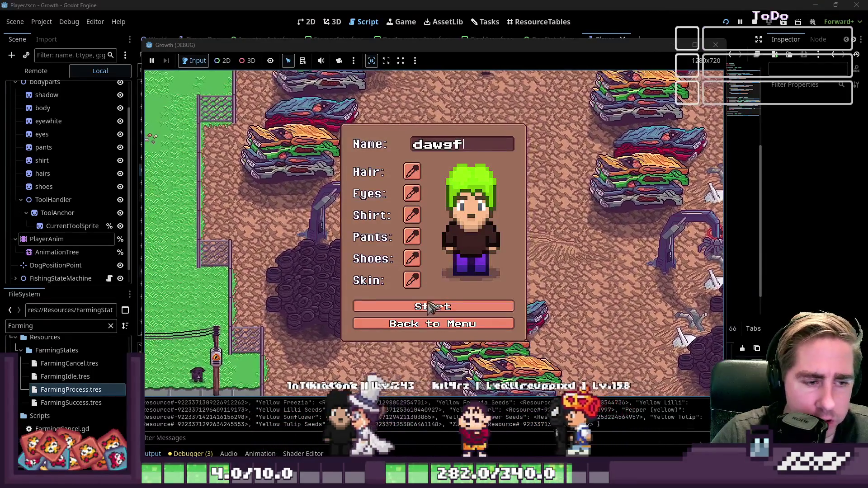
click(420, 309)
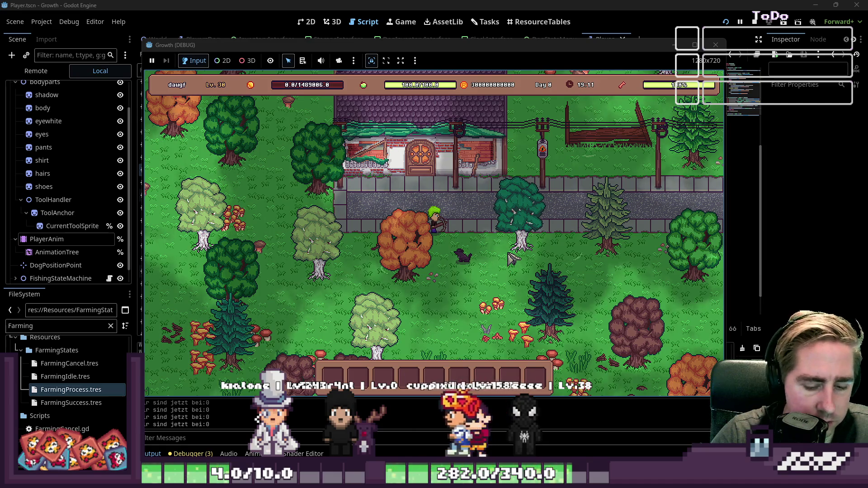
key(i)
scroll(583, 173, up, 3)
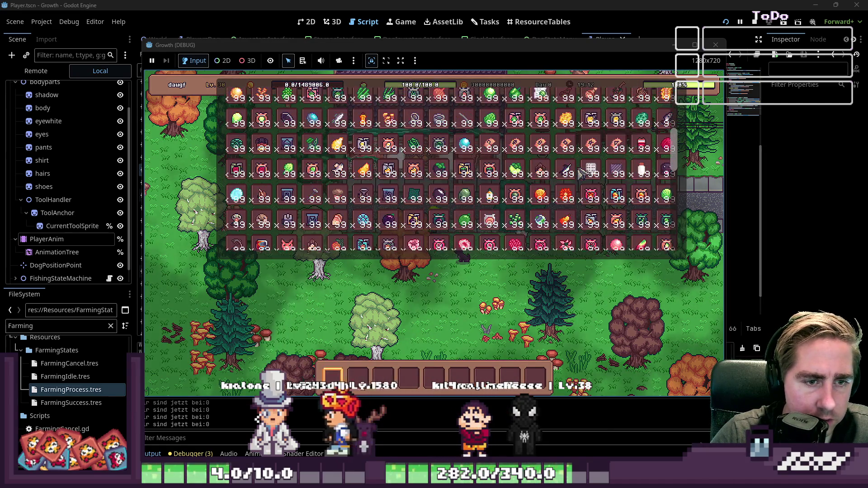
scroll(588, 116, up, 1)
mouse_move(237, 124)
mouse_down()
mouse_move(364, 373)
mouse_move(334, 379)
mouse_up()
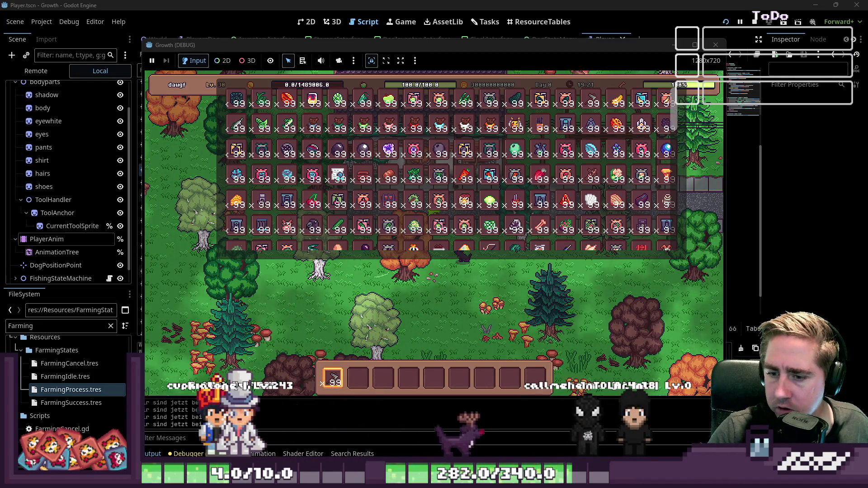
key(i)
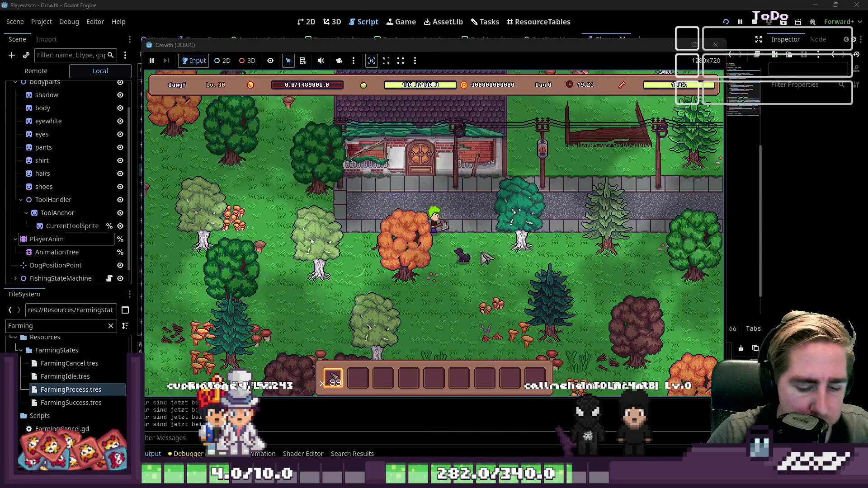
Walk the character left, up-right and down-left, then stop the game with F8
key(a)
scroll(486, 258, down, 1)
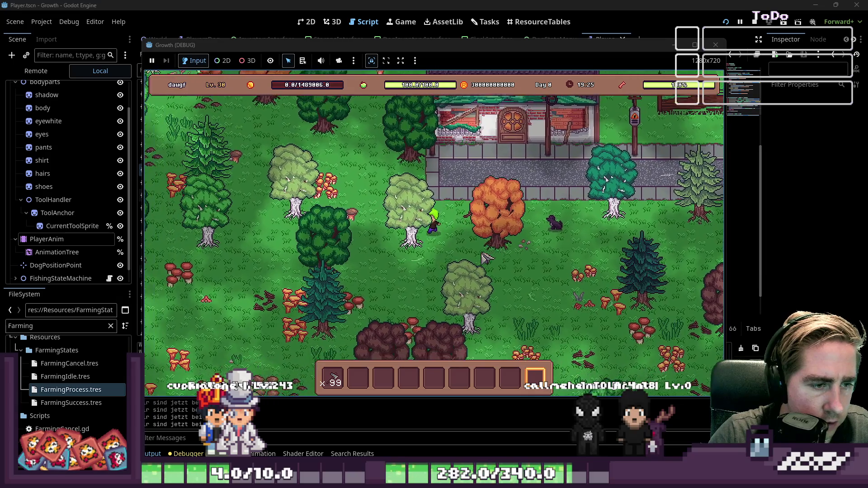
key(w)
key(d)
scroll(486, 258, up, 7)
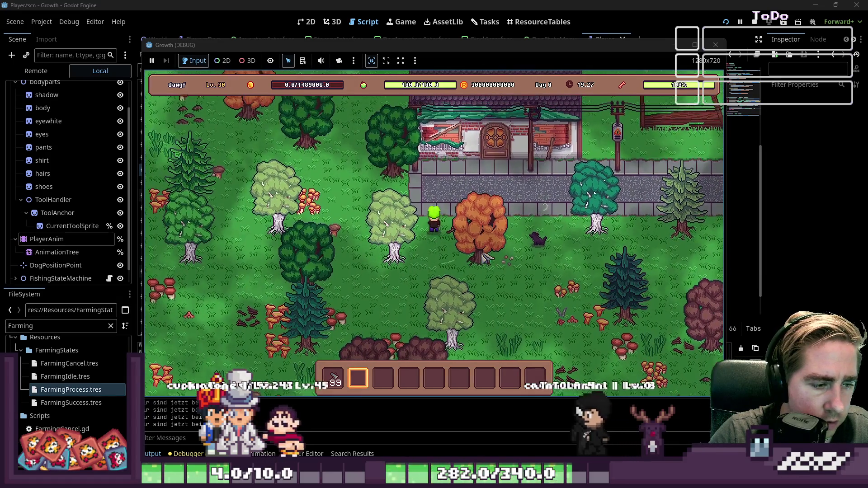
key(a)
key(s)
scroll(486, 258, up, 1)
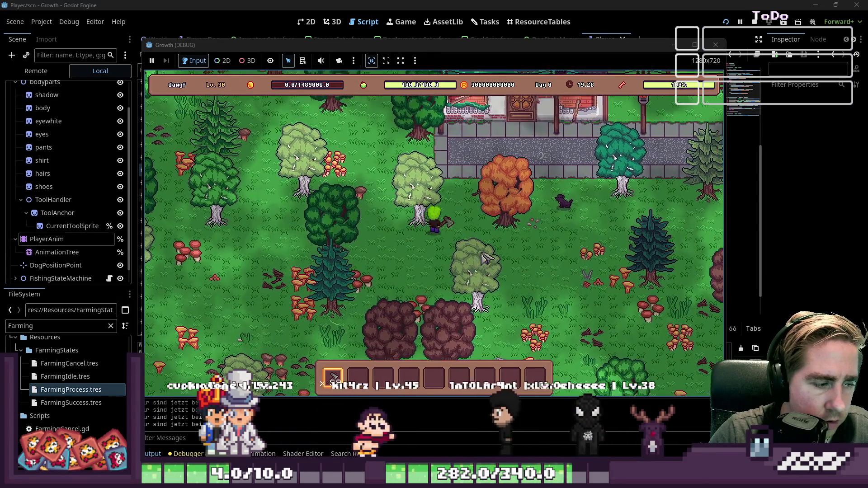
key(F8)
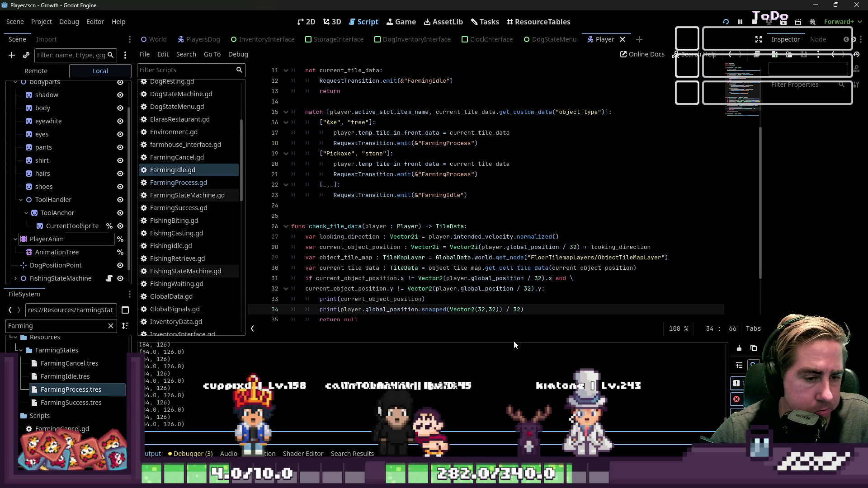
Copy the .snapped(Vector2(32,32)) call from the print line into the x tile check after global_position
click(497, 302)
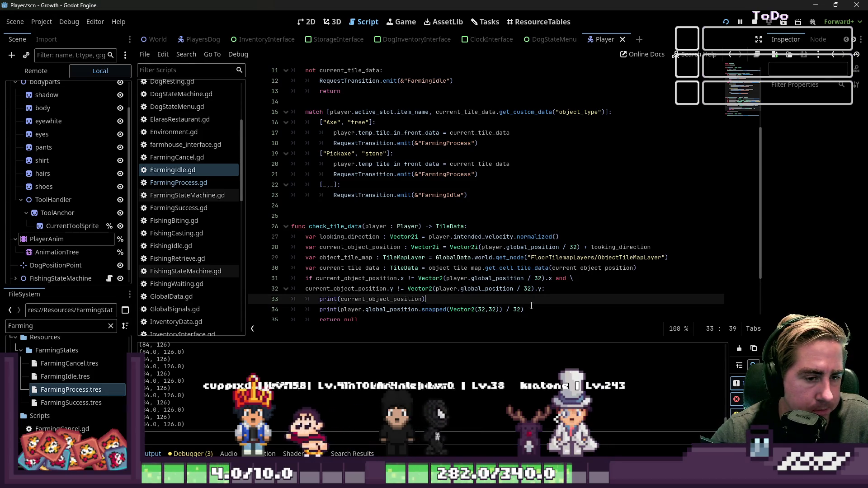
drag(502, 309, 422, 310)
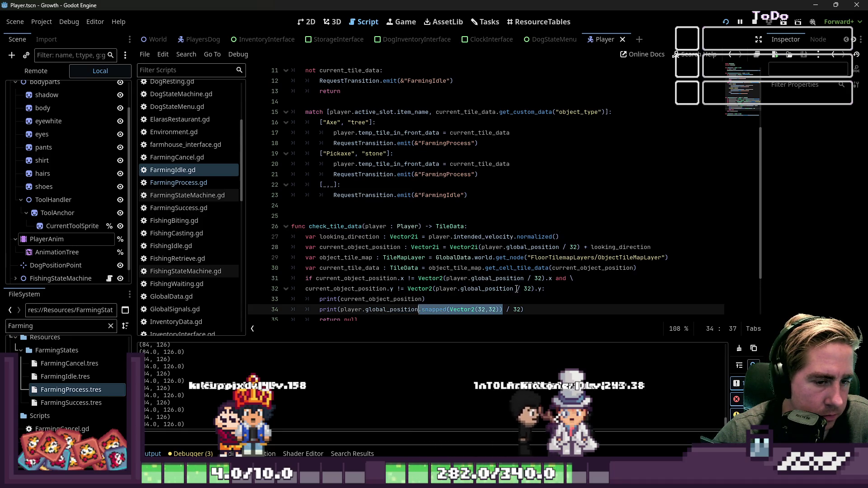
click(512, 291)
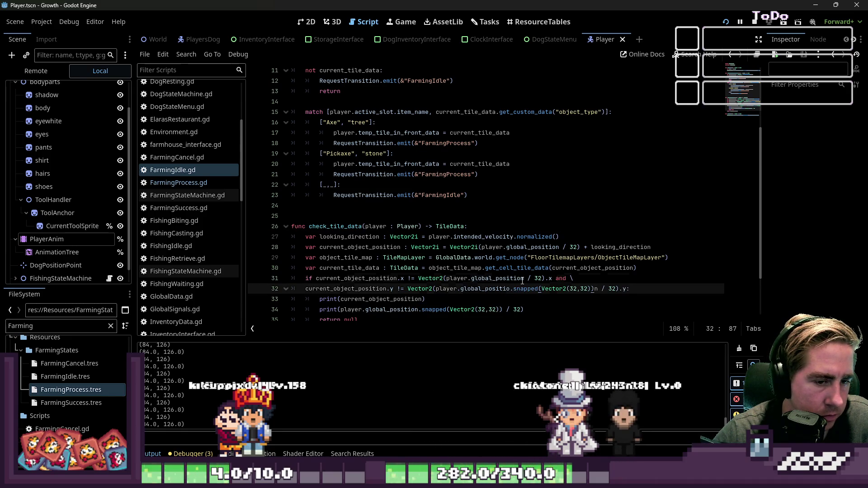
click(524, 278)
text(.snapped(Vector2(32,32)))
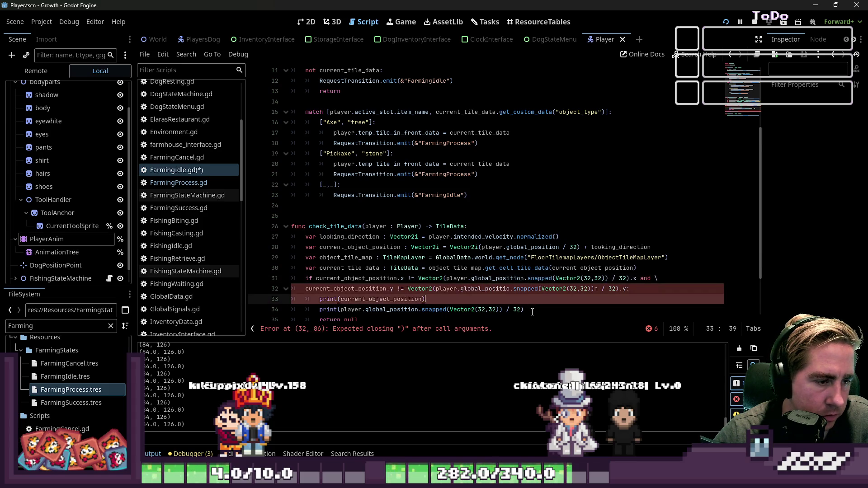
Delete the two debug print lines and the stray n, save FarmingIdle.gd, and run the game
scroll(528, 297, down, 1)
drag(524, 278, 279, 266)
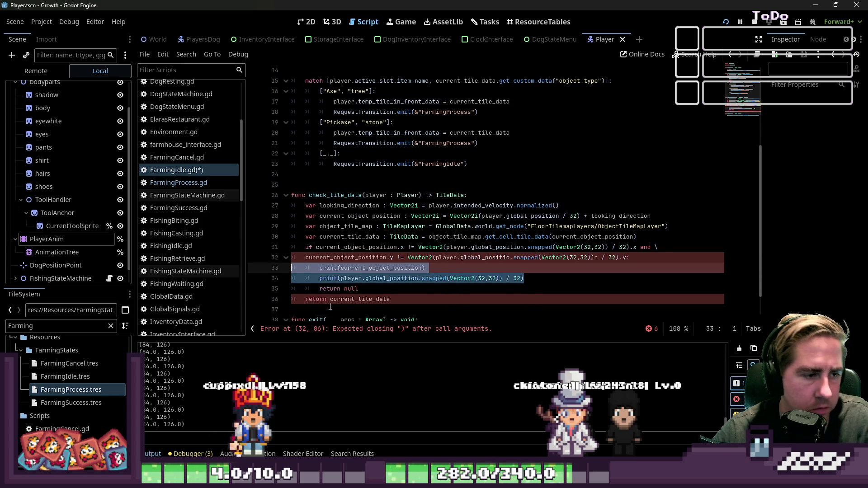
key(BackSpace)
key(BackSpace)
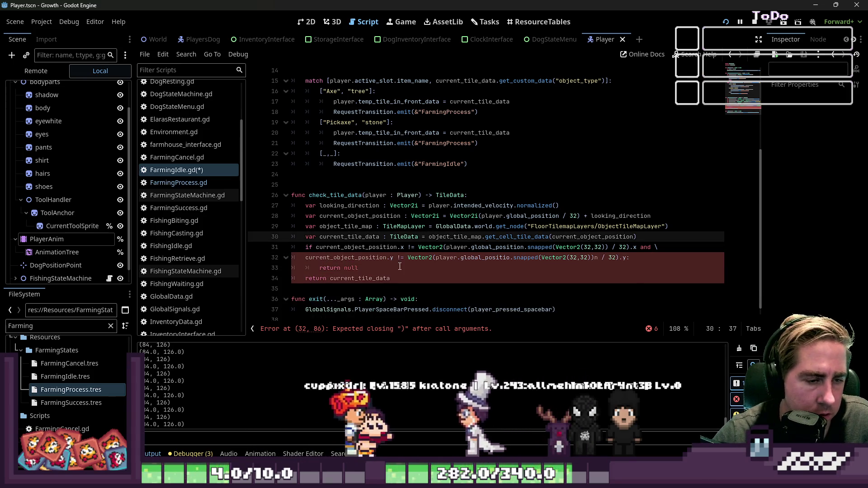
click(600, 258)
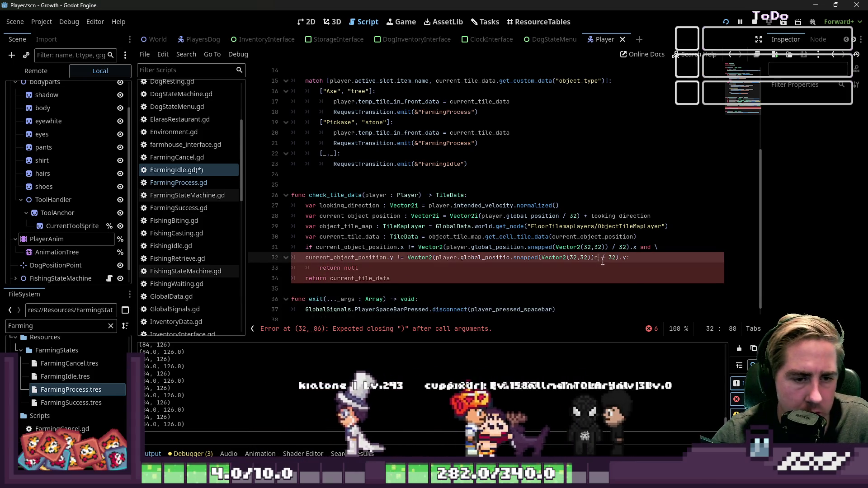
key(BackSpace)
key(Down)
key(ctrl+s)
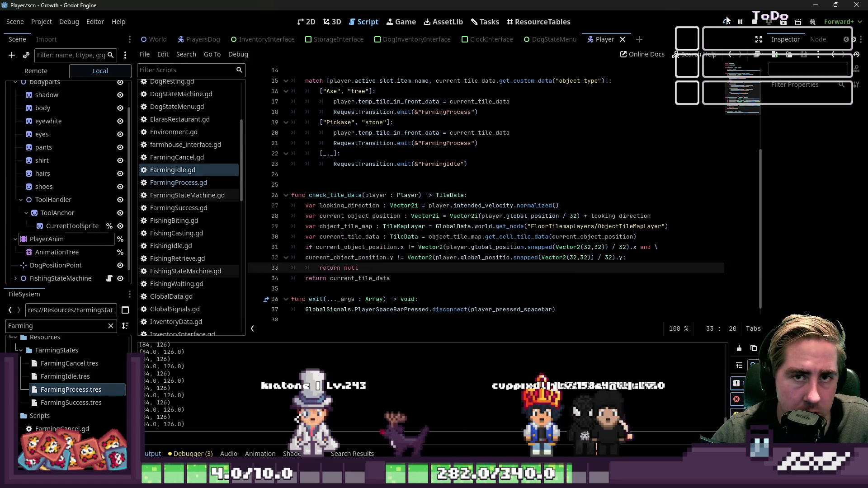
click(726, 21)
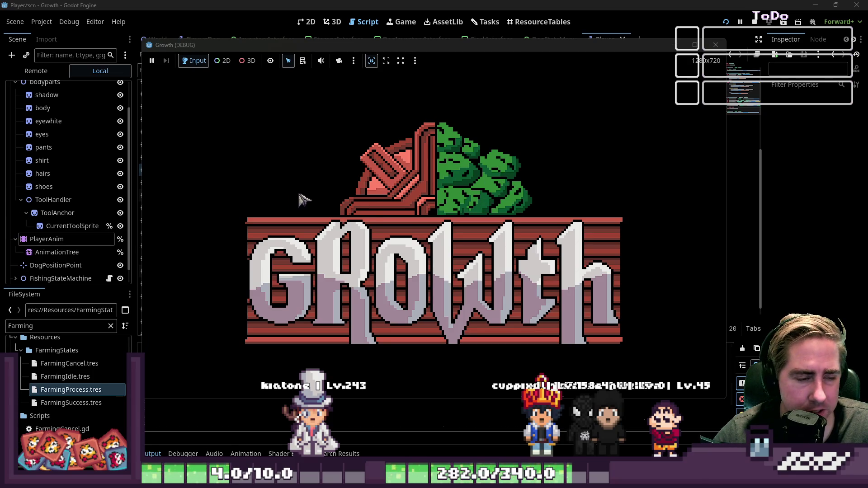
Start a new game, select the second hotbar slot, walk left and try farming with Space
click(415, 210)
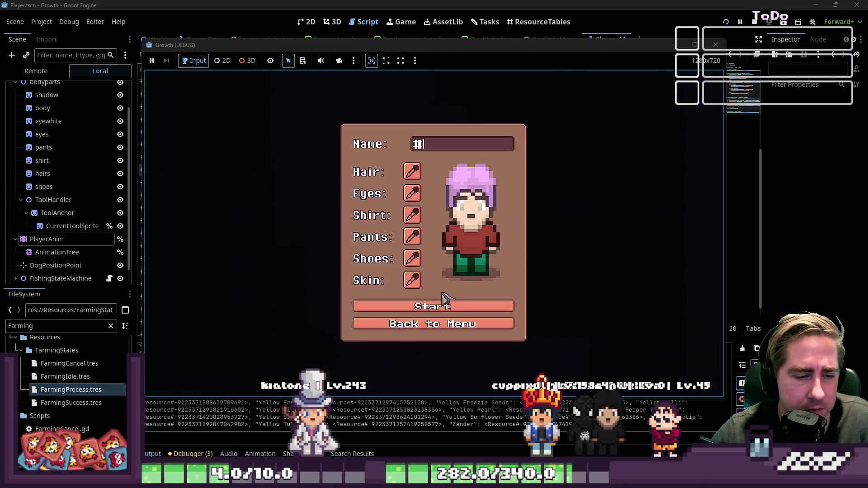
click(433, 306)
key(i)
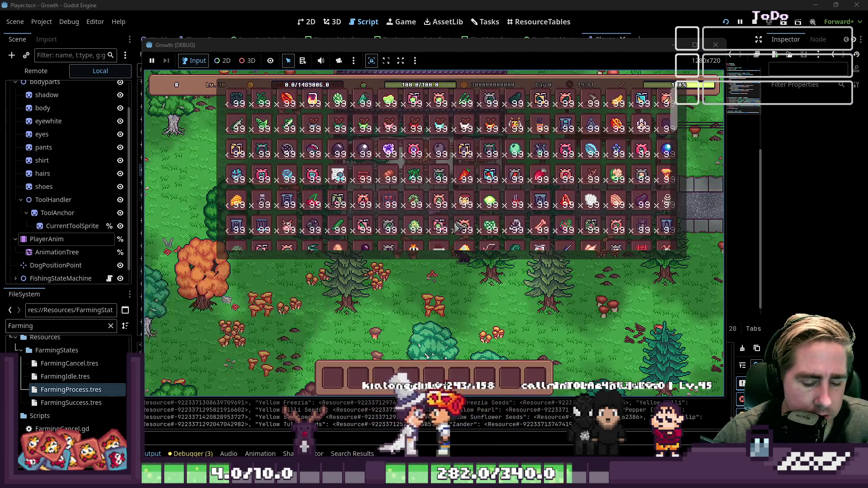
scroll(507, 199, down, 2)
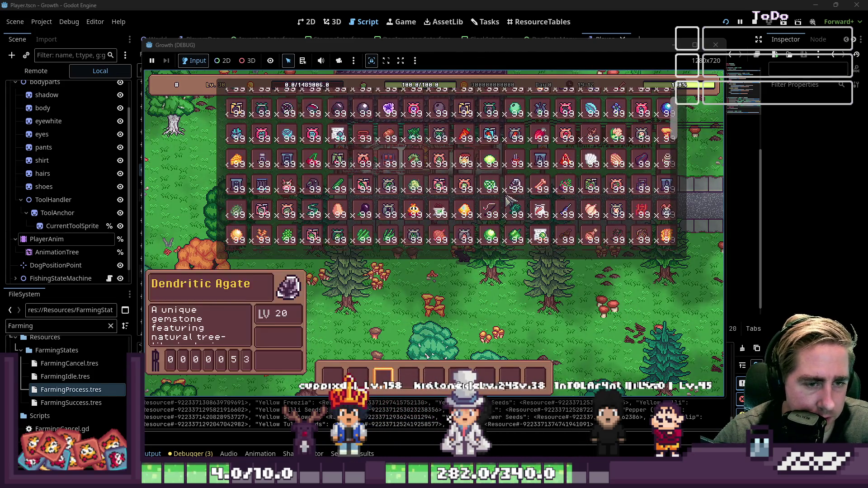
scroll(507, 199, up, 2)
click(352, 375)
key(i)
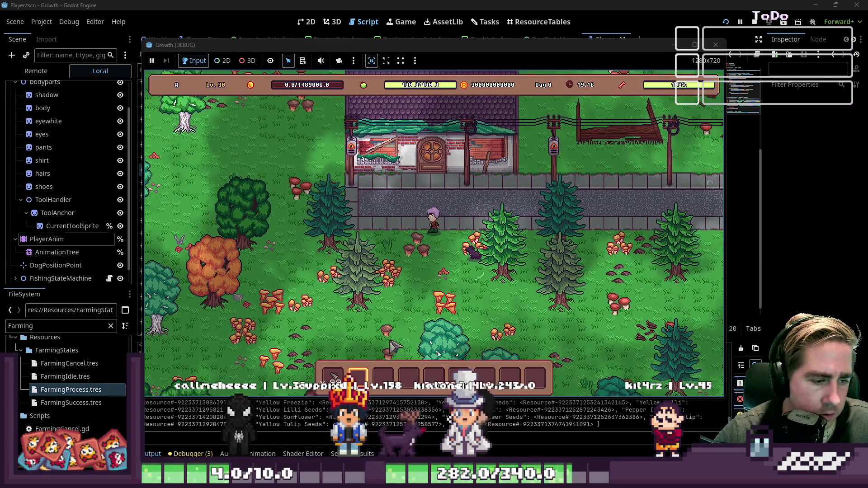
key(a)
key(1)
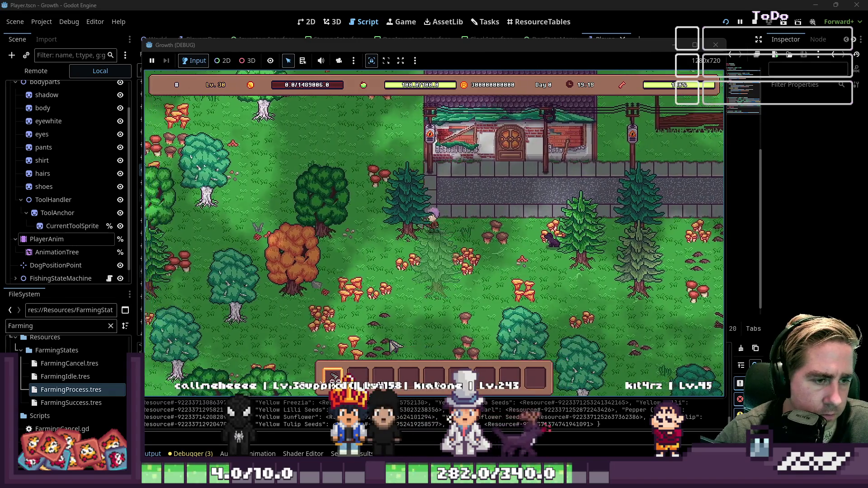
key(space)
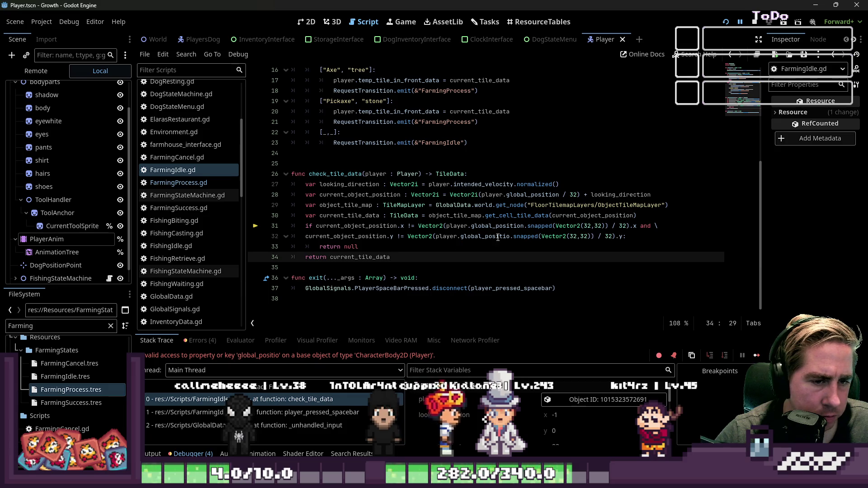
Correct 'global_positio' to 'global_position' in line 32's y check and relaunch the game
click(537, 225)
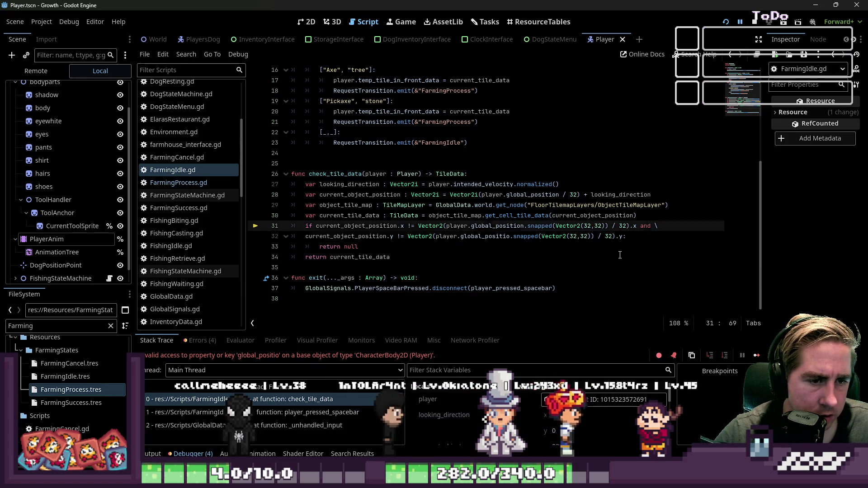
key(Down)
key(Left)
key(Left)
key(Left)
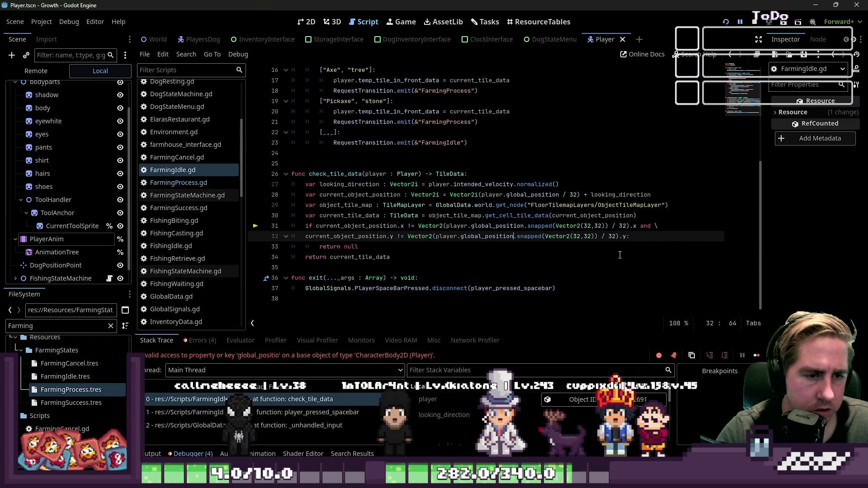
click(614, 226)
click(727, 21)
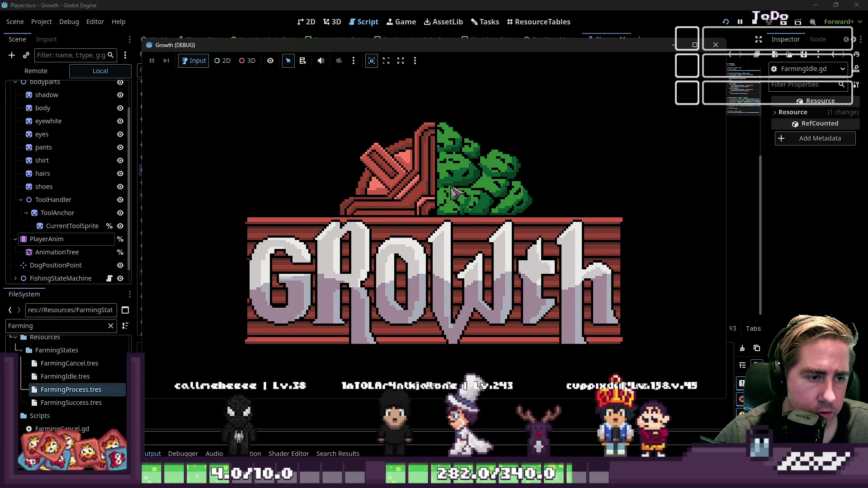
Create character 'adsgf', close the inventory, walk down, left and right through the forest, then close the game
click(449, 205)
text(adsgf)
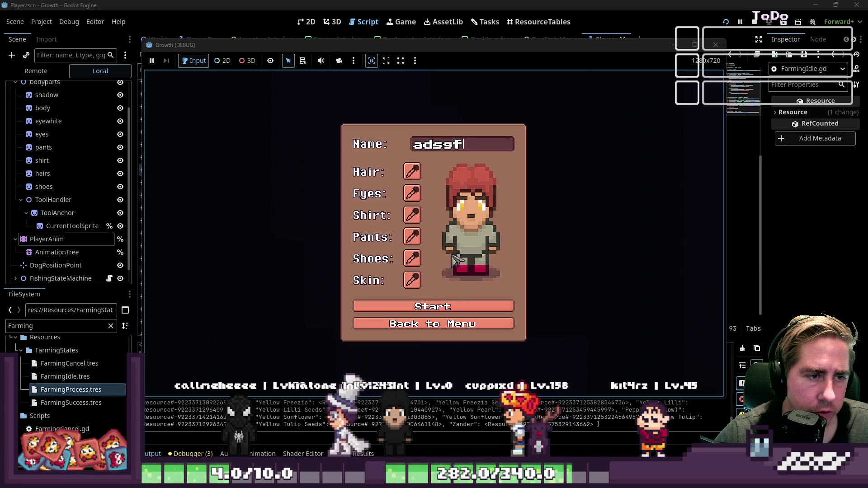
click(441, 311)
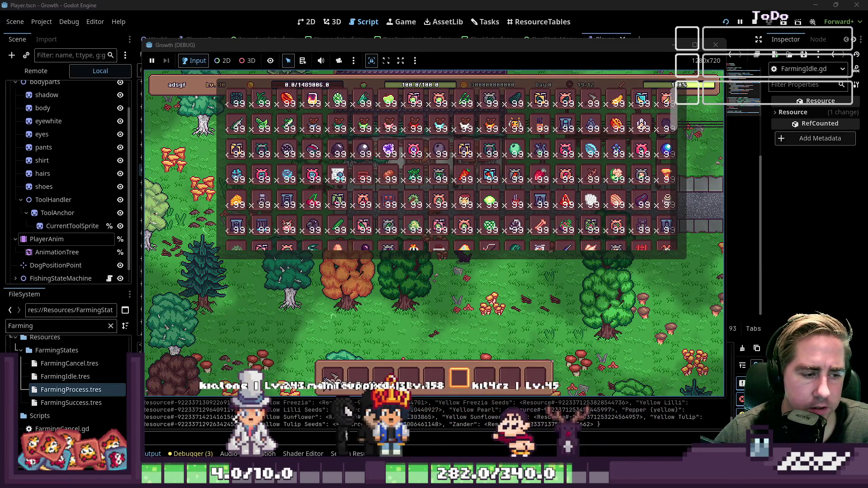
key(Escape)
key(s)
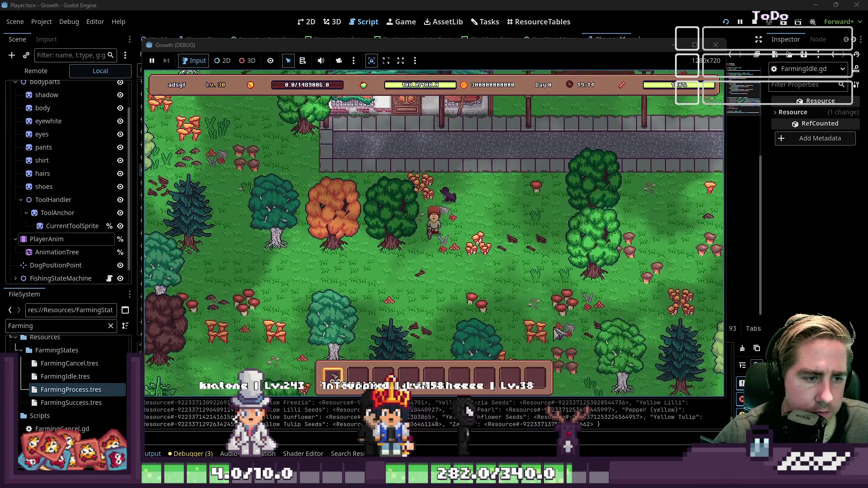
key(a)
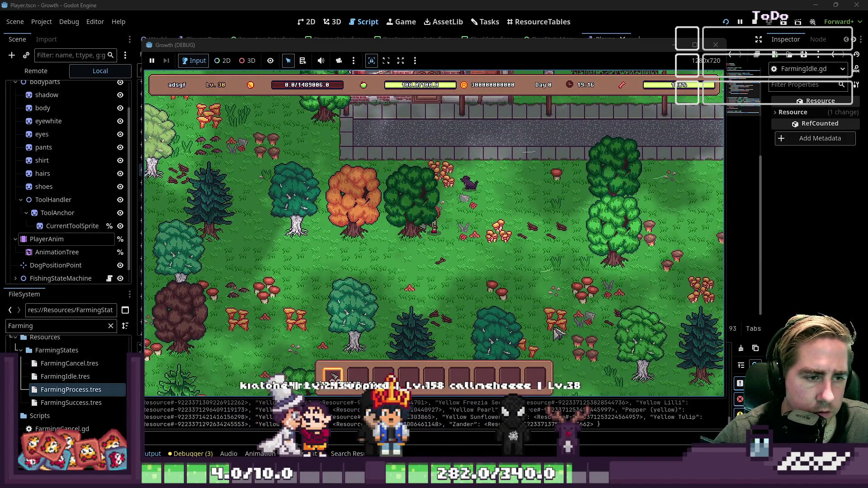
key(s)
key(a)
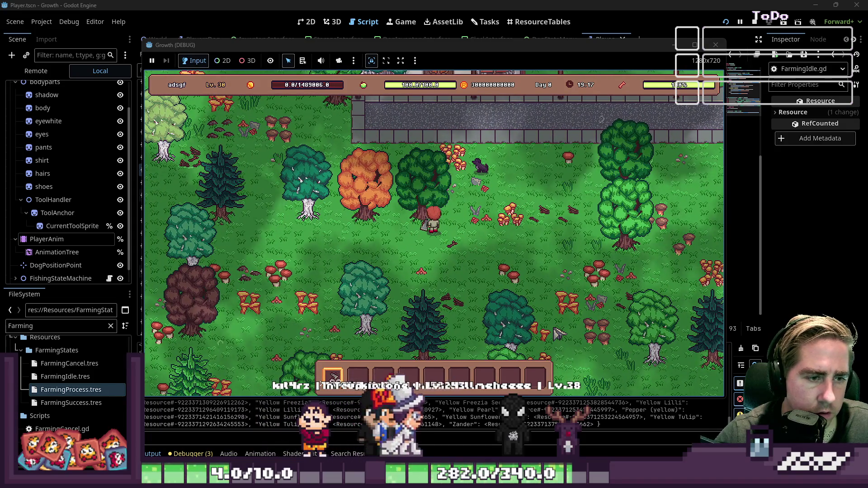
key(a)
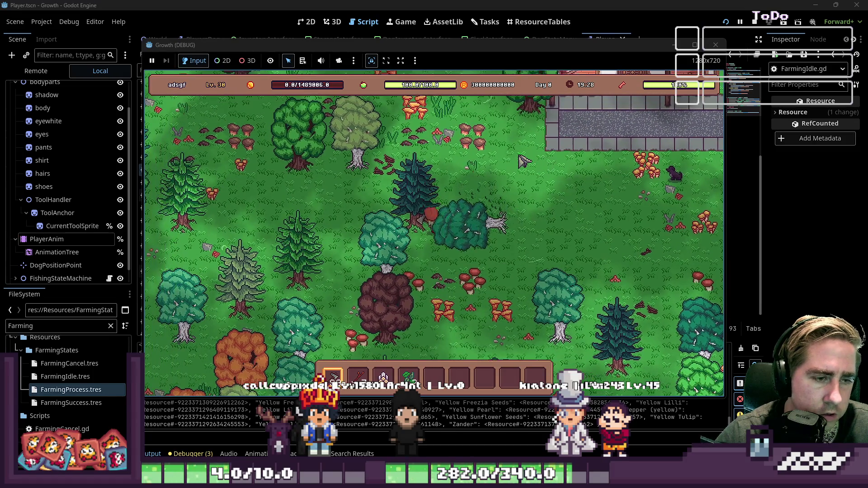
key(a)
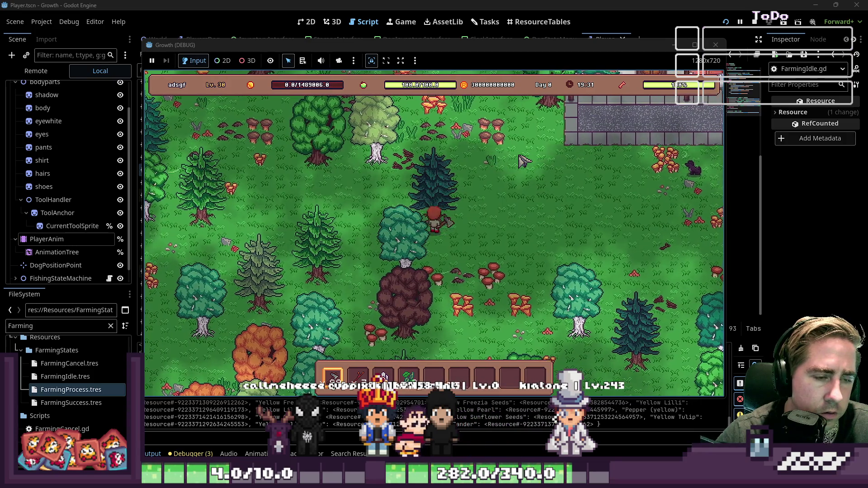
key(d)
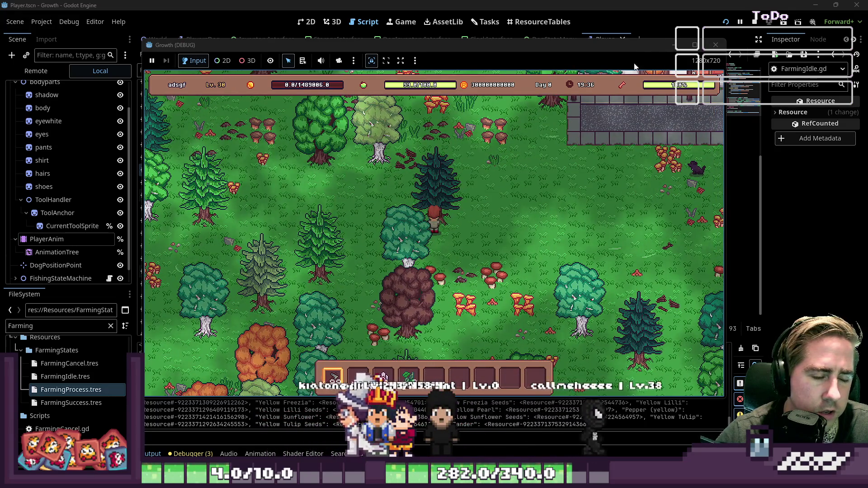
click(715, 46)
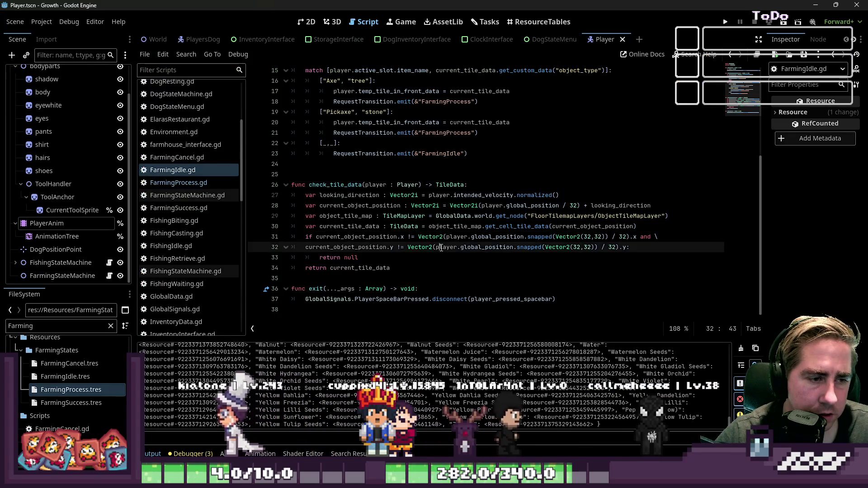
click(411, 235)
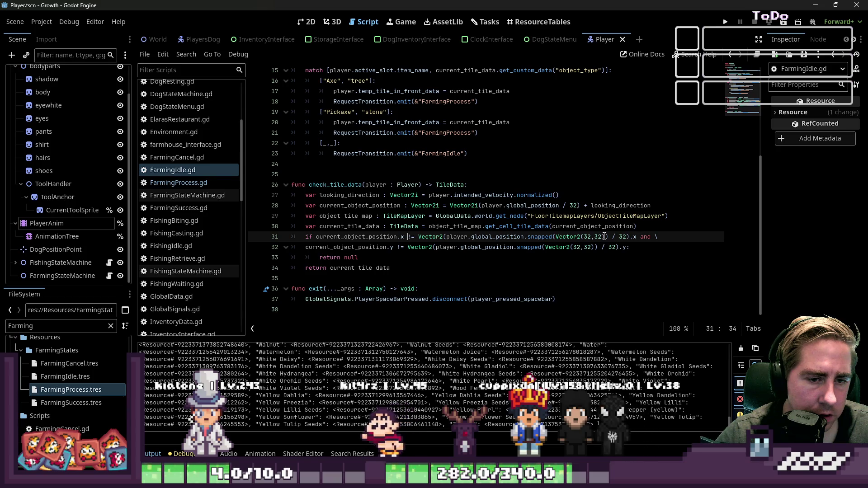
click(628, 237)
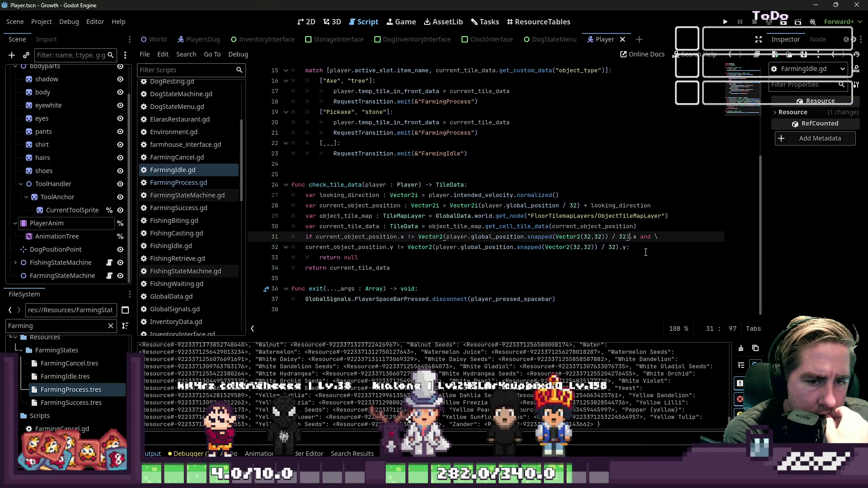
key(Down)
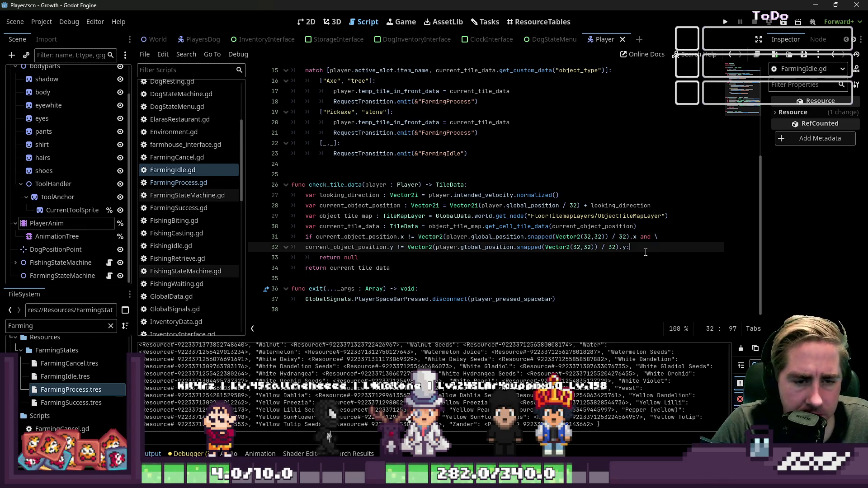
key(ctrl+shift+Left)
key(ctrl+shift+Left)
key(ctrl+shift+Left)
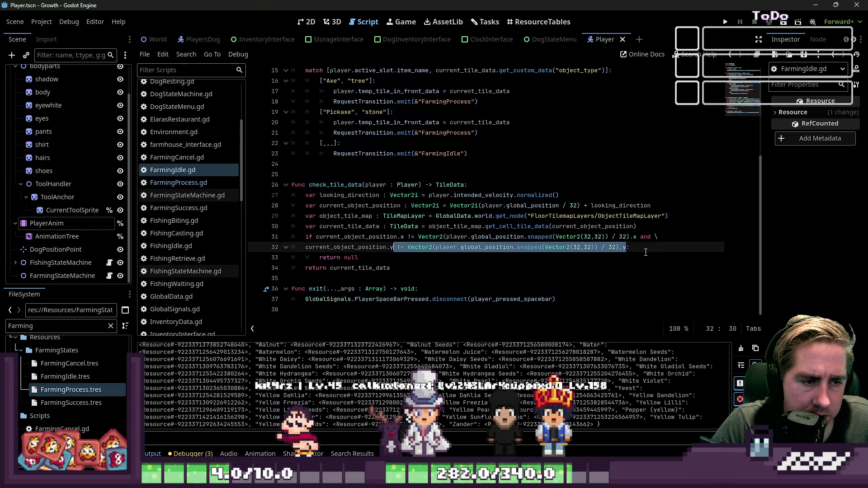
key(ctrl+Right)
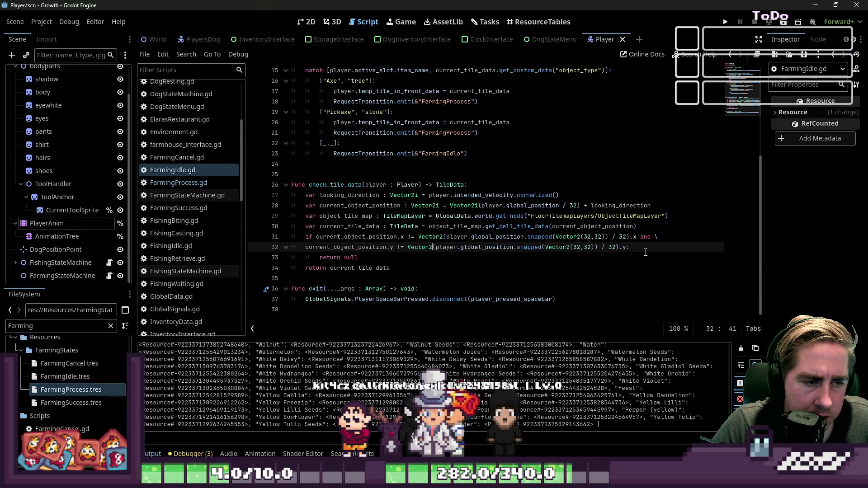
key(ctrl+shift+Right)
key(ctrl+shift+Right)
key(ctrl+shift+Right)
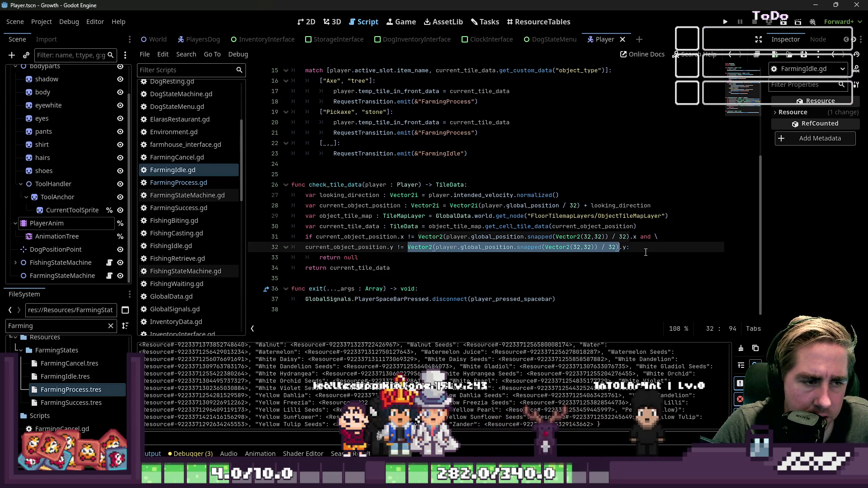
key(Up)
key(Down)
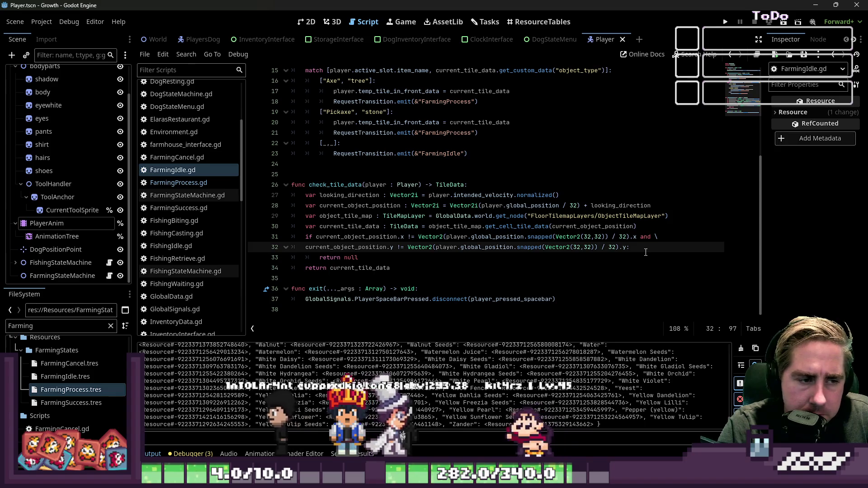
key(Up)
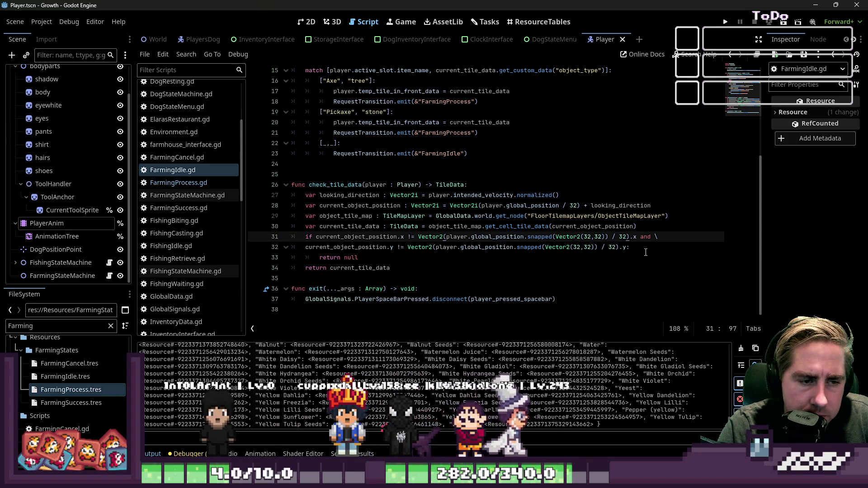
key(Down)
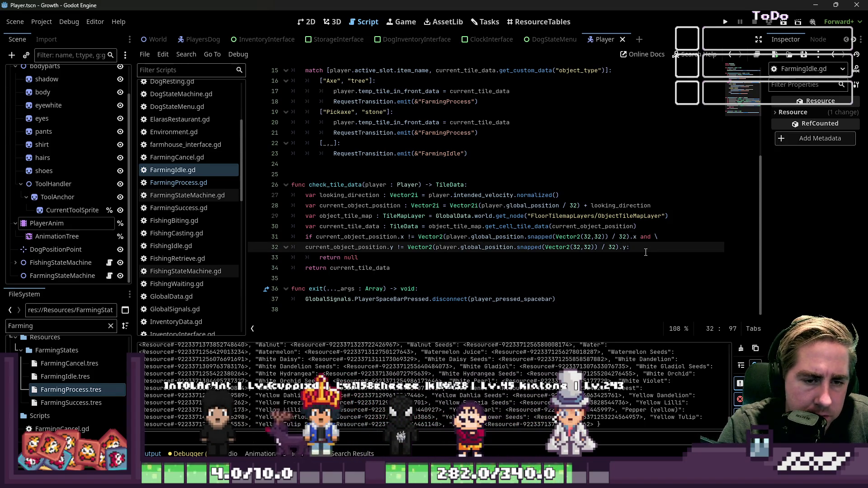
key(Up)
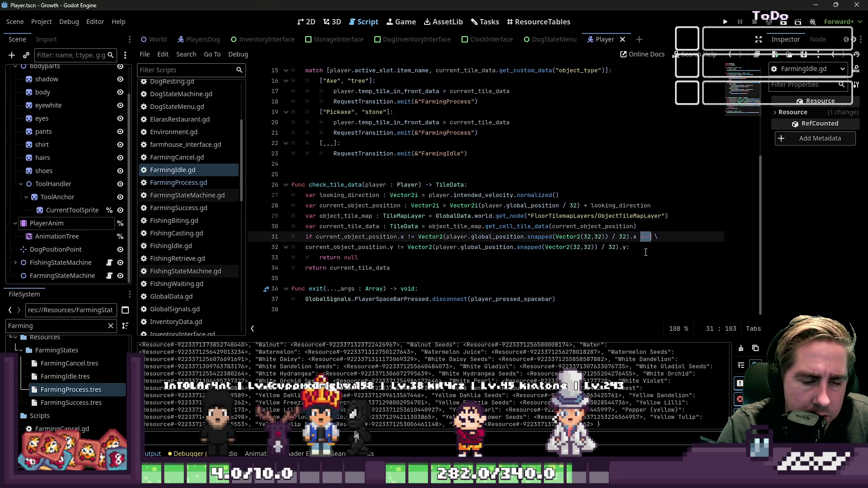
click(328, 247)
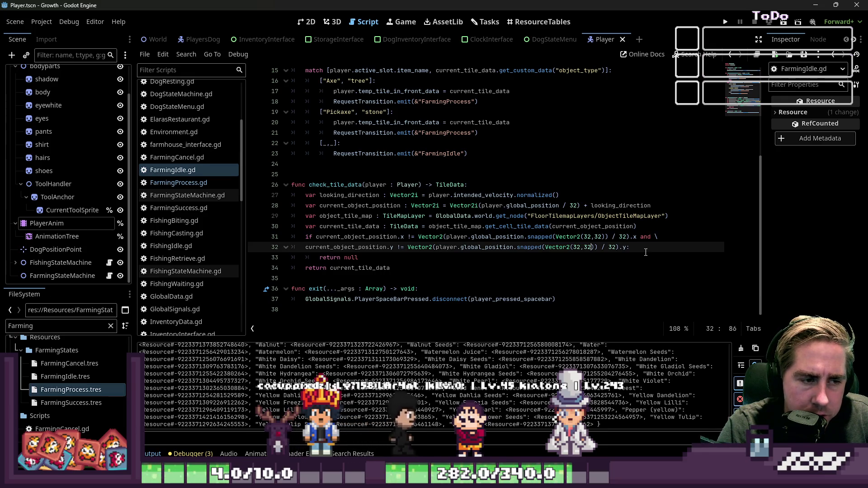
key(Down)
key(Down)
key(Down)
key(Home)
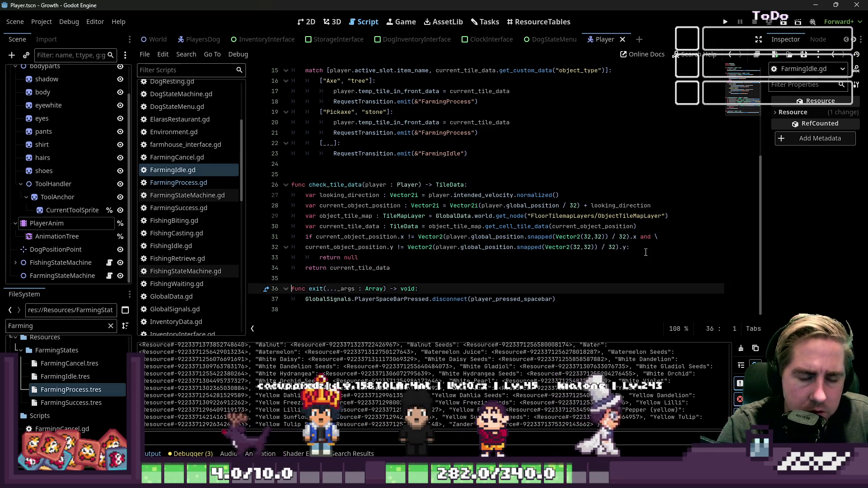
click(727, 22)
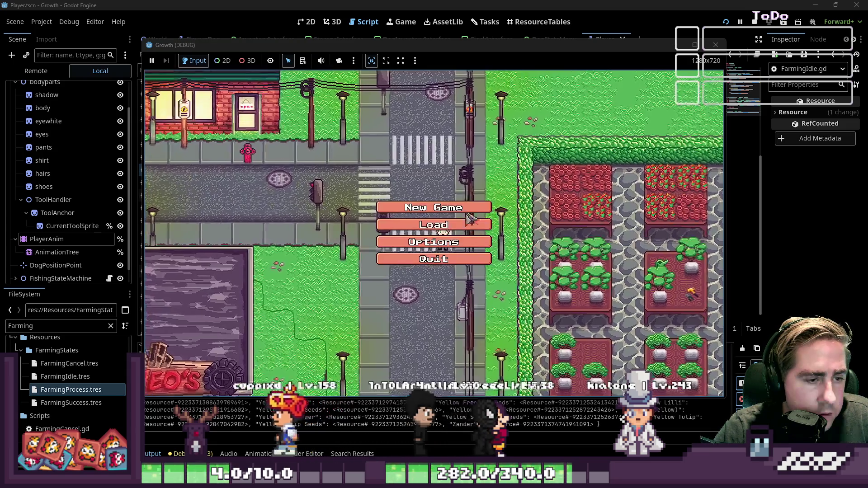
Create character 'adsg' and place the held x99 stack into hotbar slot 1
click(463, 146)
text(ad)
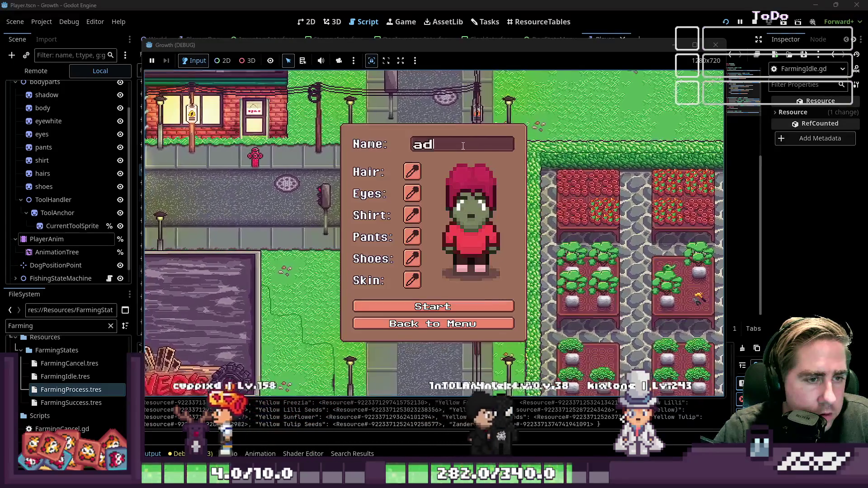
text(sg)
click(425, 308)
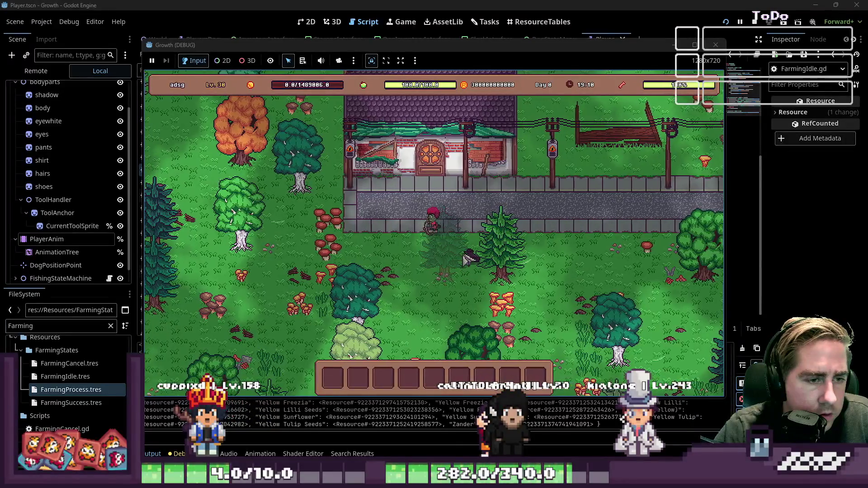
key(a)
key(i)
key(6)
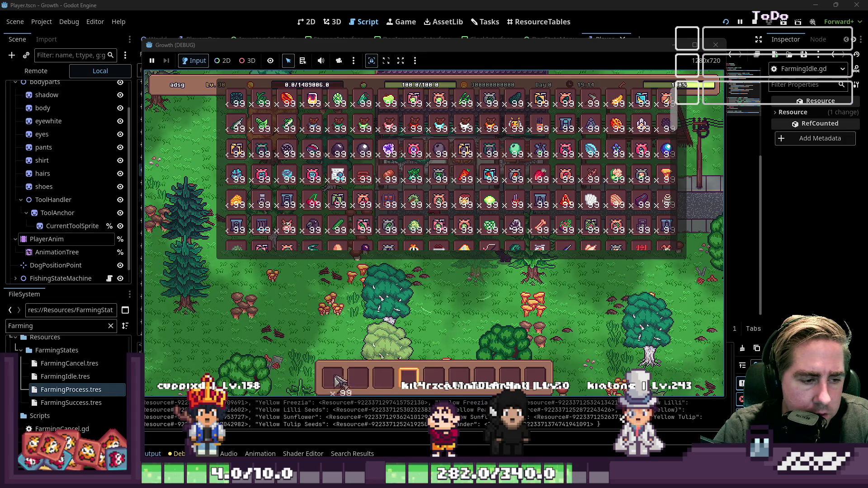
click(333, 379)
key(i)
Walk the player down-right, stop the game with F8, and scroll the Output panel to the end
key(d)
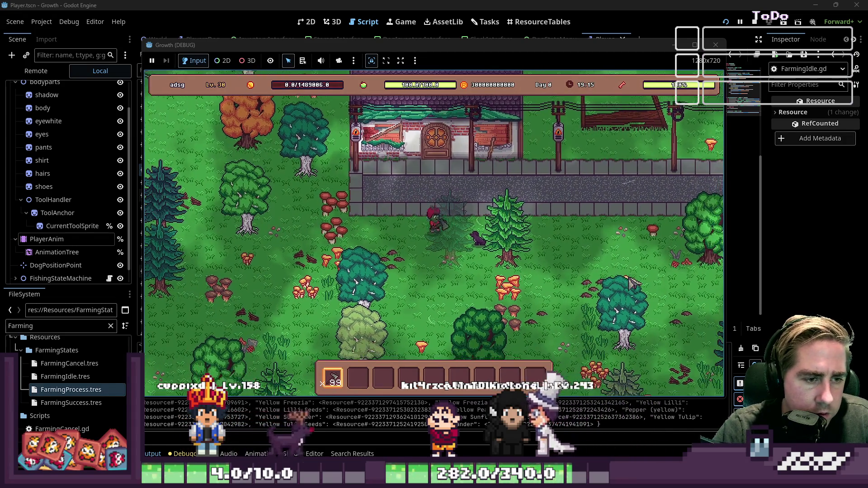
key(s)
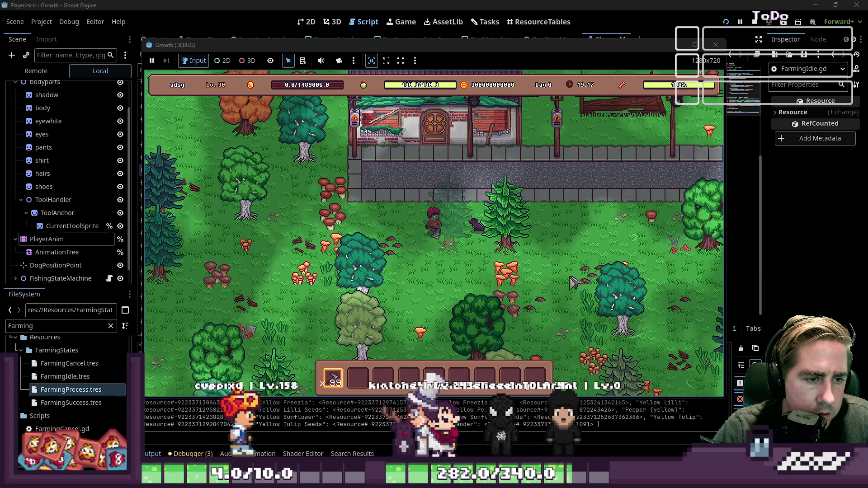
key(F8)
scroll(308, 386, down, 2)
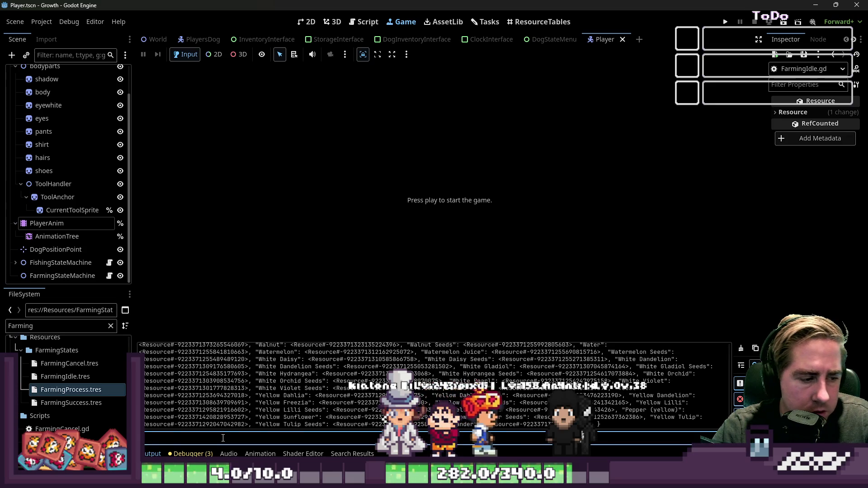
scroll(245, 409, down, 5)
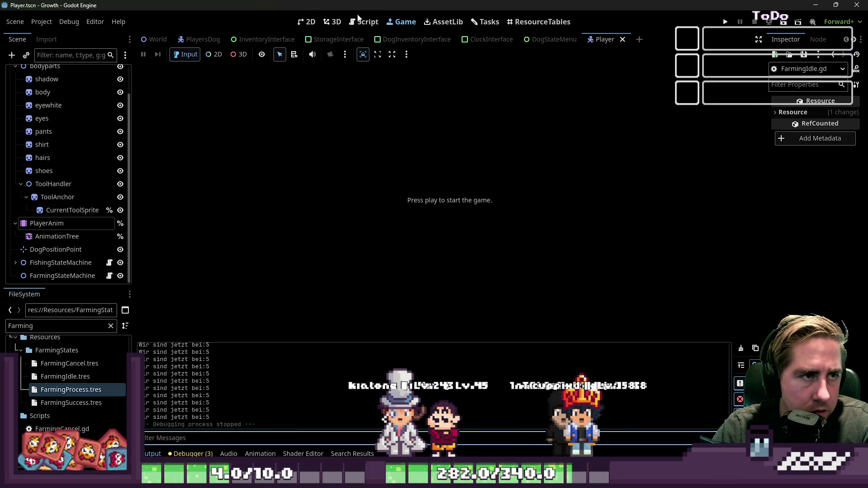
Delete the tile-position if-check and return null lines 31–33 from FarmingIdle.gd
click(364, 21)
drag(359, 257, 285, 236)
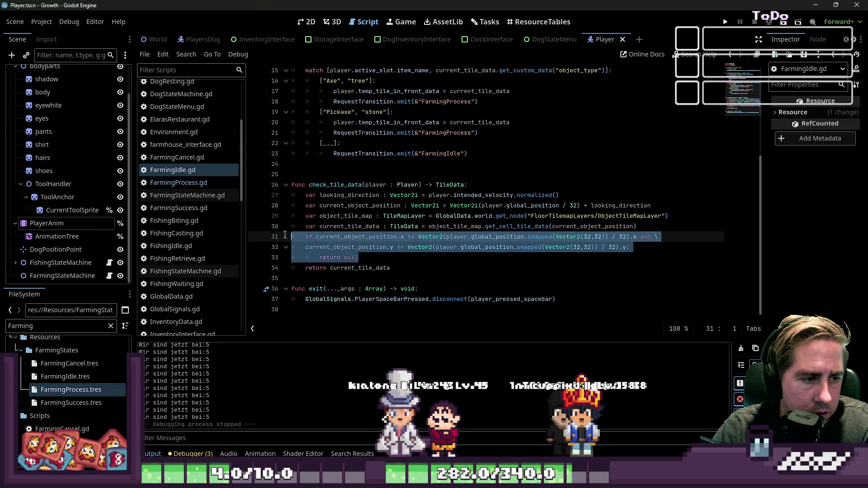
key(BackSpace)
key(BackSpace)
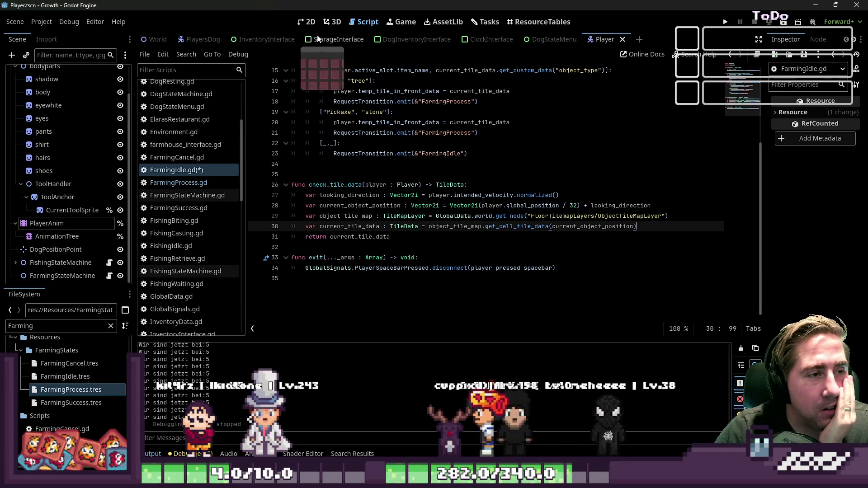
click(308, 23)
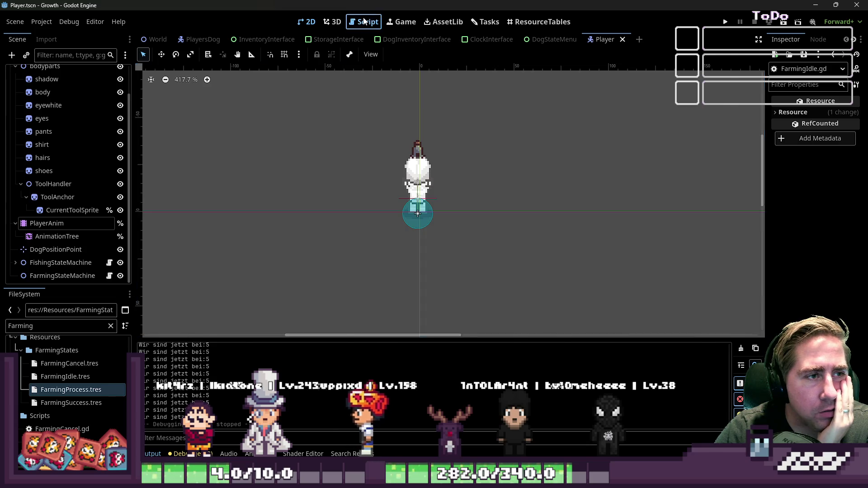
click(368, 21)
scroll(281, 299, up, 2)
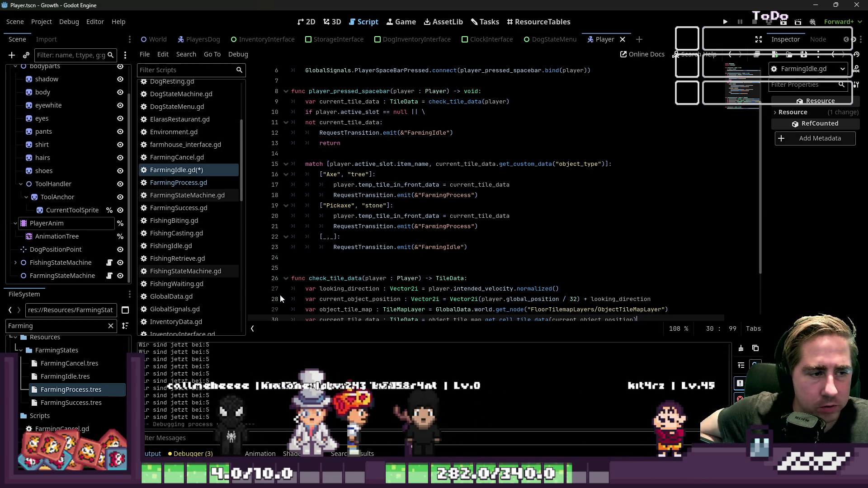
Save the edited FarmingIdle.gd script
click(310, 23)
click(355, 27)
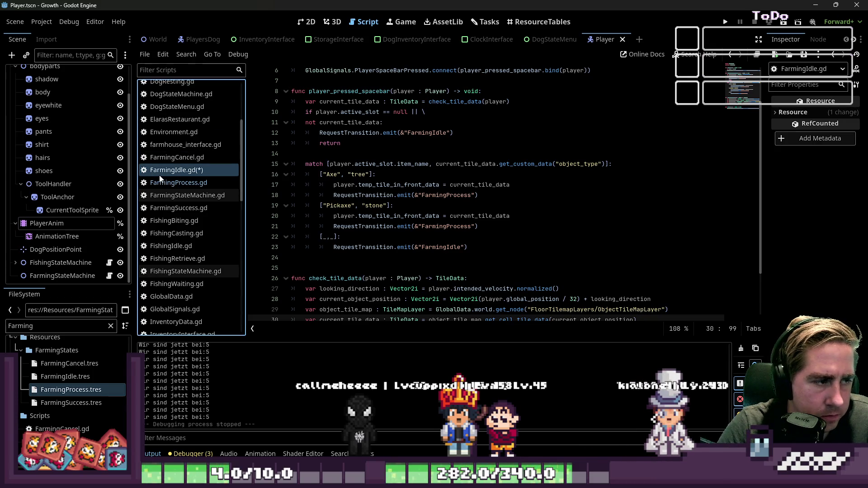
key(ctrl+s)
scroll(471, 187, up, 1)
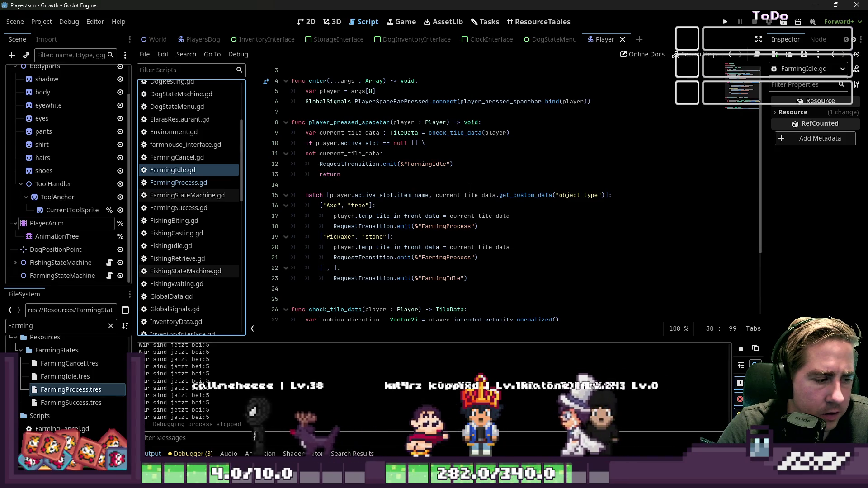
scroll(417, 231, down, 3)
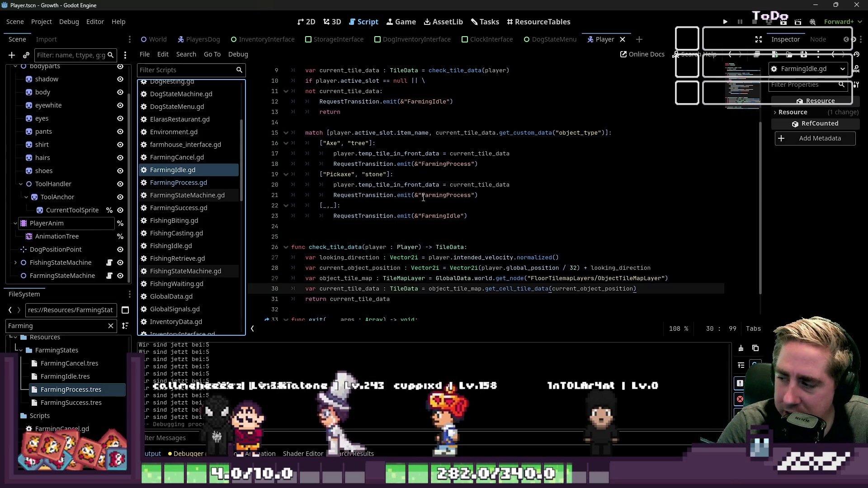
Review the fallback FarmingIdle transition on lines 22–23, then open FarmingProcess.gd
click(384, 215)
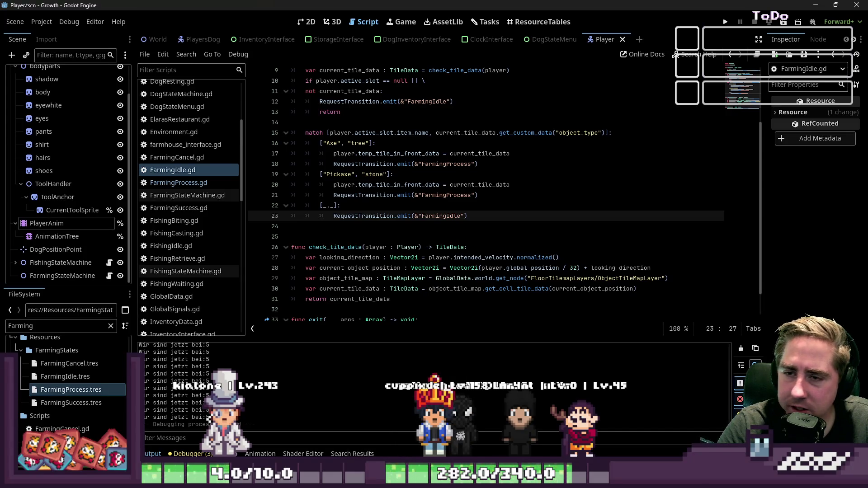
click(393, 203)
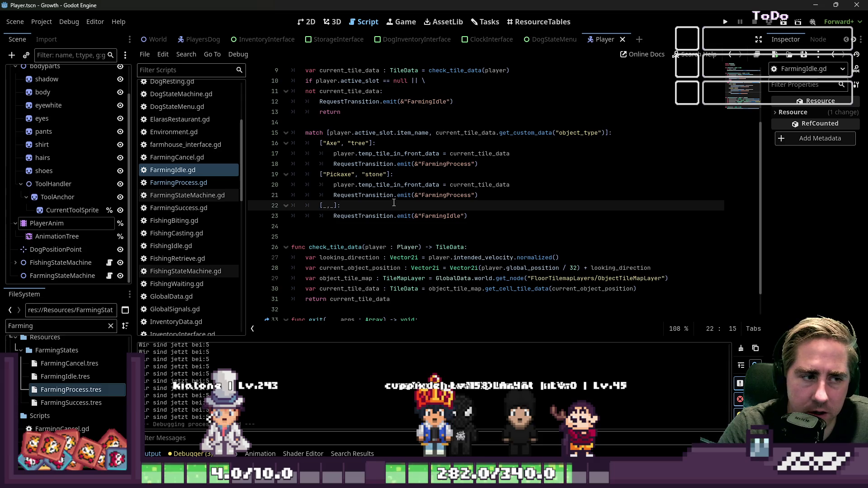
scroll(393, 199, up, 2)
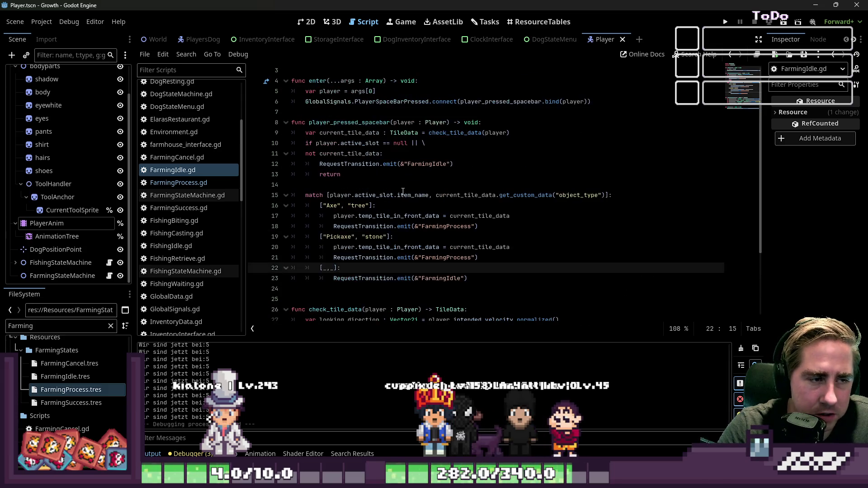
click(187, 183)
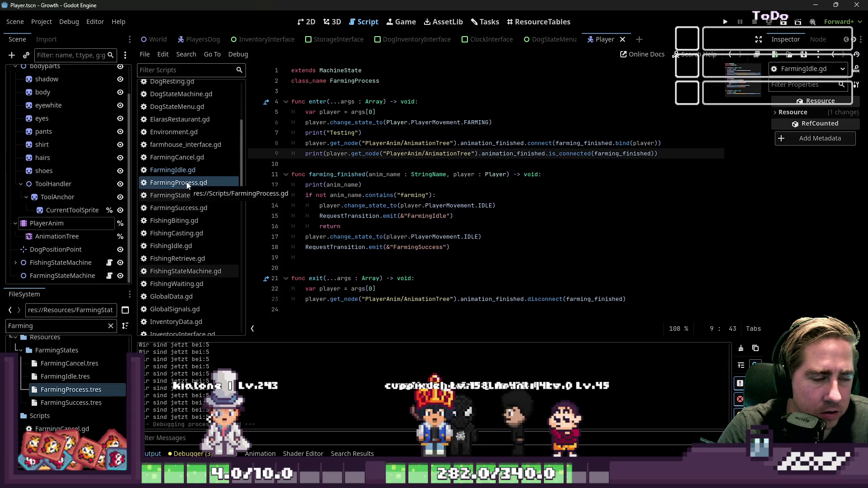
drag(660, 154, 605, 153)
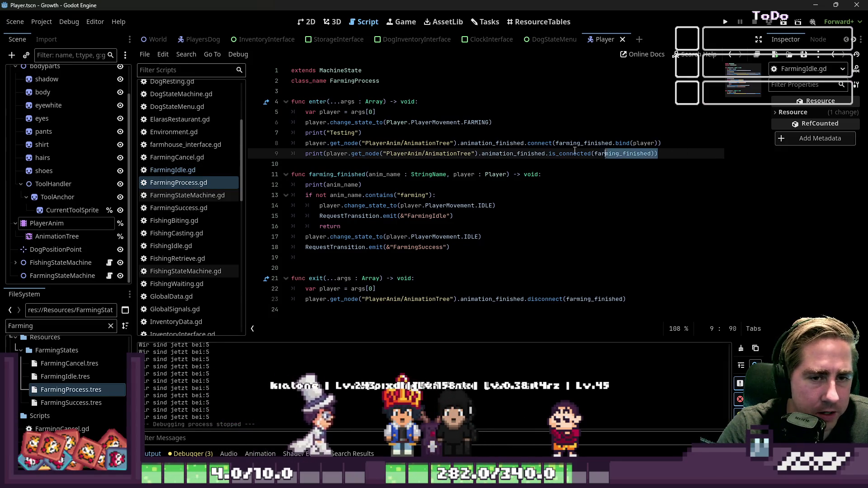
triple_click(575, 154)
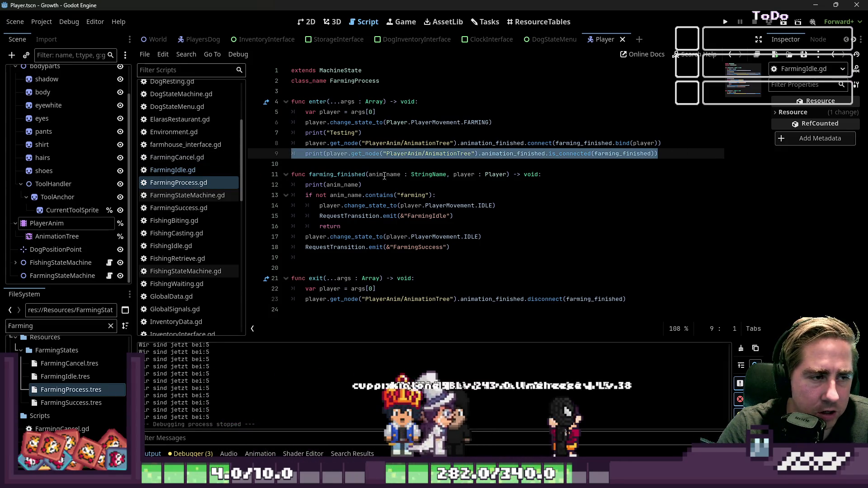
double_click(337, 175)
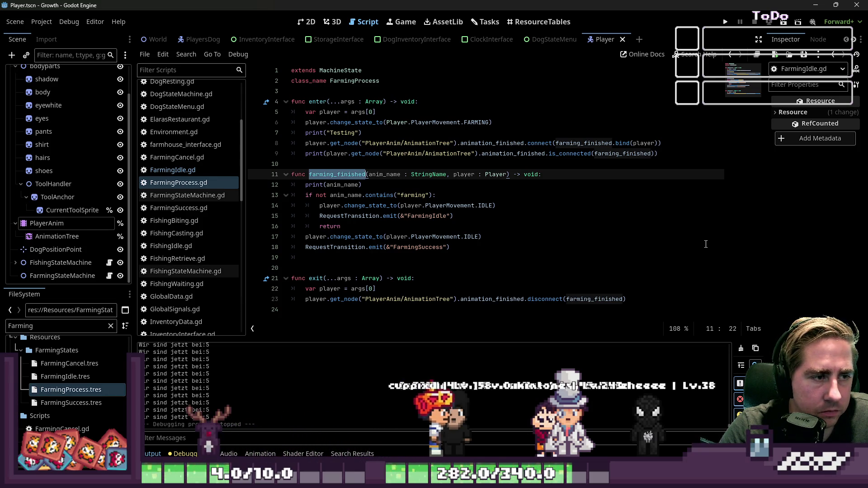
click(669, 161)
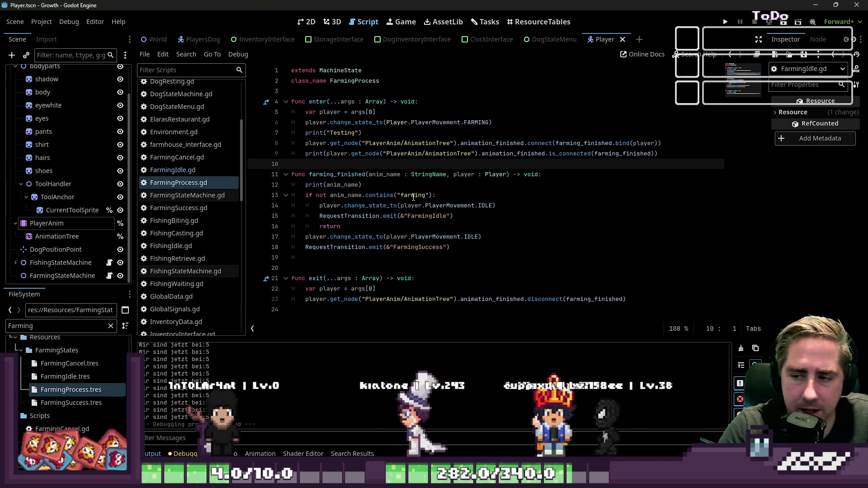
Add a line in enter() that starts the FarmingStateMachine/Timer with a 1-second wait
key(Return)
key(Up)
key(Up)
key(Return)
key(Up)
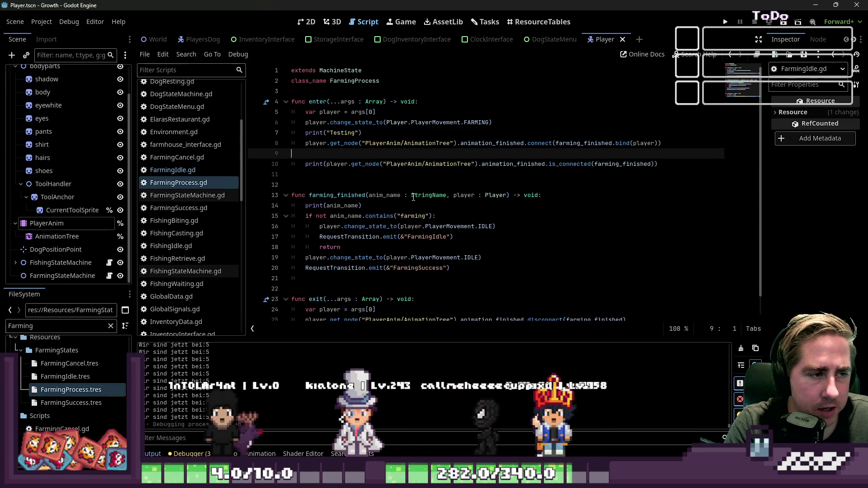
text(print)
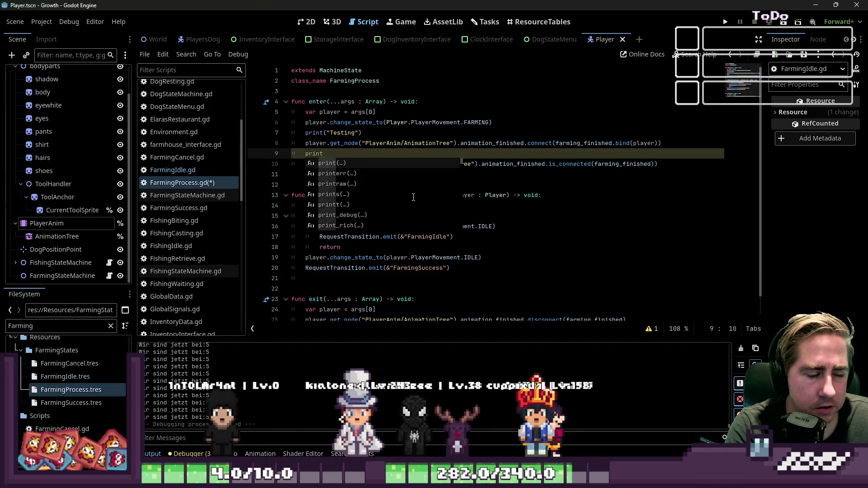
key(BackSpace)
key(BackSpace)
key(BackSpace)
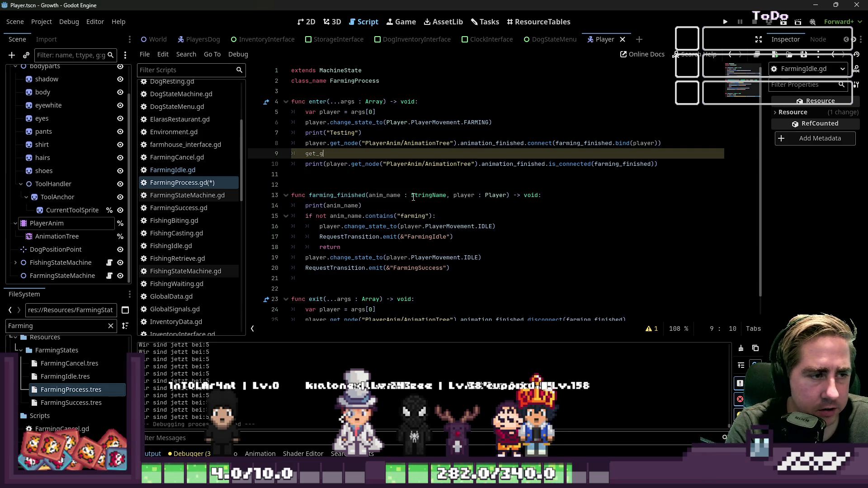
key(BackSpace)
key(BackSpace)
key(BackSpace)
key(BackSpace)
text(player.get)
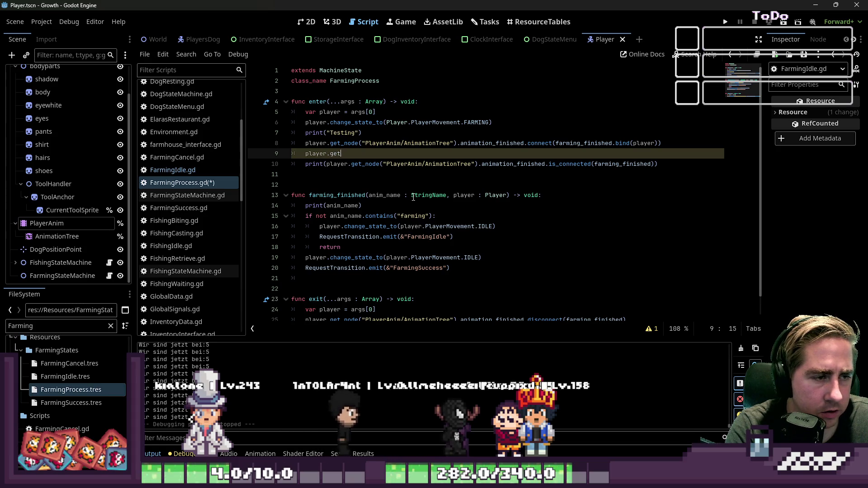
text(_node()
key(BackSpace)
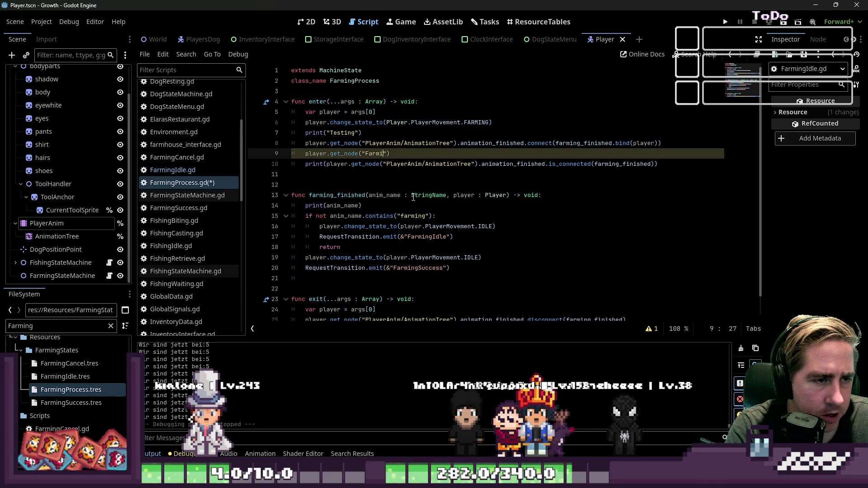
text(tateMachi)
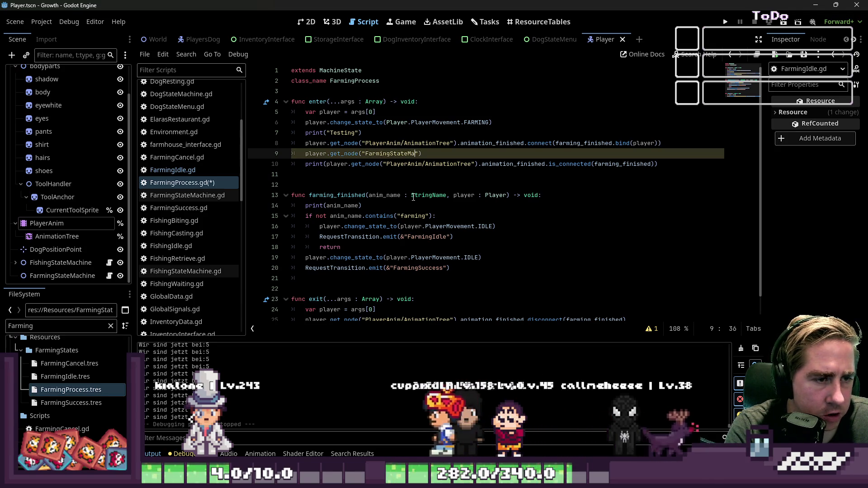
text(ne/Timer)
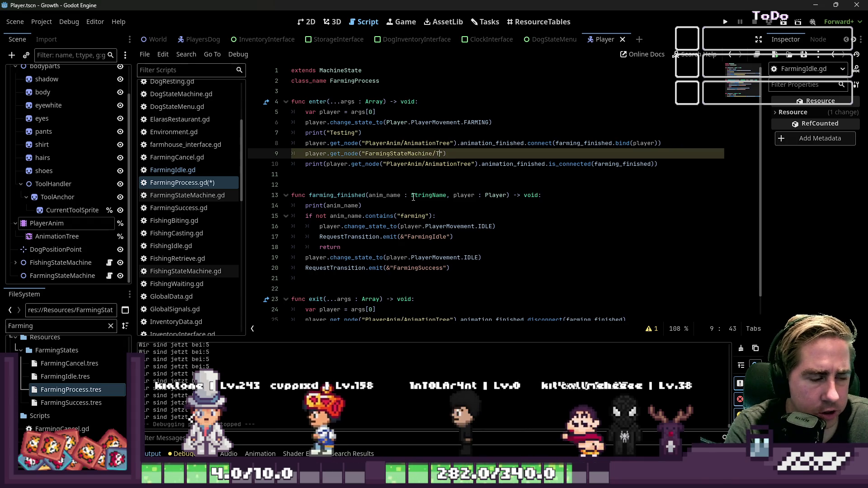
text(").)
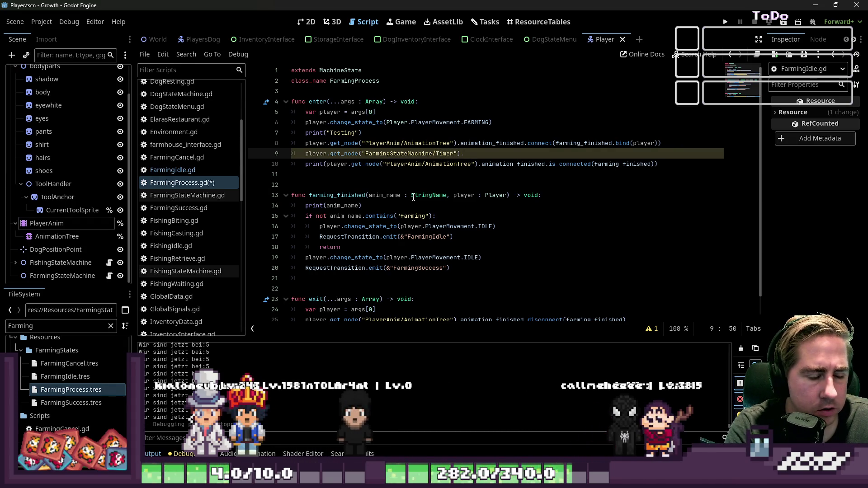
text(start(1))
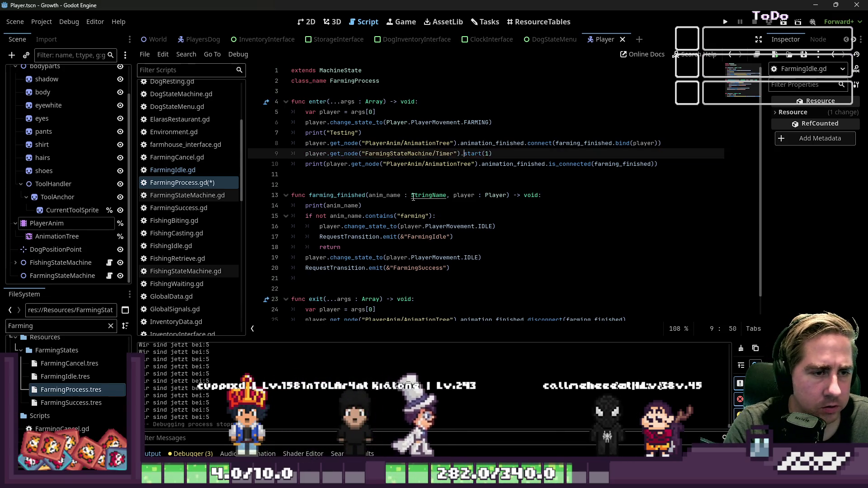
Connect that Timer's timeout signal to farming_finished on line 9
key(shift+ctrl+Right)
key(shift+ctrl+Right)
key(shift+ctrl+Right)
key(shift+Left)
key(shift+Left)
key(ctrl+c)
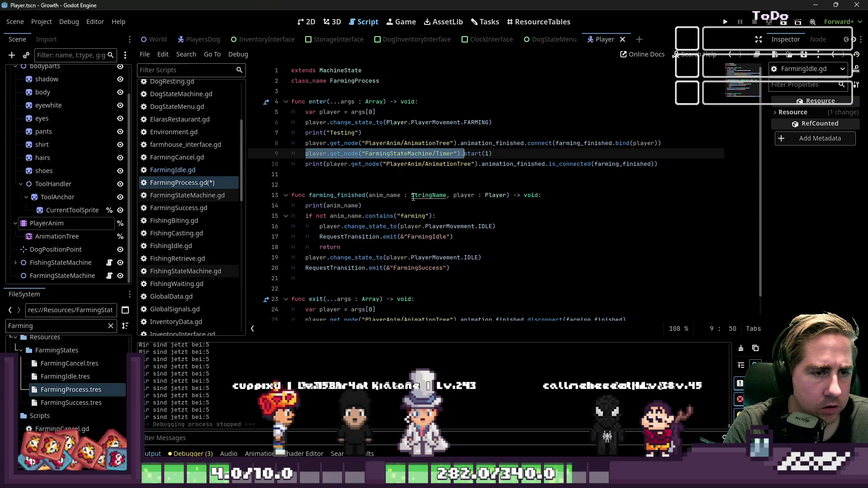
key(End)
key(Return)
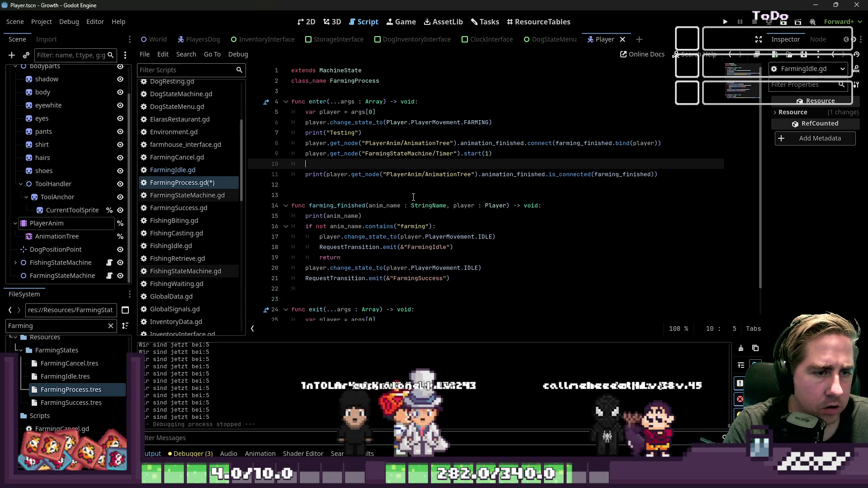
key(alt+Up)
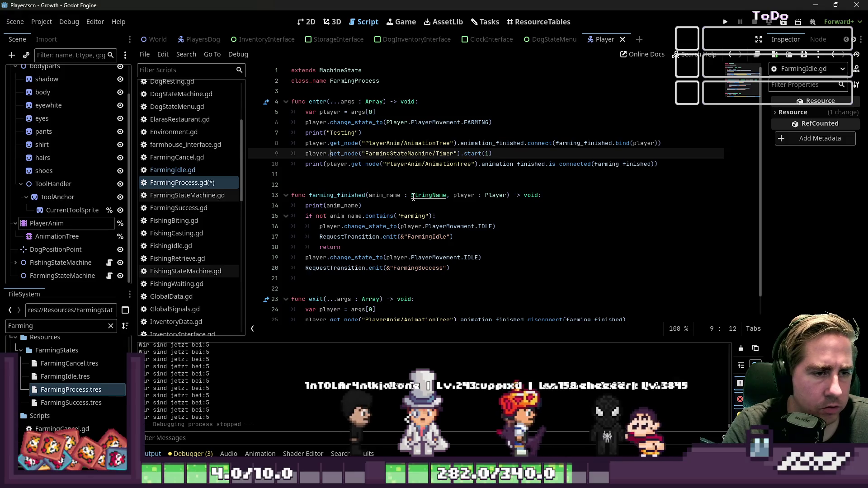
key(Down)
key(Up)
key(ctrl+v)
text(.m)
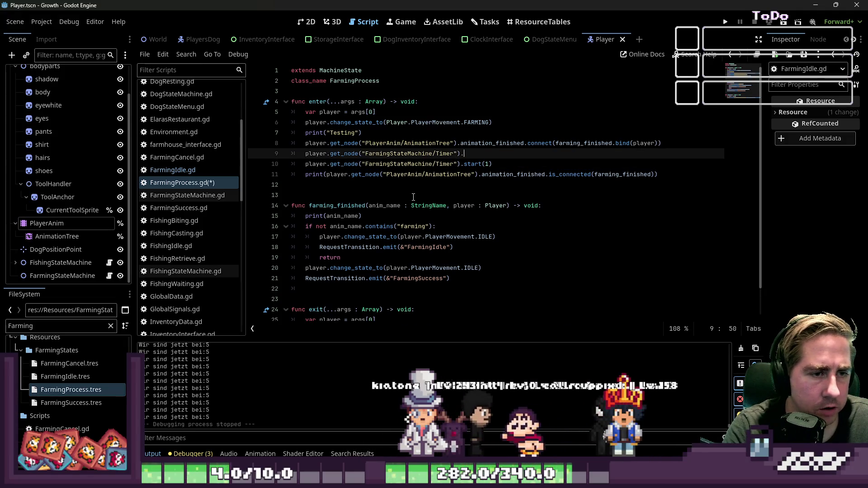
key(BackSpace)
text(timeout())
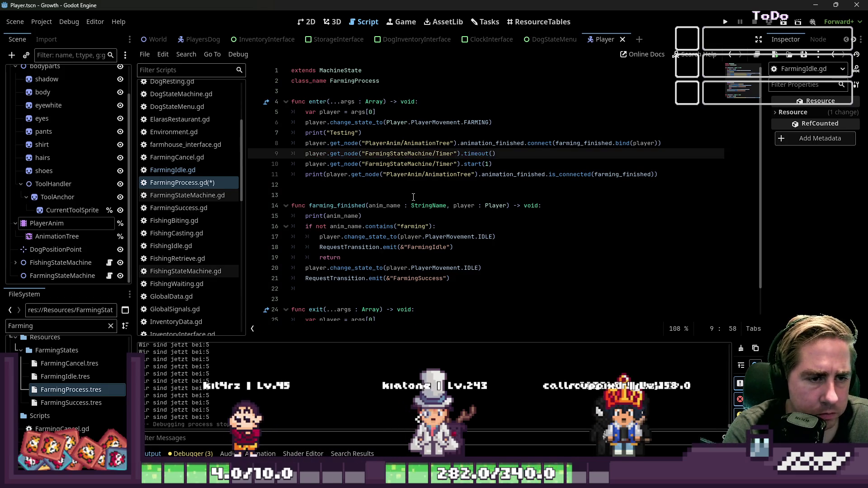
key(Down)
key(Down)
key(Up)
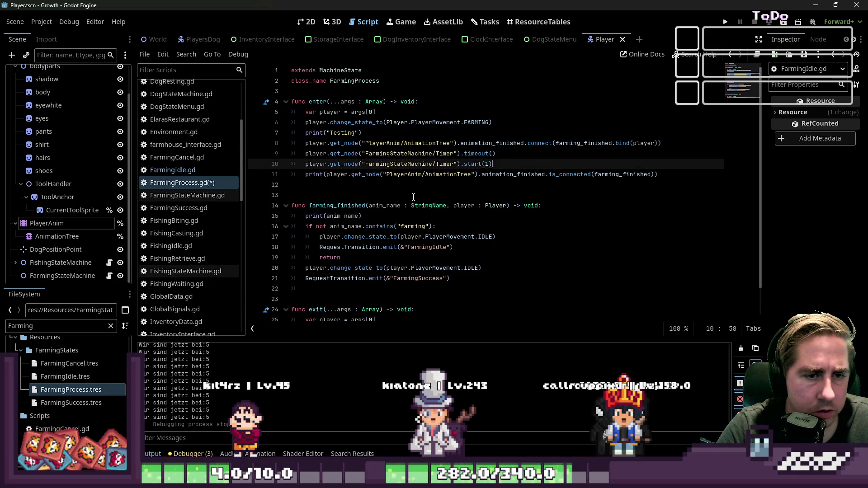
key(Up)
key(Up)
key(ctrl+shift+Right)
key(ctrl+shift+Right)
key(ctrl+shift+Right)
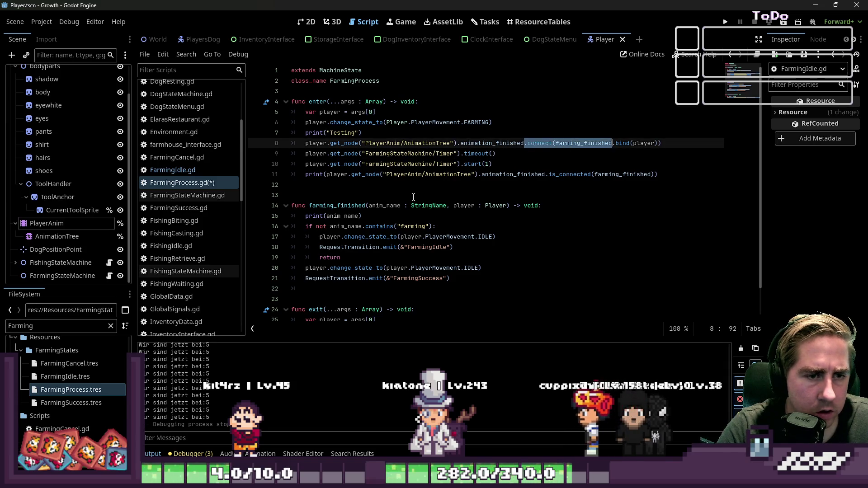
key(Down)
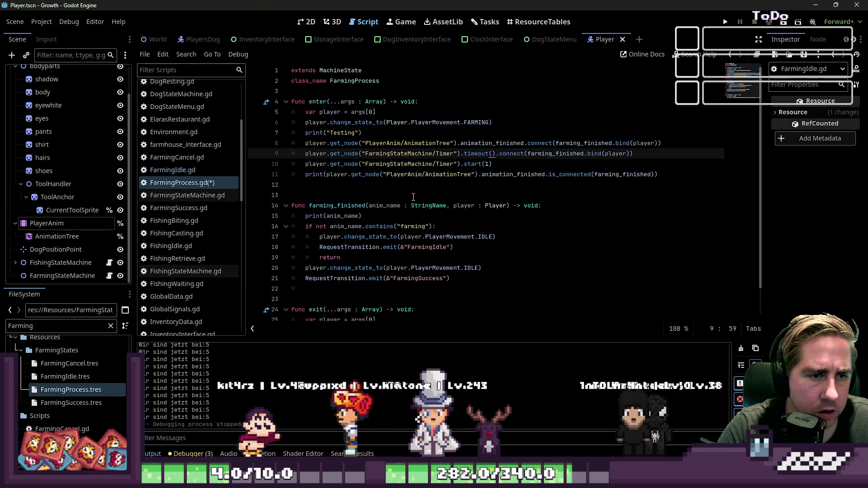
key(BackSpace)
key(BackSpace)
key(Down)
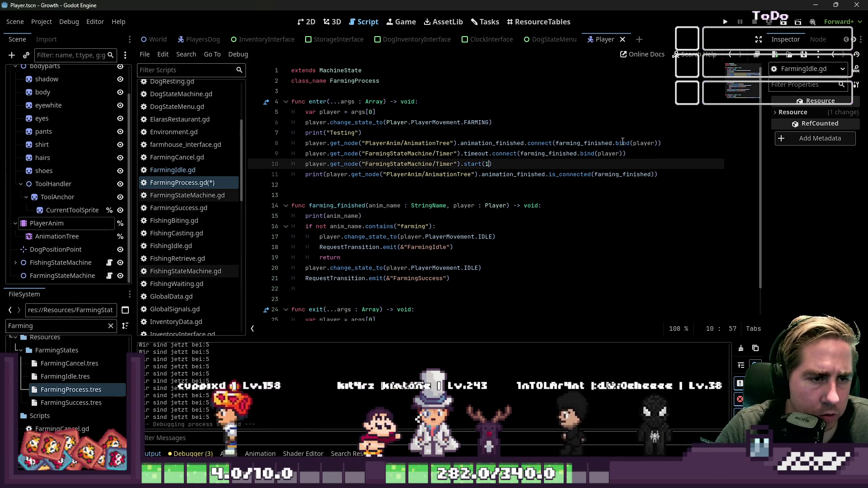
Paste the timeout connection into exit() as a disconnect call, then run the game
triple_click(313, 145)
mouse_move(293, 153)
mouse_down()
mouse_move(452, 144)
mouse_move(578, 154)
mouse_up()
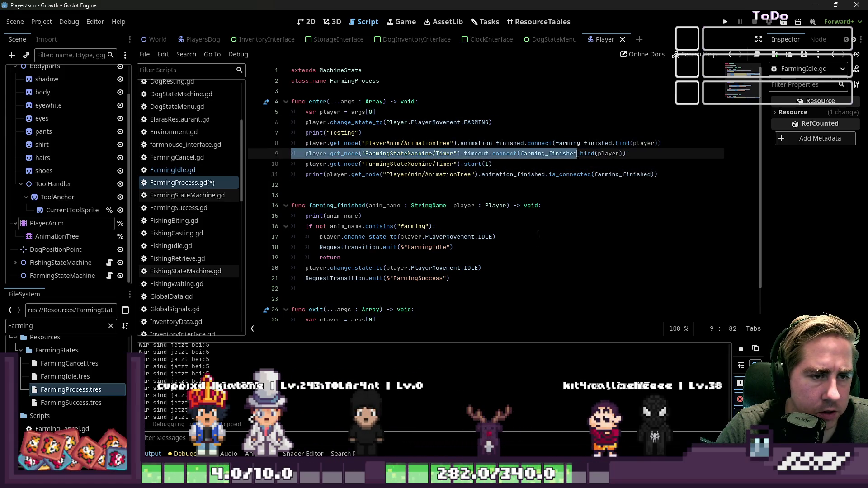
key(ctrl+c)
scroll(539, 235, down, 1)
click(434, 310)
key(ctrl+v)
text())
key(ctrl+Left)
key(ctrl+Left)
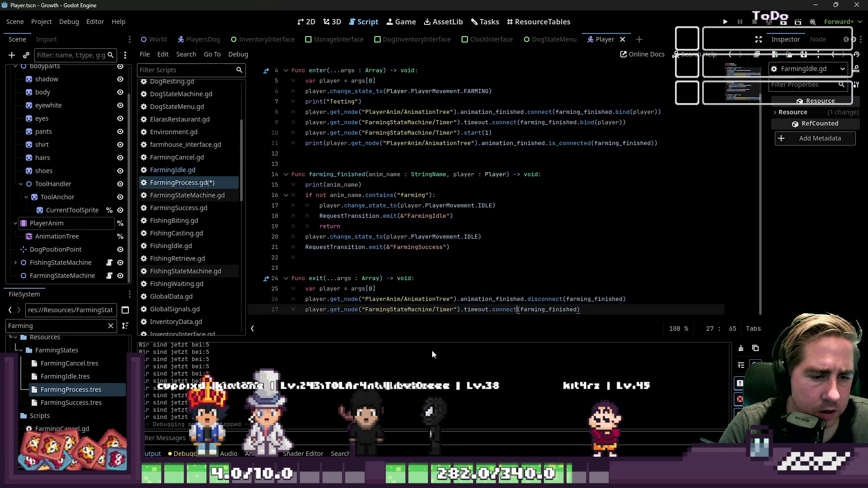
key(ctrl+Left)
text(dis)
click(566, 249)
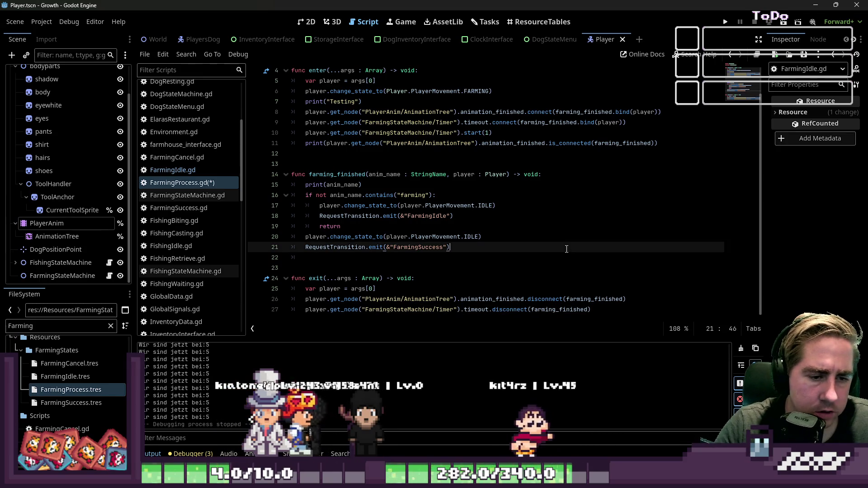
key(F5)
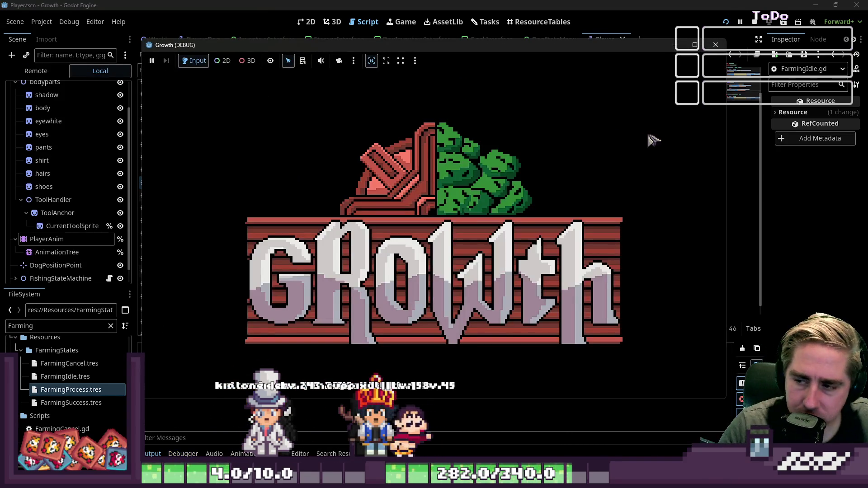
Start a new game with a new character, swing the axe, and inspect the error's stack frame
click(460, 201)
click(455, 143)
text(dasf)
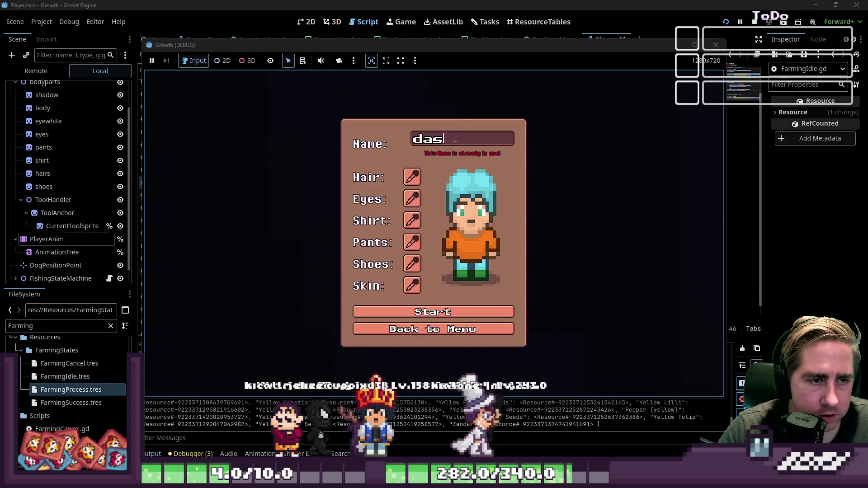
click(455, 309)
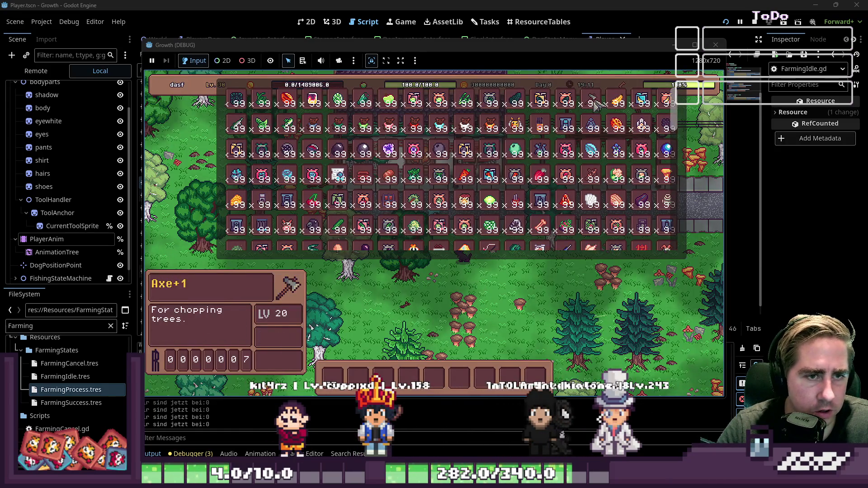
key(i)
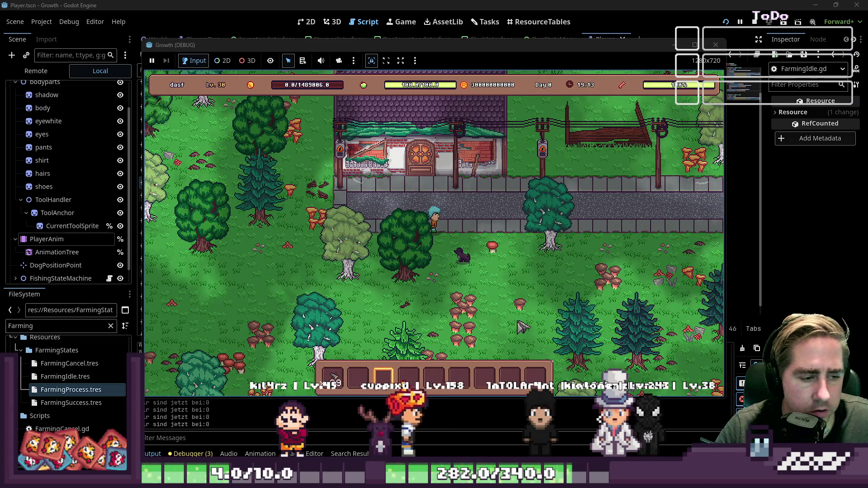
key(d)
key(d)
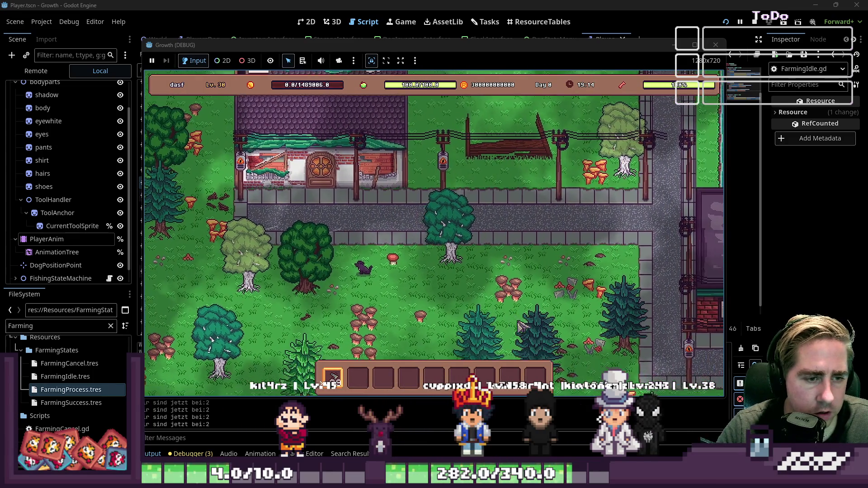
key(space)
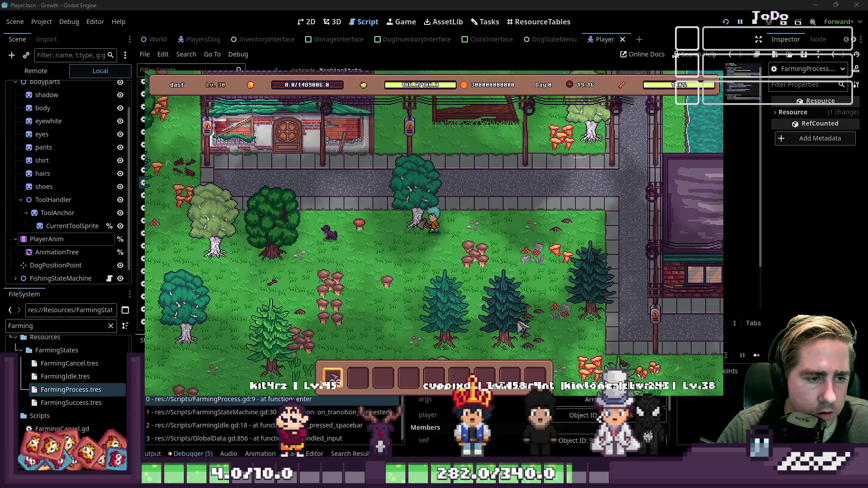
click(332, 412)
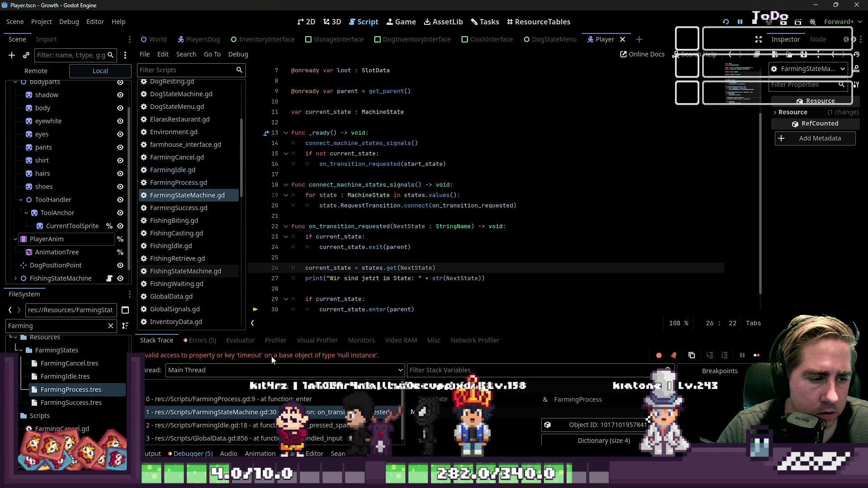
Browse the Player scene tree, checking FishingStateMachine's Timer, and select FarmingStateMachine
scroll(79, 213, down, 1)
scroll(77, 218, up, 5)
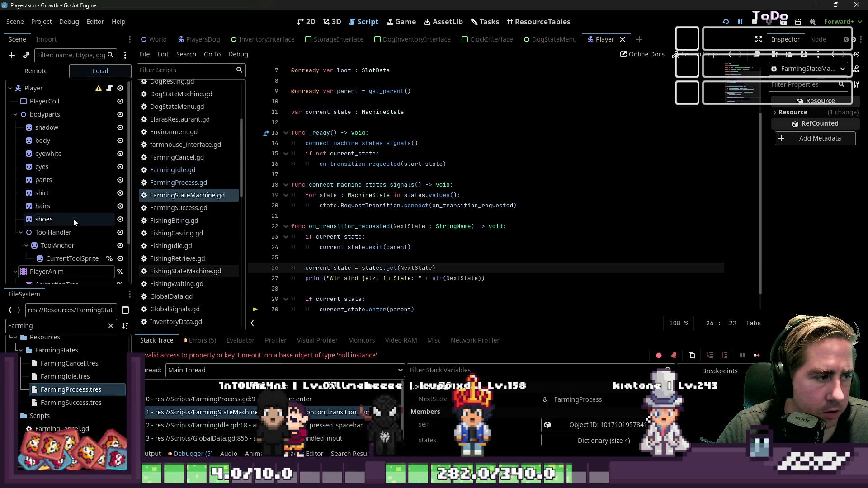
click(16, 115)
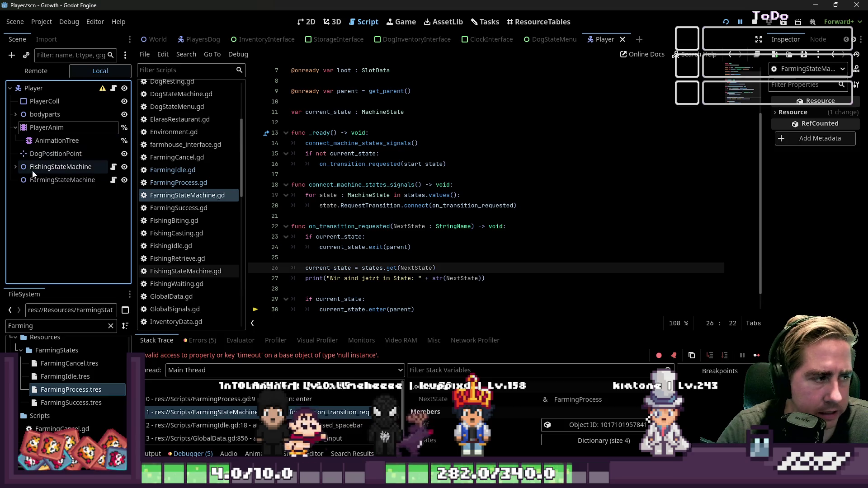
click(24, 181)
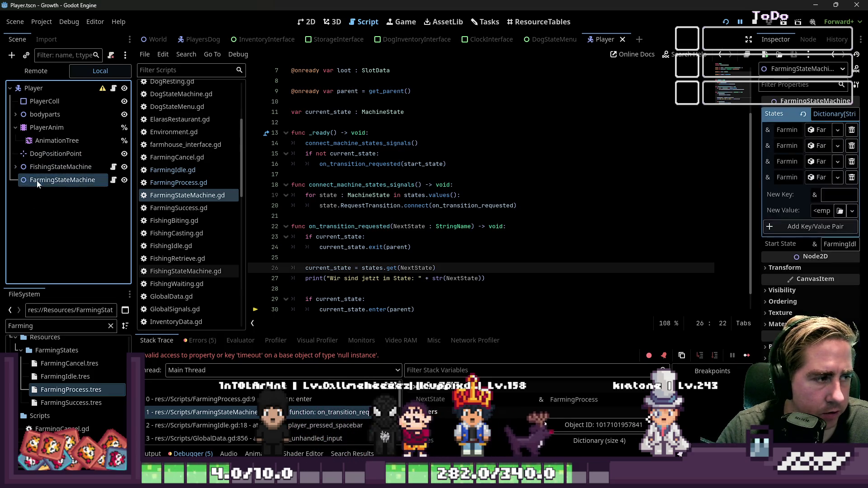
click(41, 167)
click(16, 167)
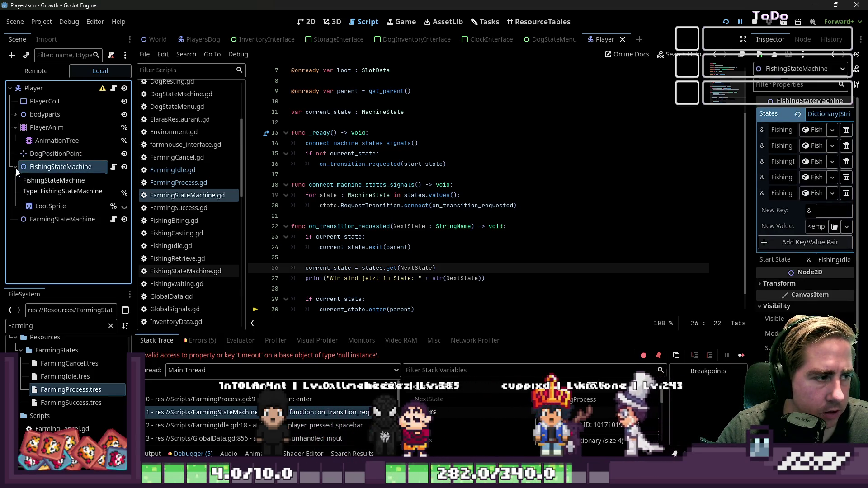
click(16, 166)
click(34, 180)
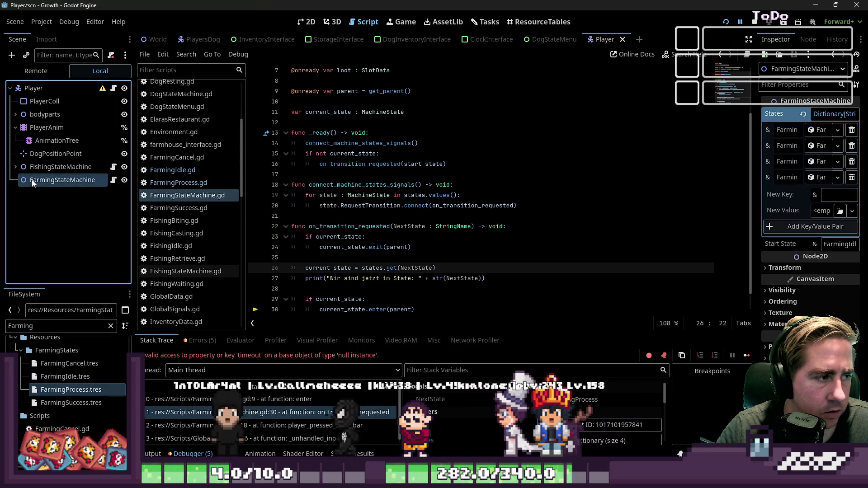
right_click(34, 180)
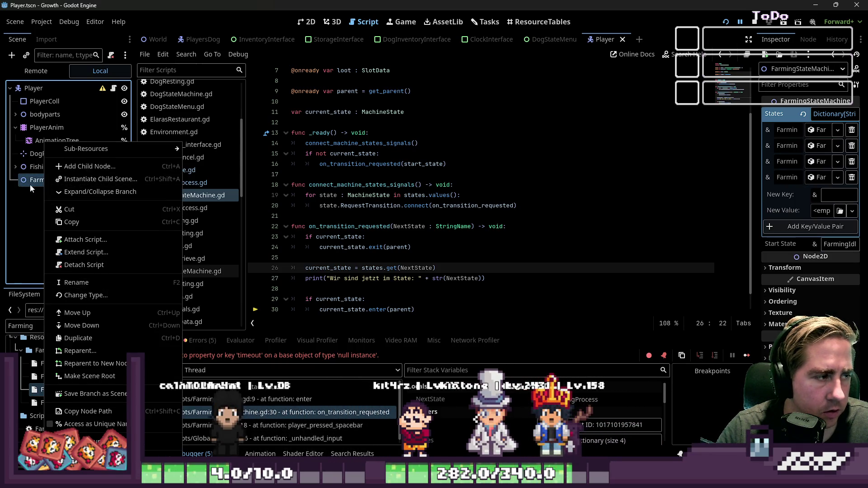
click(30, 184)
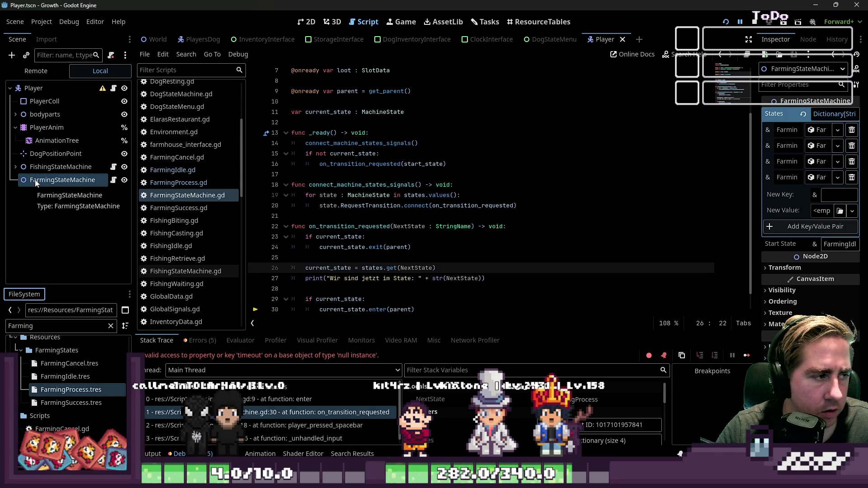
right_click(36, 182)
click(28, 181)
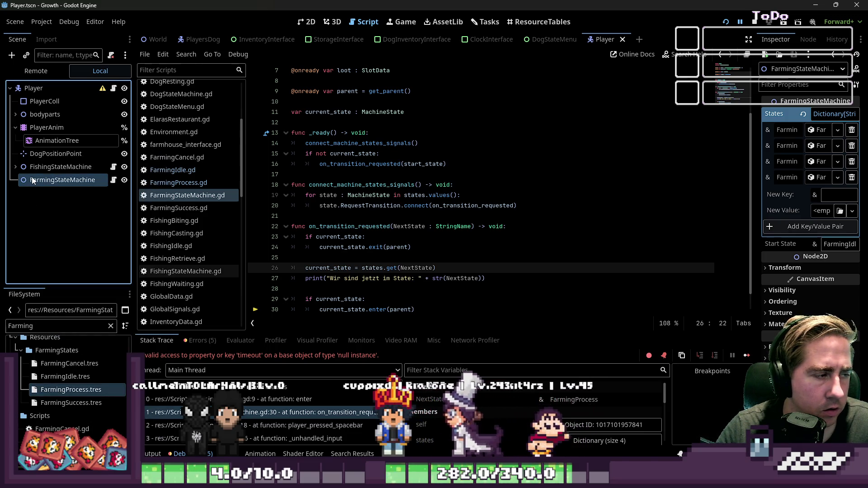
Add a Timer child under FarmingStateMachine with One Shot enabled, then restart the game
key(ctrl+a)
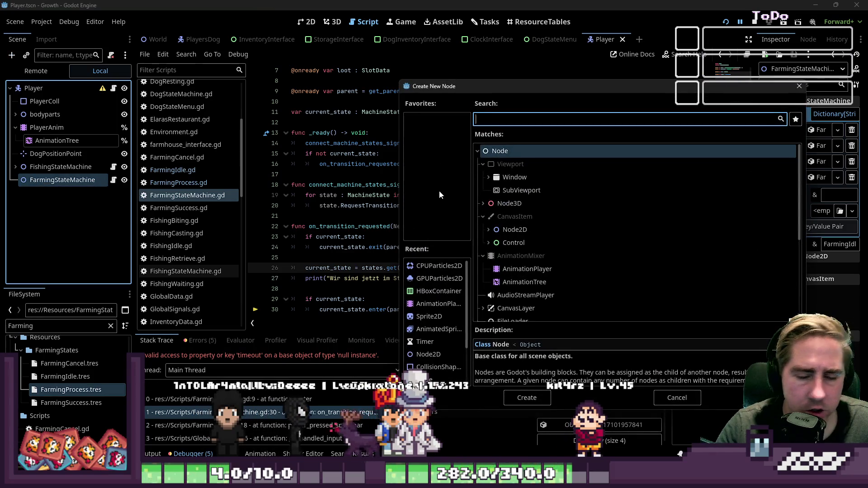
text(TImer)
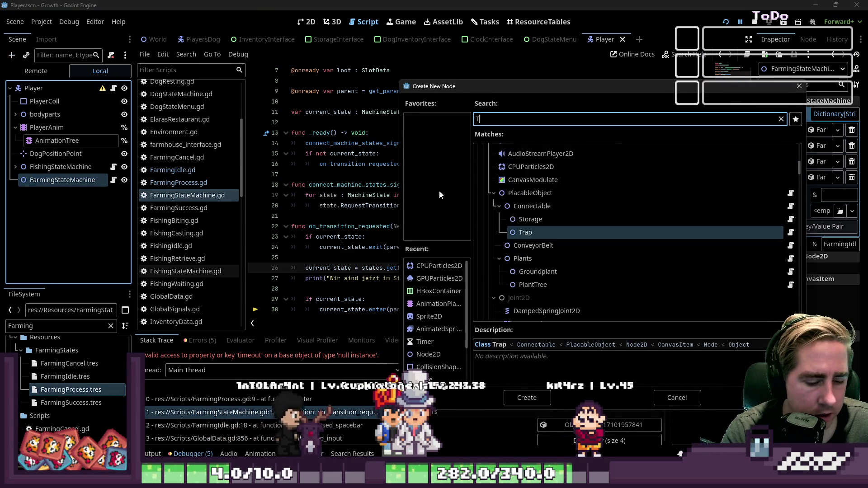
key(Return)
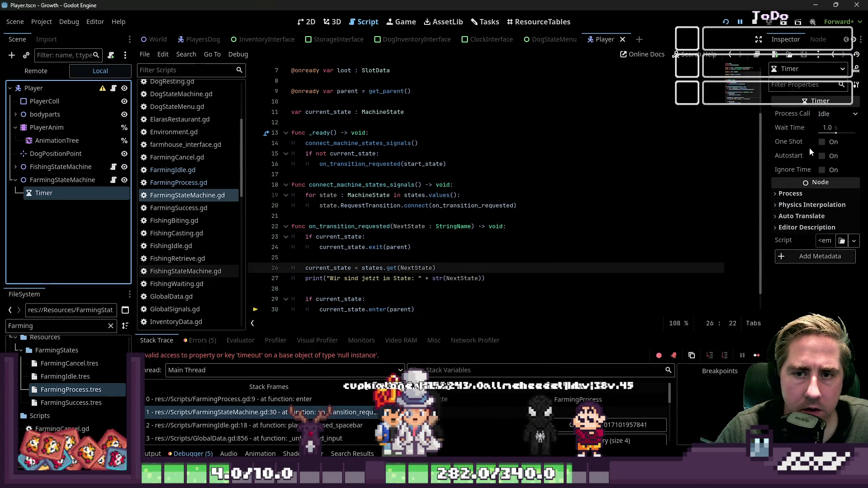
click(822, 142)
click(725, 21)
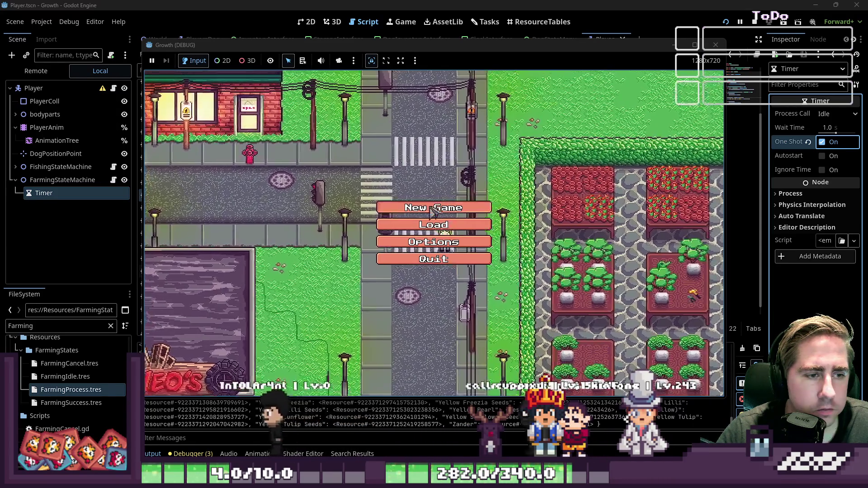
Create a new character and start the game
click(433, 208)
text(asdgwe)
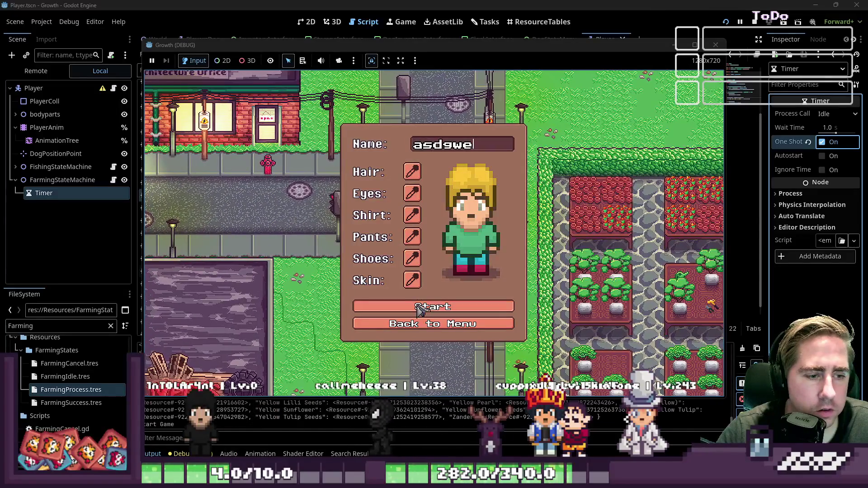
click(420, 314)
scroll(472, 222, up, 1)
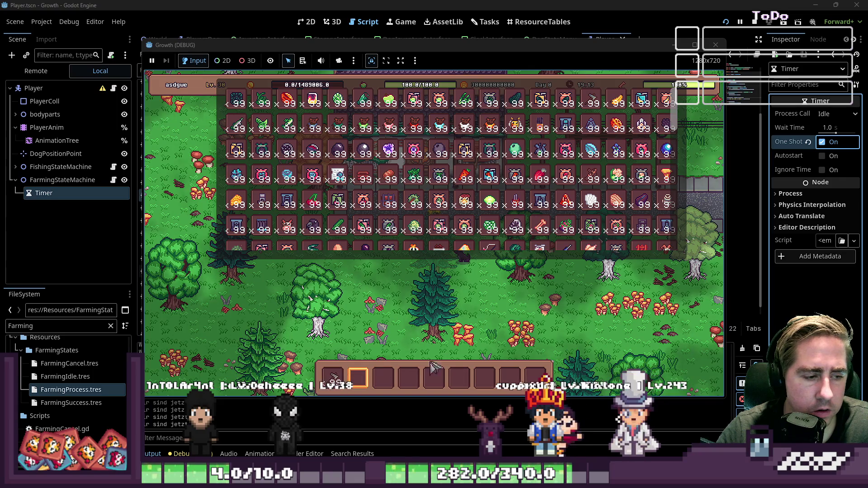
Close the inventory, walk to a tree and chop it with the axe, then stop the game
key(i)
key(s)
key(d)
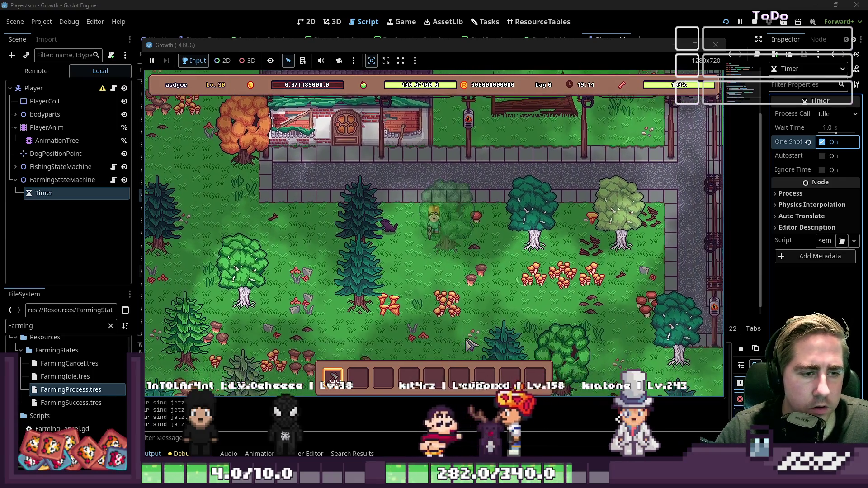
key(d)
key(s)
key(w)
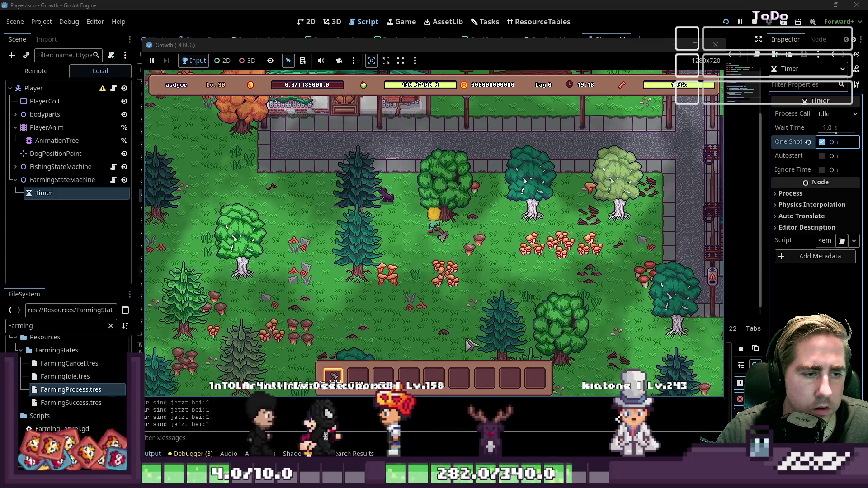
key(d)
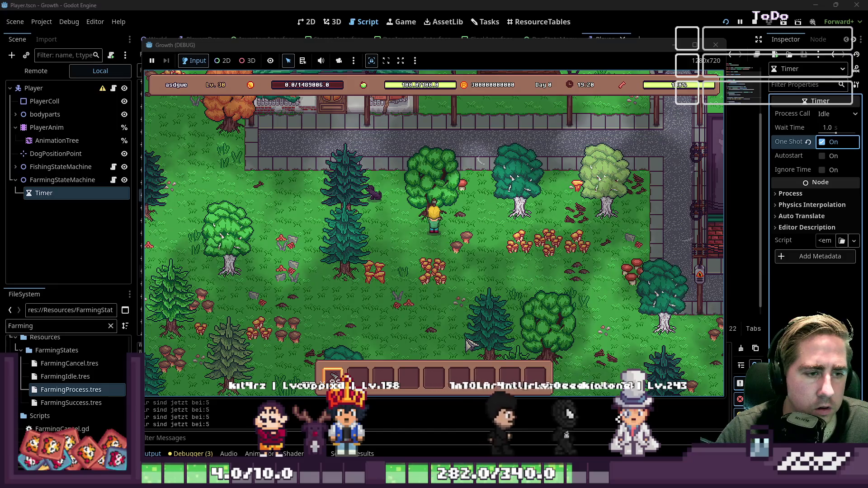
key(w)
key(d)
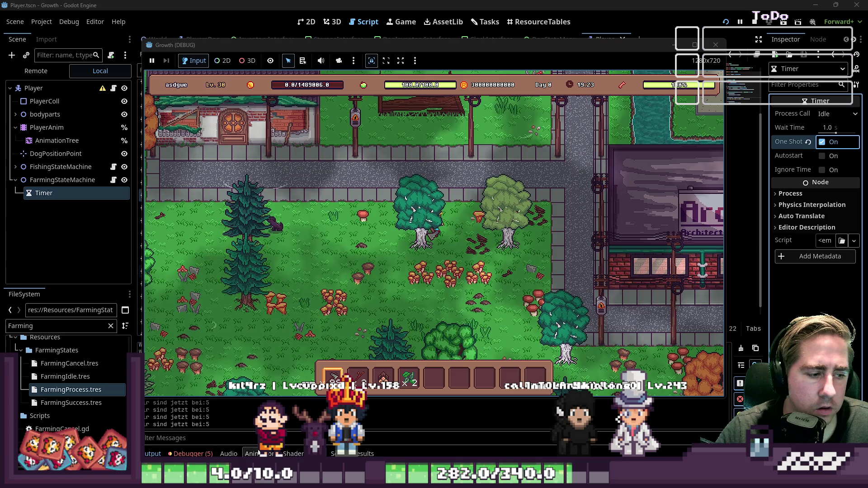
key(F8)
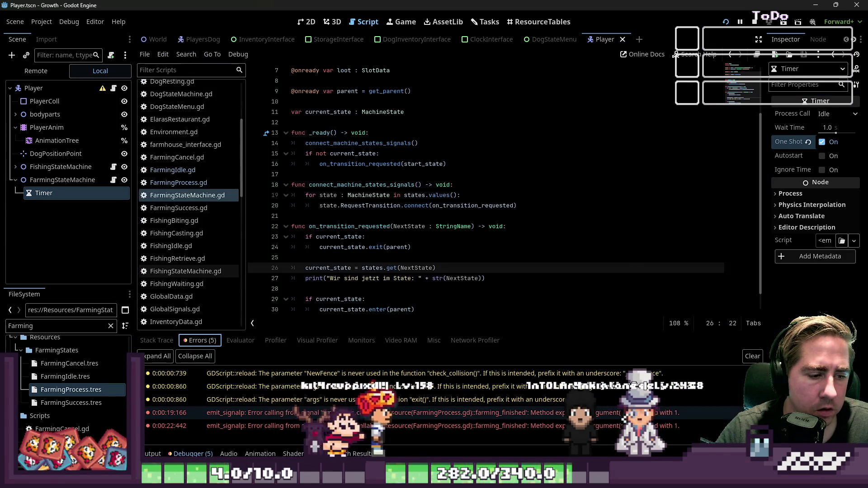
Read the full timeout error message and open FarmingProcess.gd in the script editor
click(342, 415)
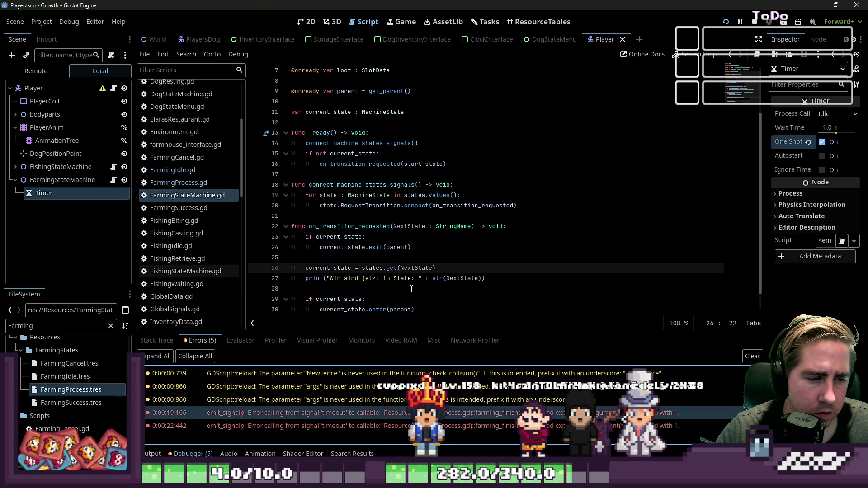
click(387, 288)
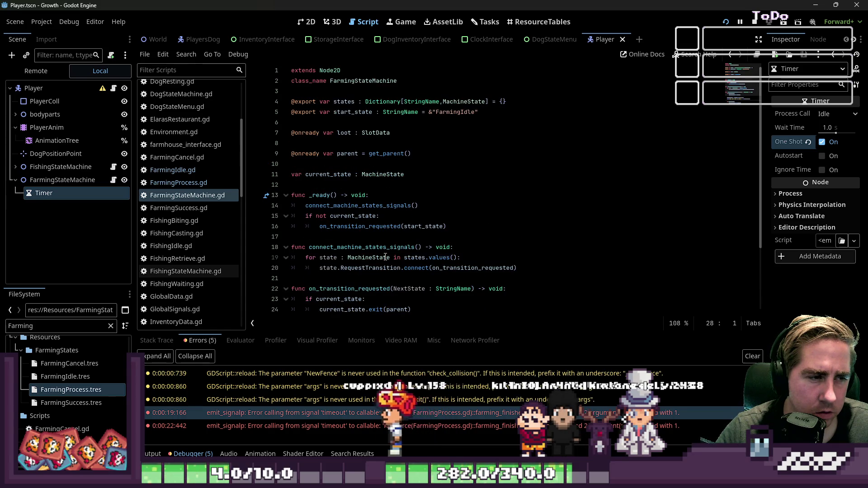
click(182, 177)
click(182, 174)
click(171, 180)
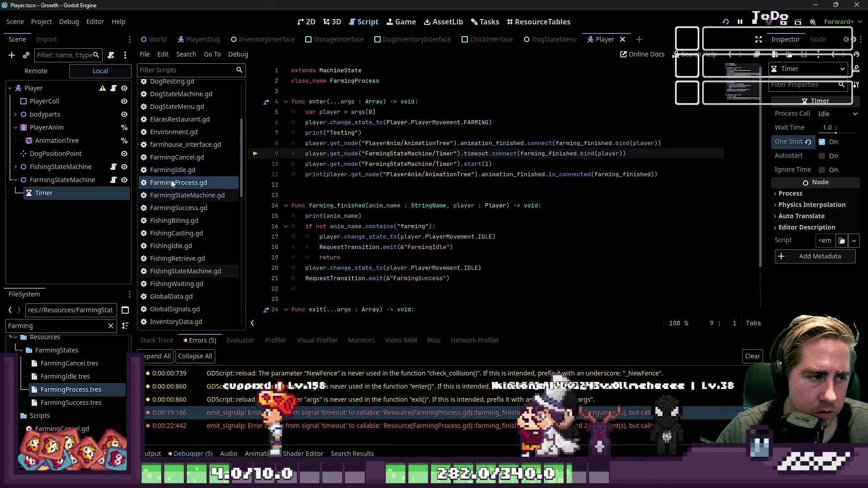
Bind "farming" before player in the timer's farming_finished callback and run the game
click(628, 153)
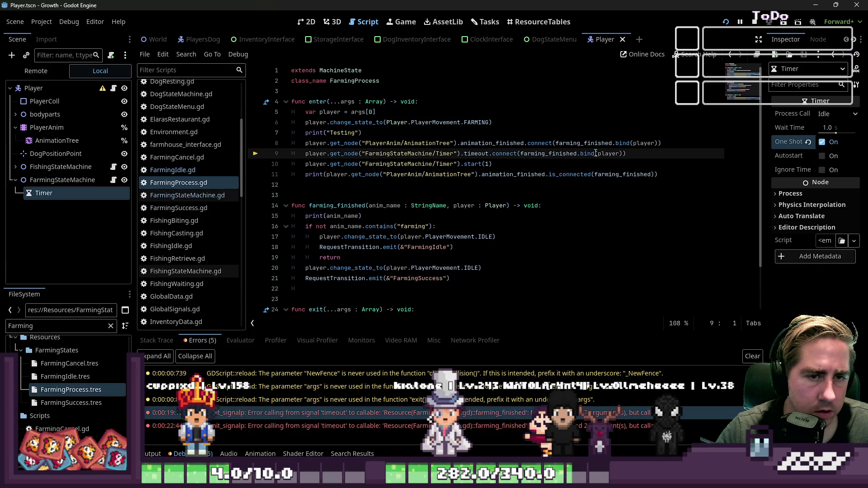
text("f",)
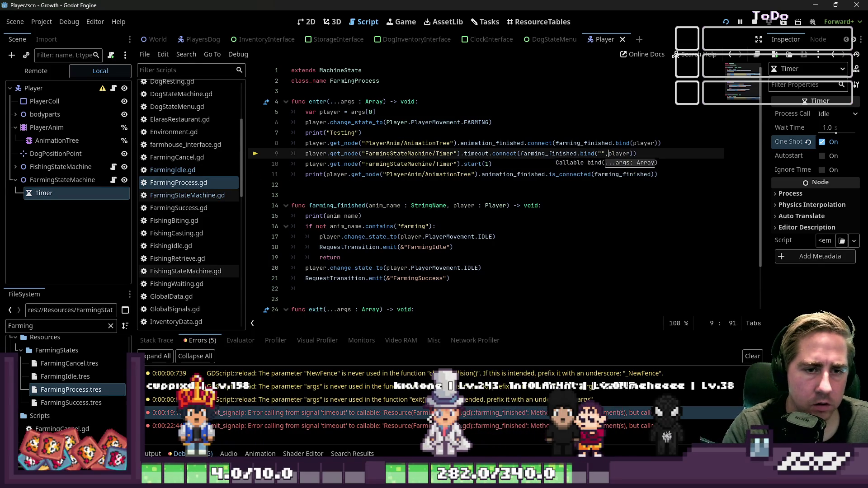
text(arming)
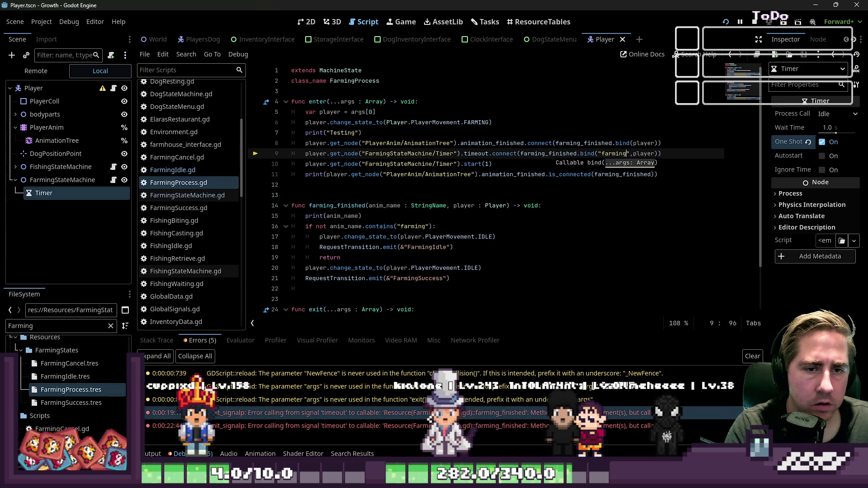
click(631, 123)
key(F5)
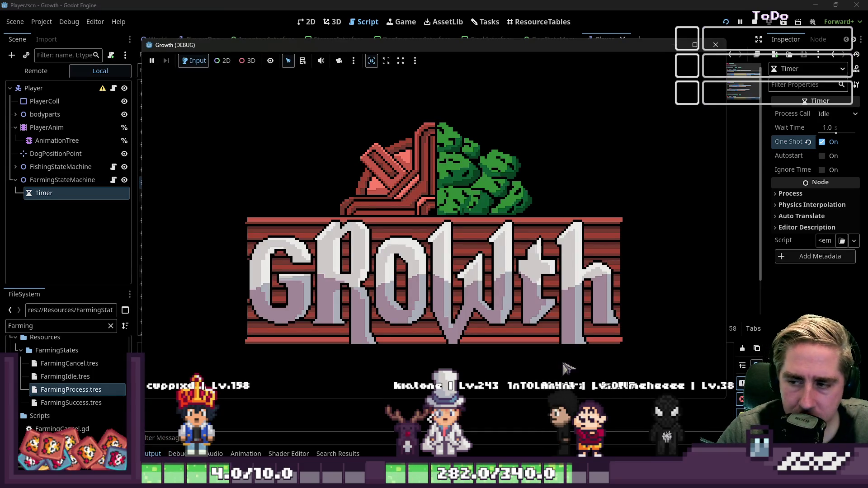
Create a new character, start playing, and put the axe into the first hotbar slot
click(415, 209)
text(adsfg)
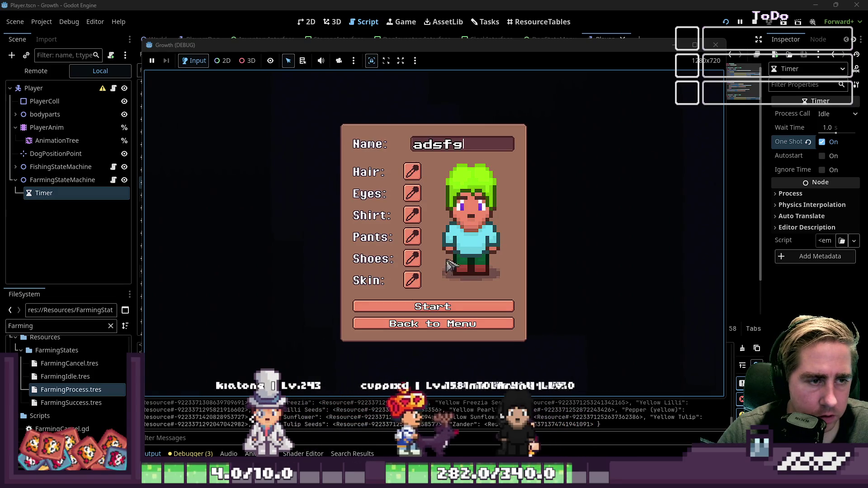
click(428, 305)
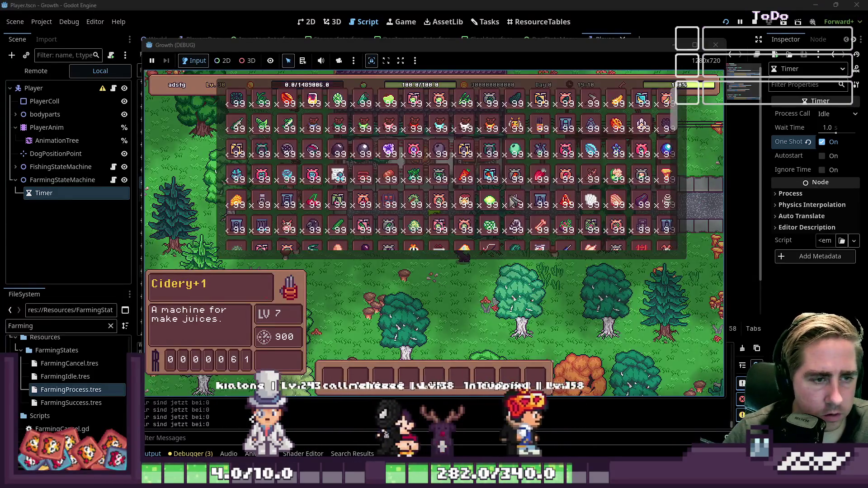
click(592, 104)
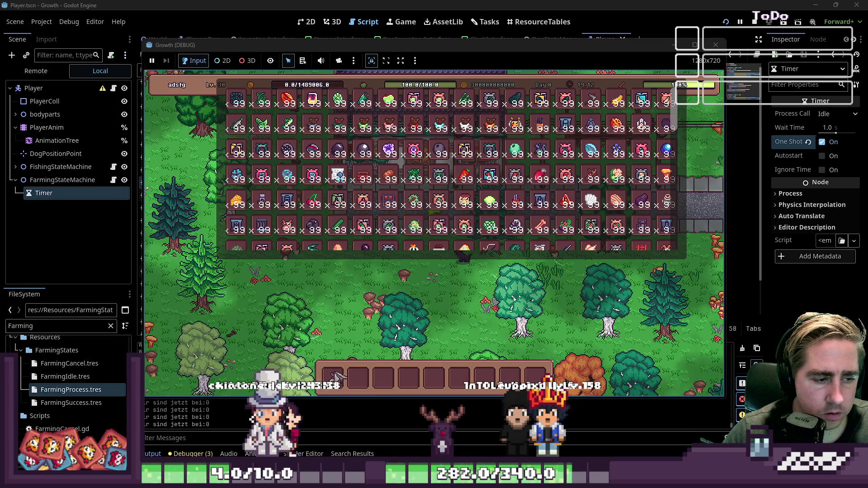
key(i)
Walk the character across the grass and path to a tree and chop it with the axe
key(s)
key(d)
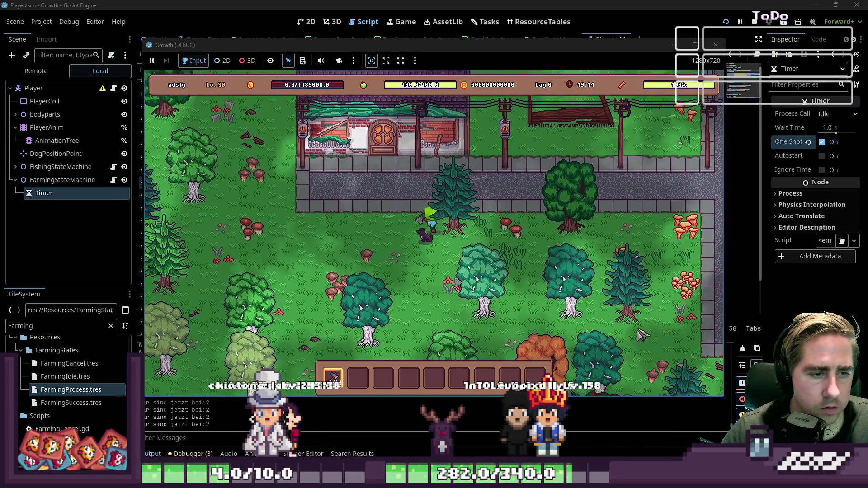
key(d)
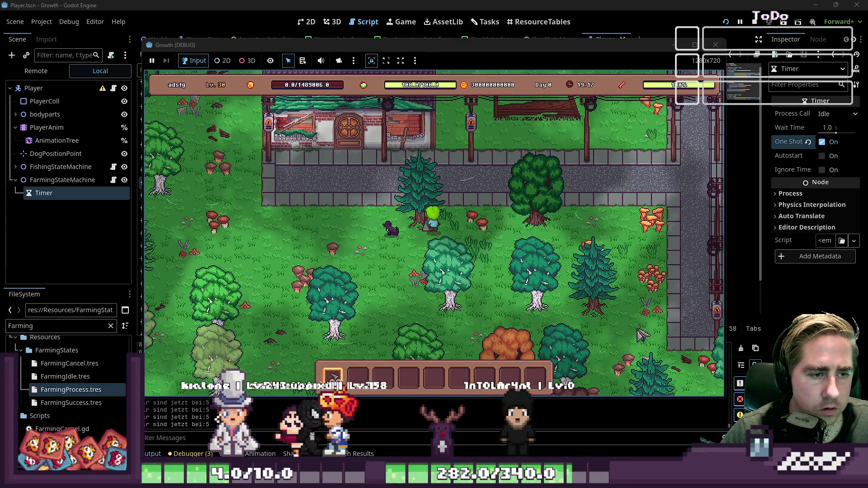
key(w)
key(d)
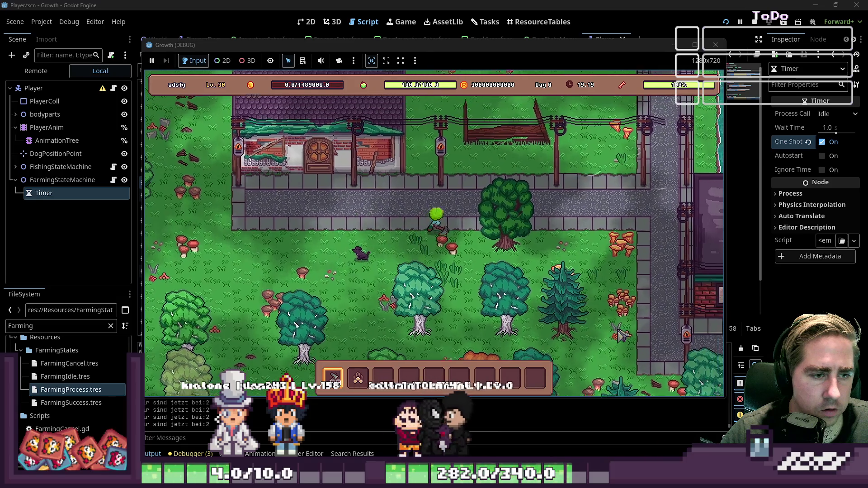
key(w)
key(a)
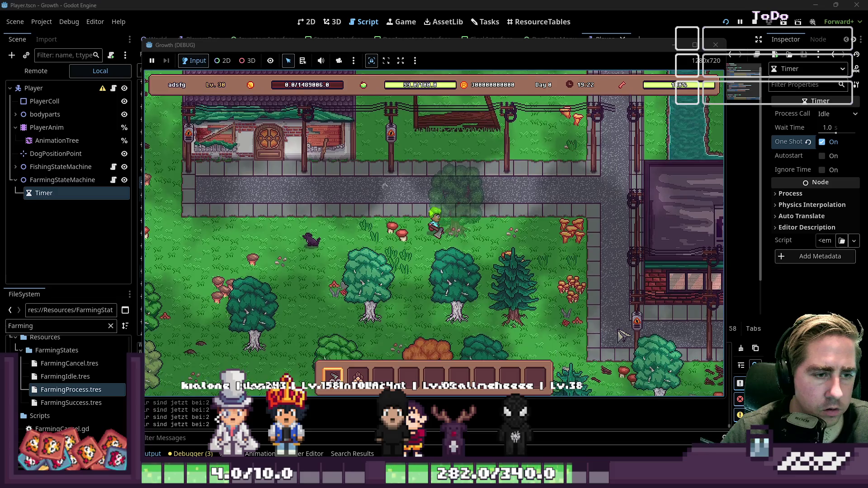
key(d)
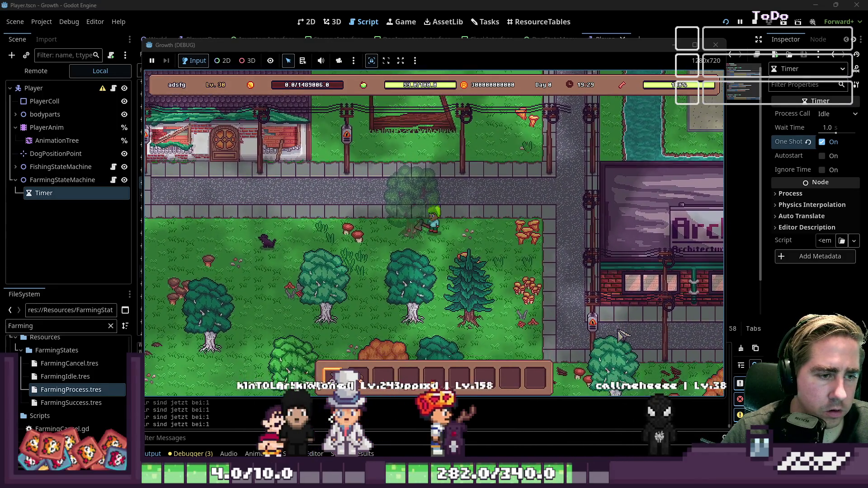
key(a)
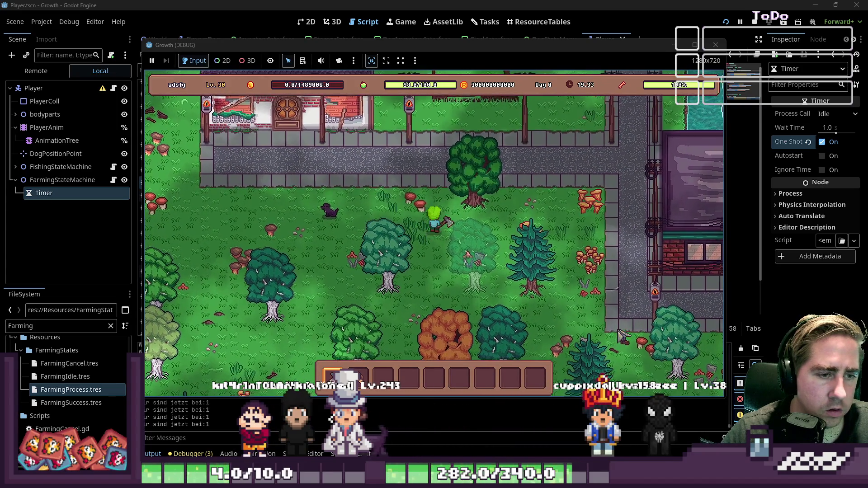
key(d)
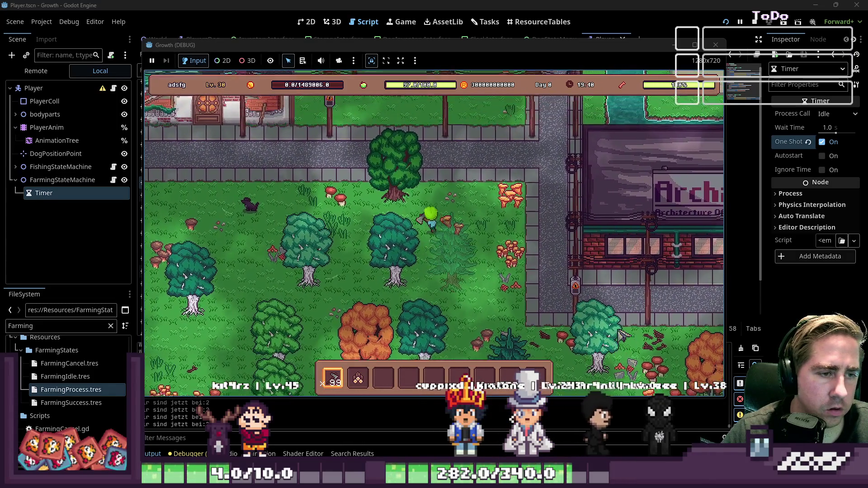
key(w)
key(a)
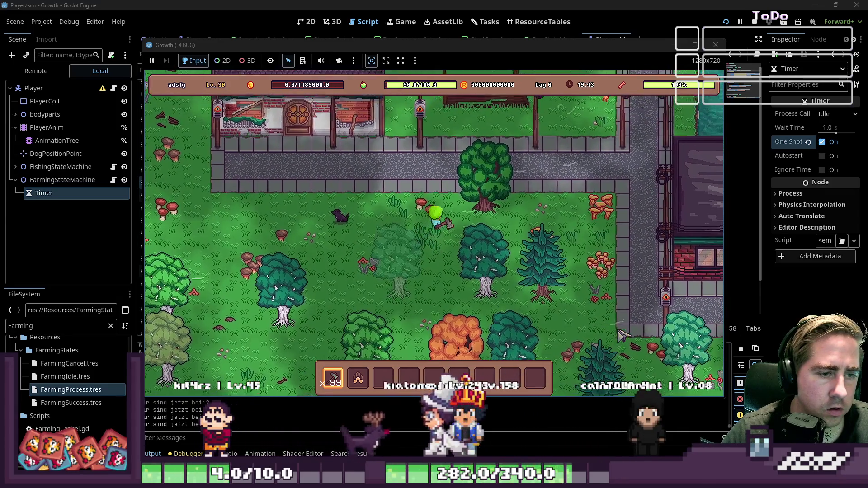
key(s)
key(a)
key(w)
key(d)
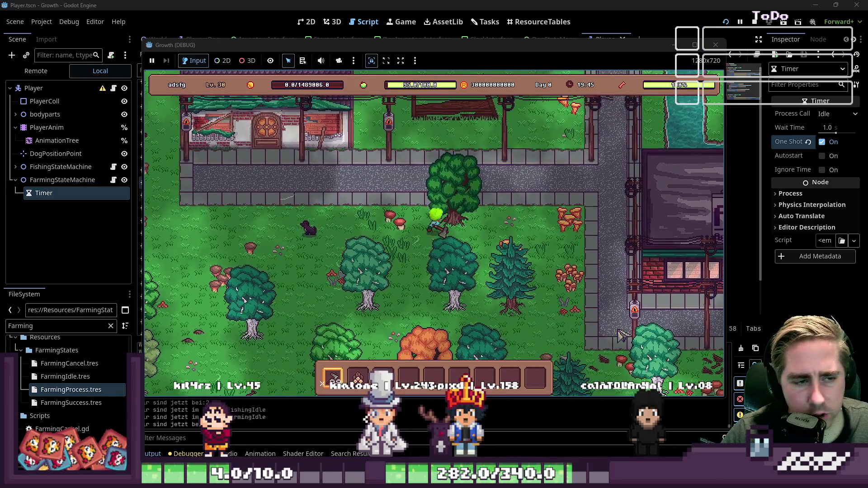
key(w)
key(d)
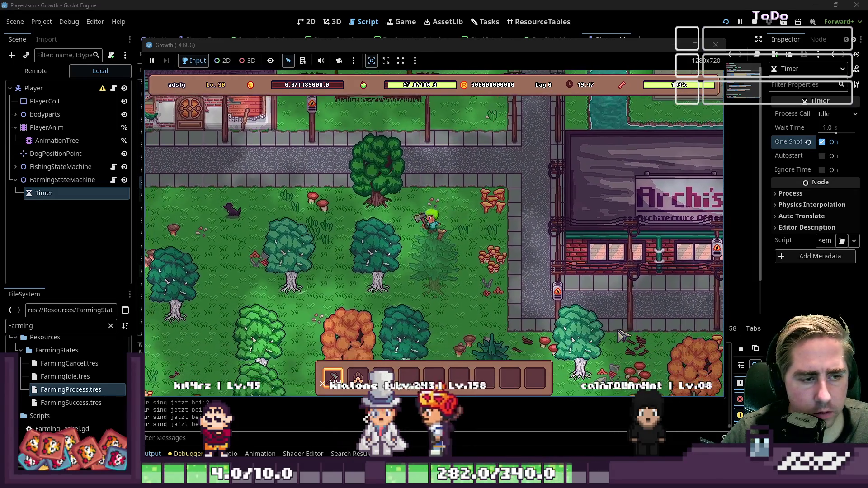
key(a)
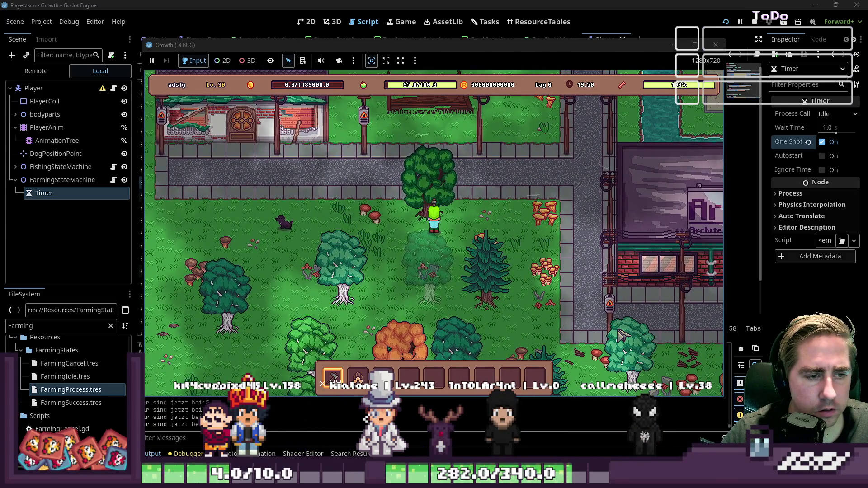
key(s)
key(a)
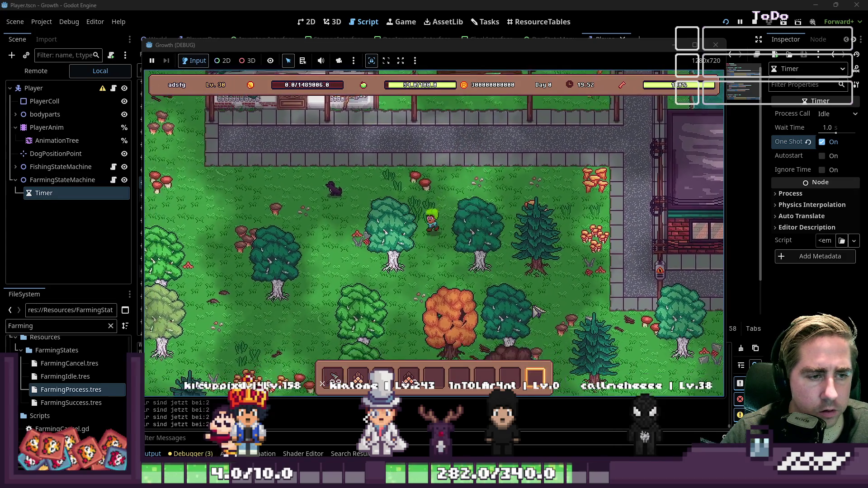
Keep walking the character around the trees and toward the building to test farming
key(d)
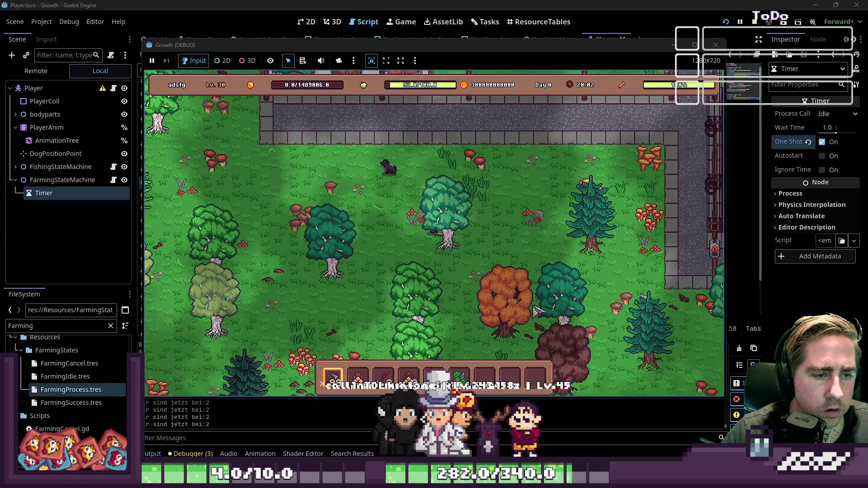
key(s)
key(d)
key(w)
key(d)
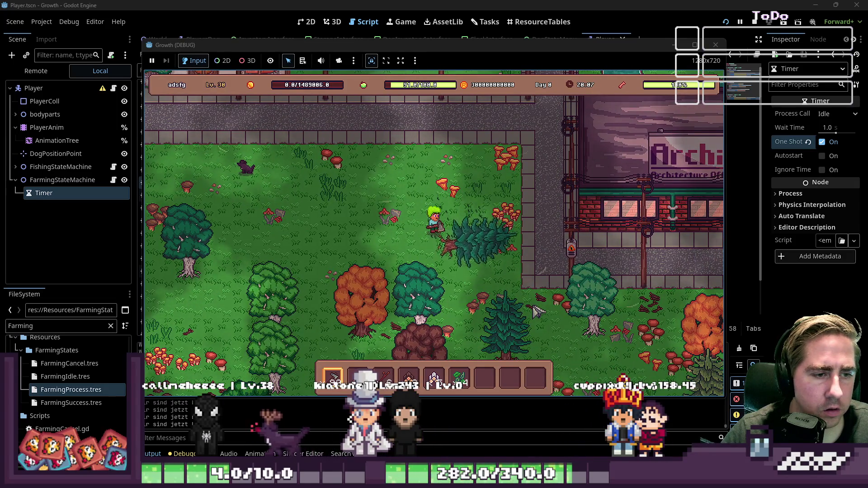
key(w)
key(a)
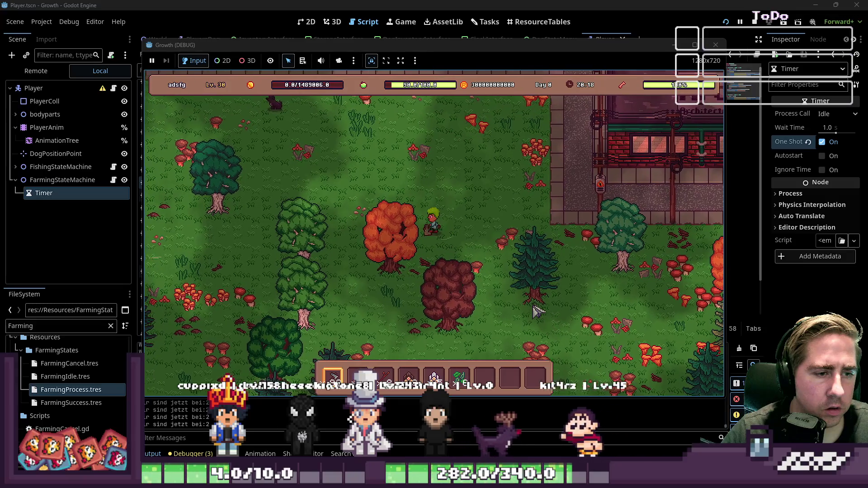
key(w)
key(d)
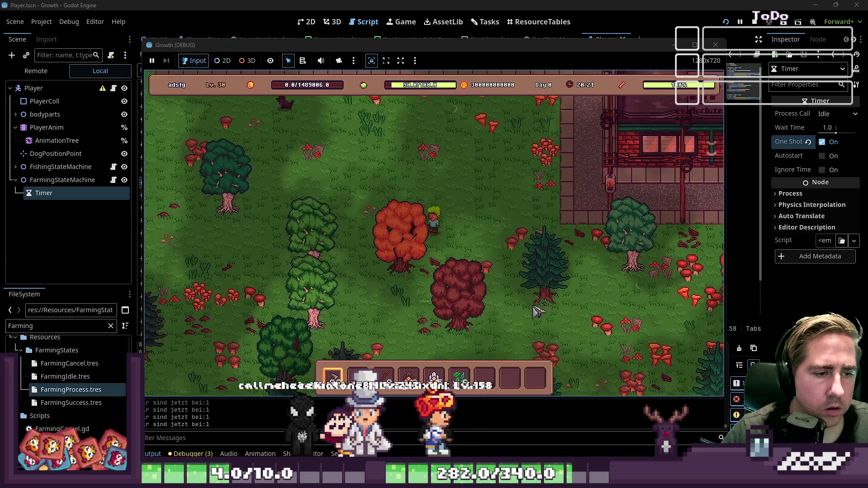
key(a)
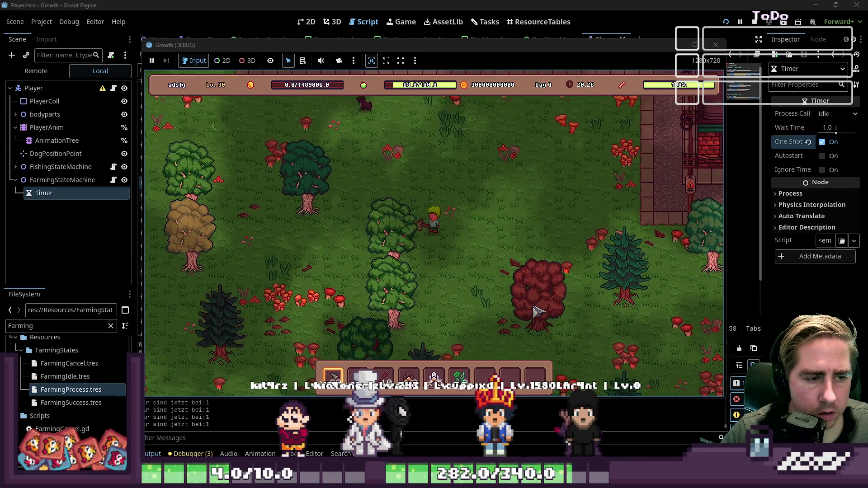
key(a)
key(s)
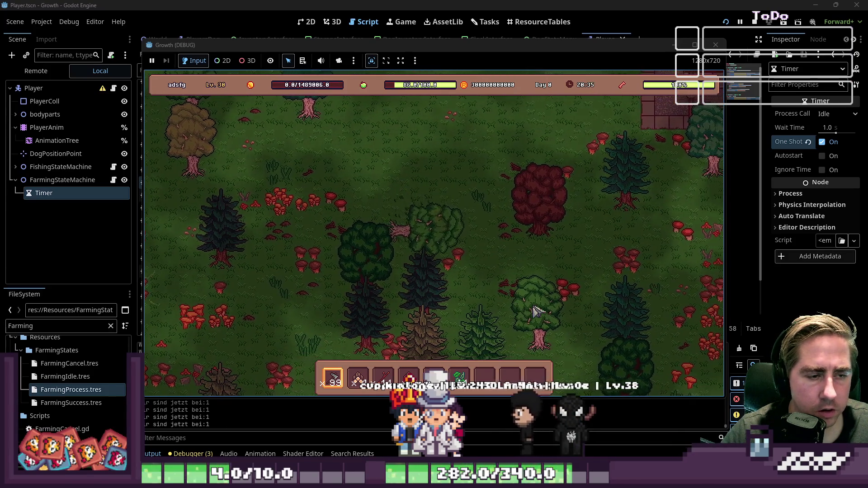
key(d)
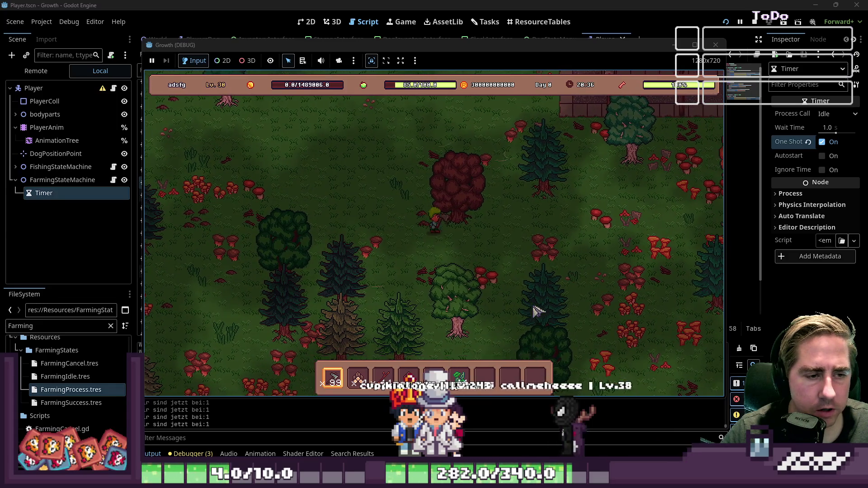
key(d)
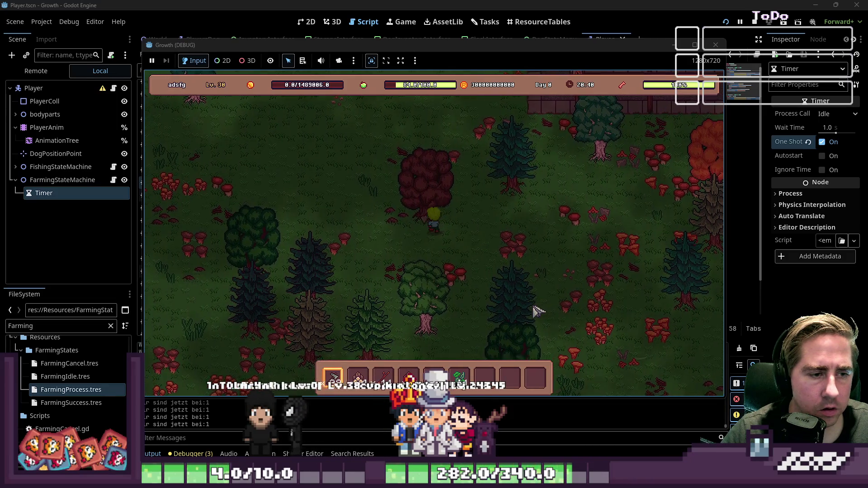
key(w)
key(d)
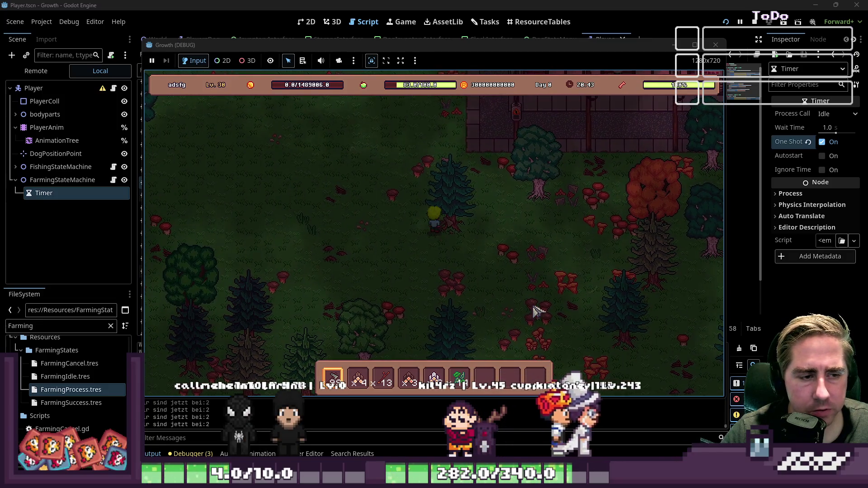
key(w)
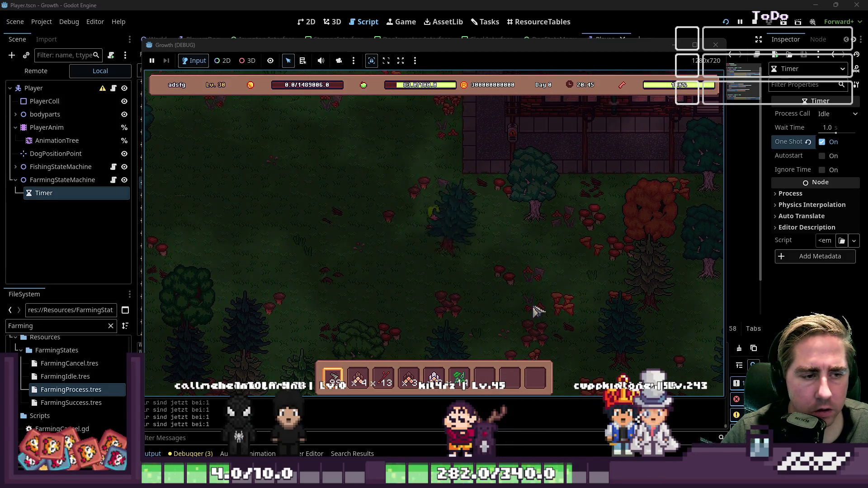
key(d)
key(s)
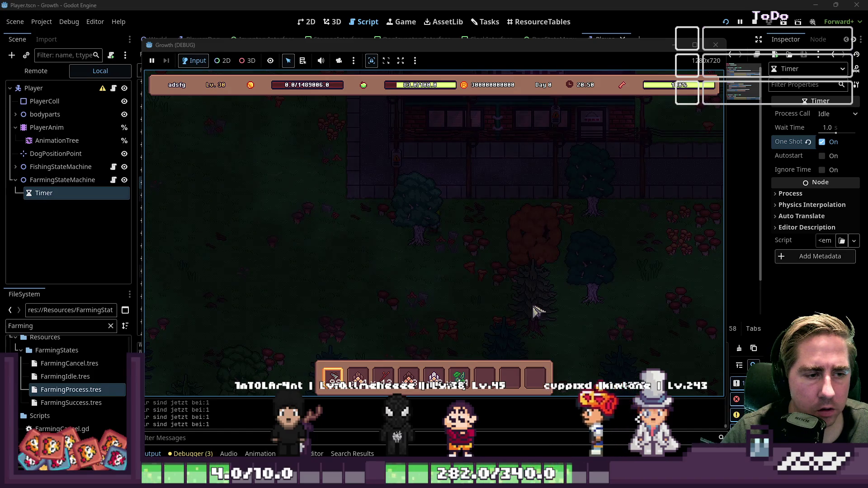
key(s)
key(a)
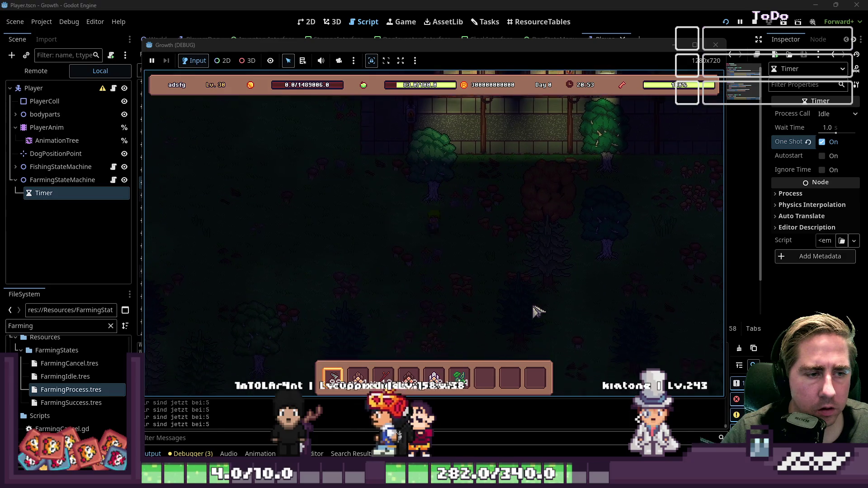
key(w)
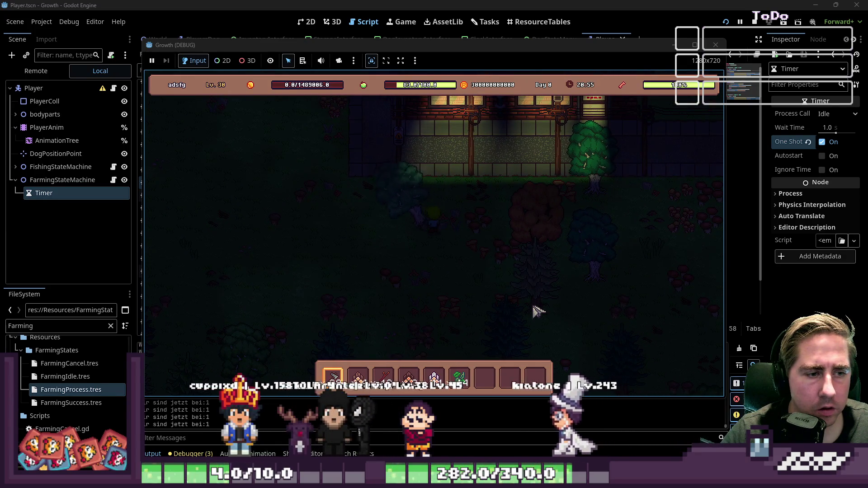
key(s)
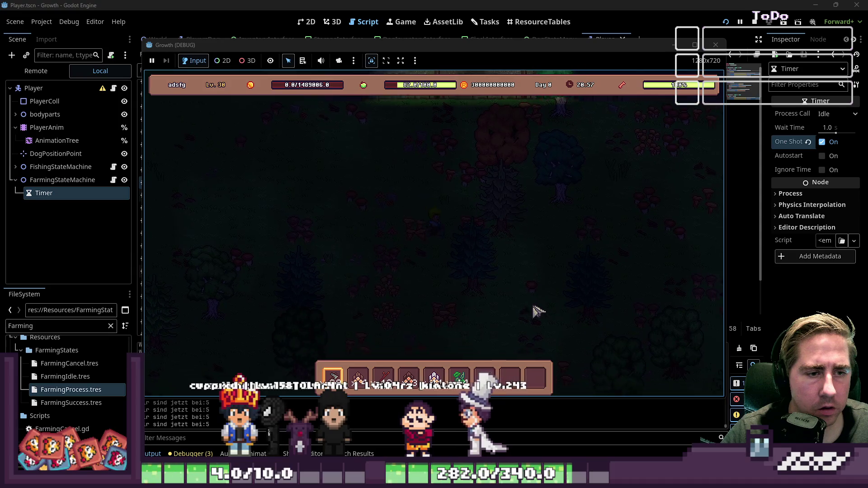
key(d)
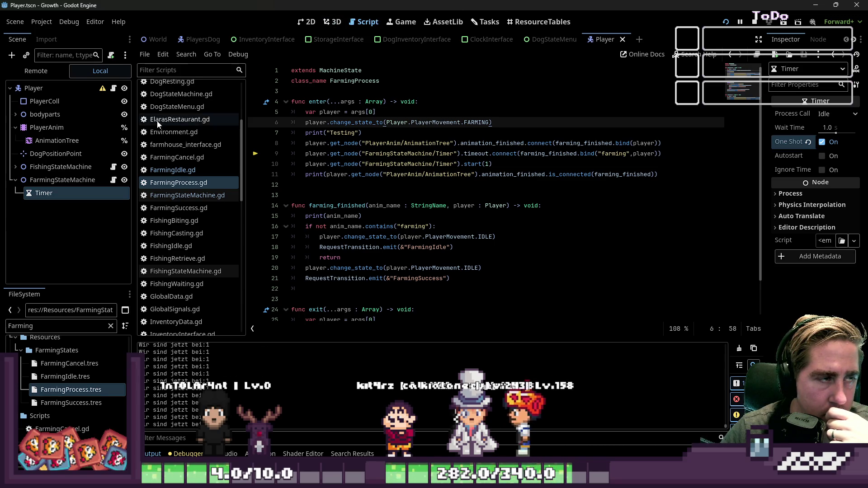
Select the Player node and dismiss the node configuration warning
scroll(181, 120, up, 5)
click(59, 88)
click(103, 88)
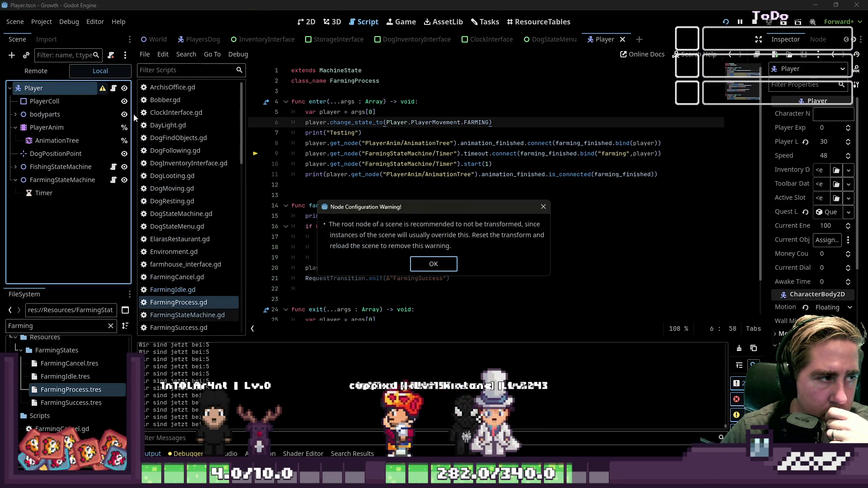
click(426, 264)
Open Player.gd, read through its movement states and animation code, then stop the game
click(114, 88)
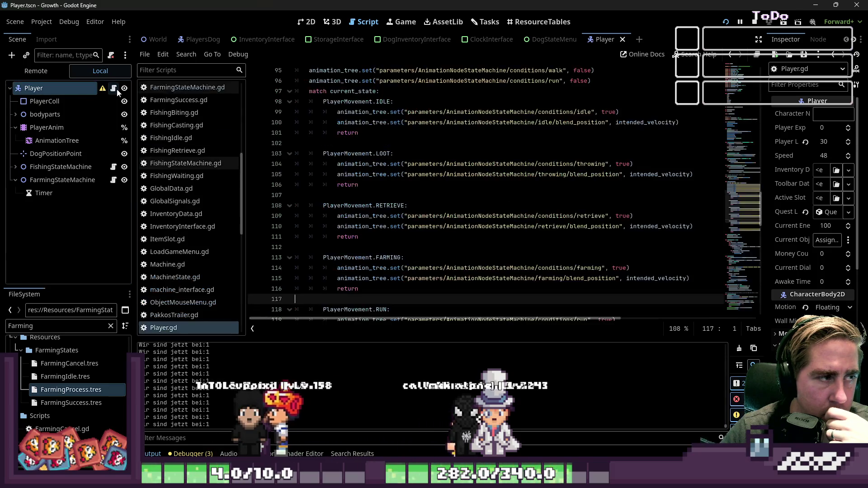
scroll(362, 184, up, 7)
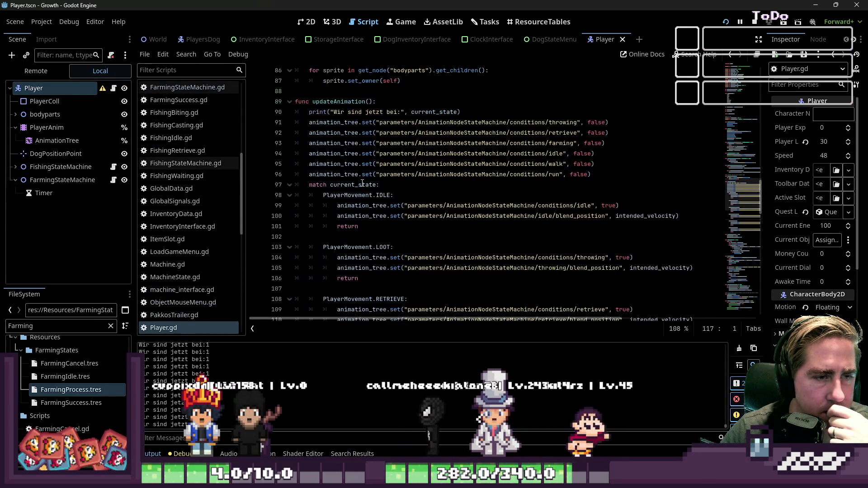
scroll(363, 183, up, 20)
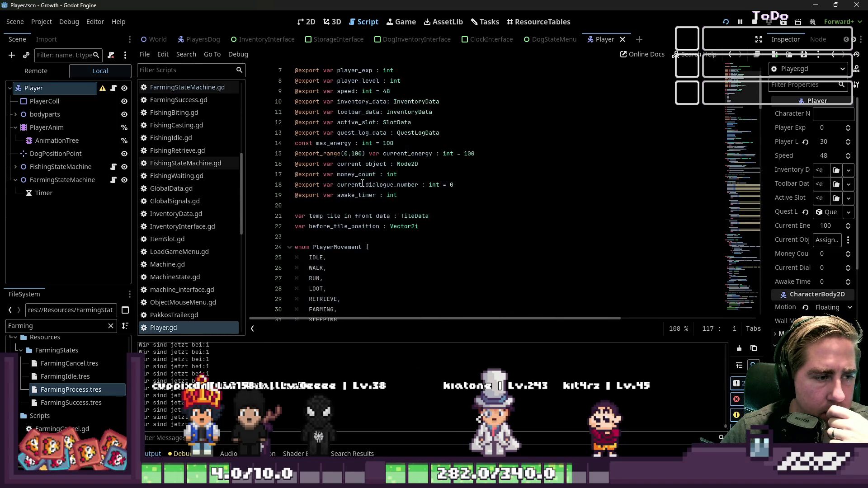
scroll(363, 183, down, 1)
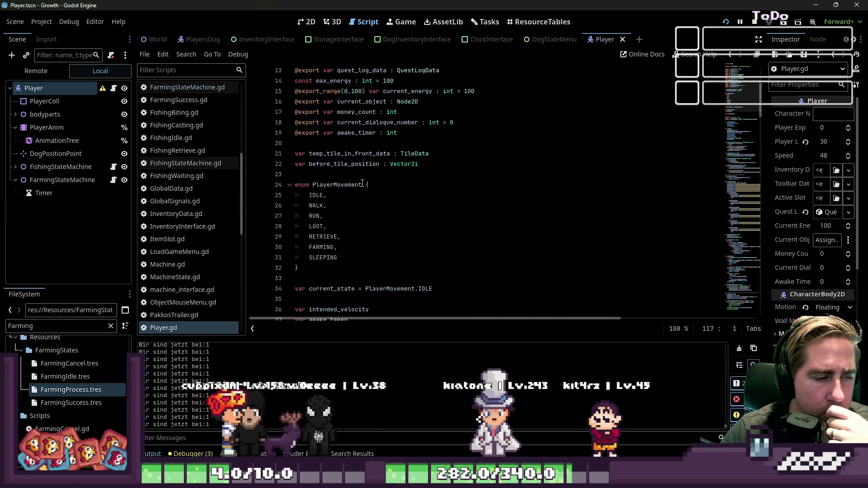
scroll(362, 183, down, 12)
scroll(362, 184, down, 2)
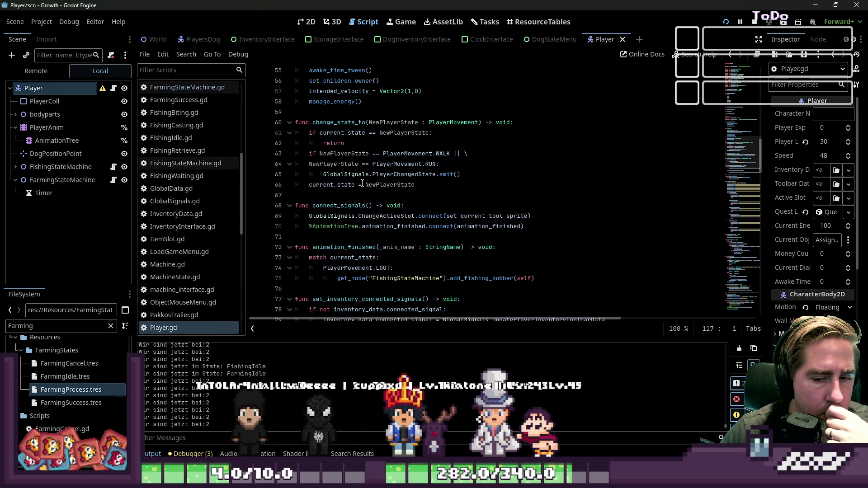
click(754, 22)
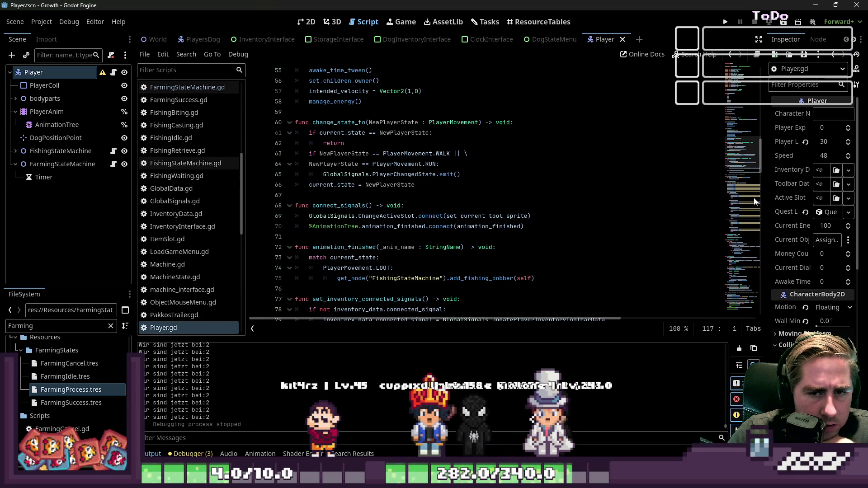
Widen the Inspector, select AnimationTree, and open its StateMachine graph in an enlarged bottom panel
drag(766, 136, 663, 138)
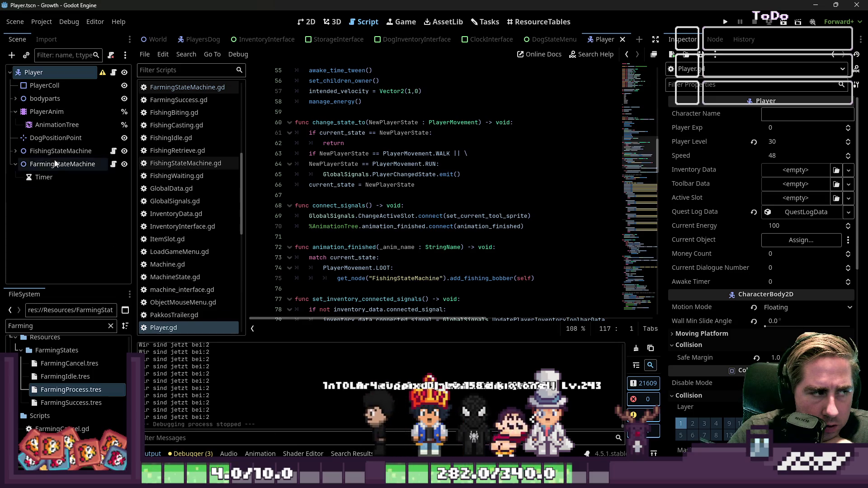
click(57, 124)
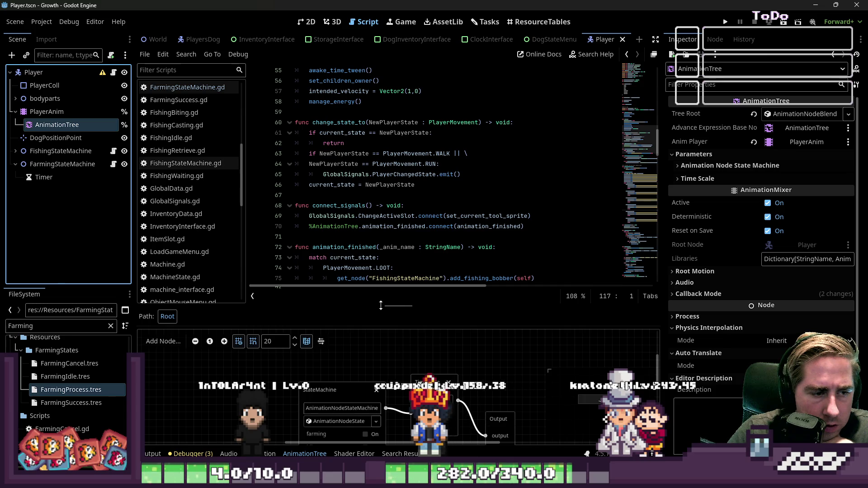
drag(381, 307, 381, 138)
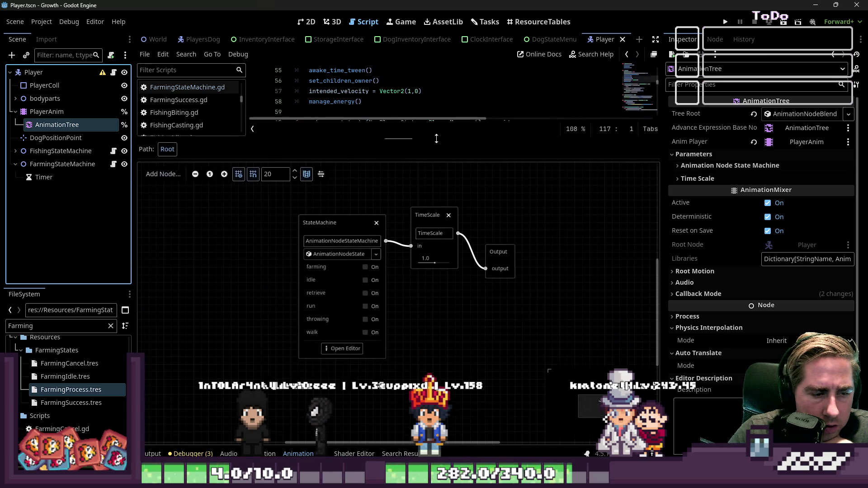
click(348, 351)
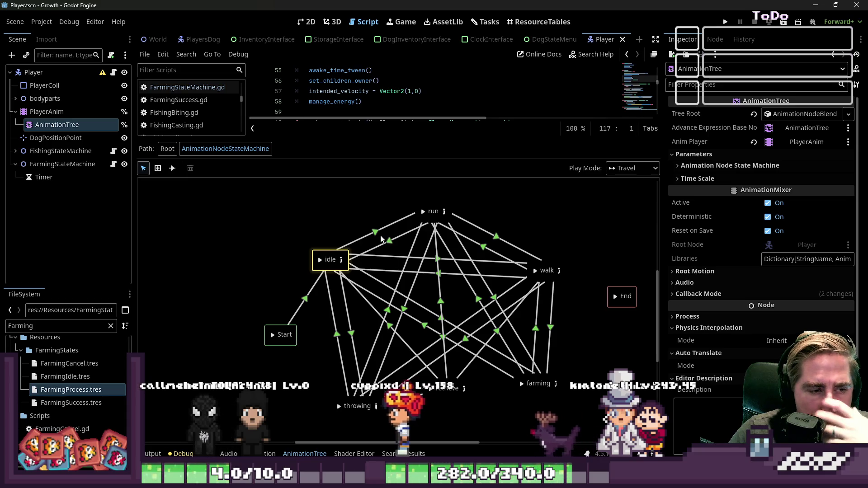
On the idle-to-run transition, try play mode Immediate, then revert it to Travel
click(367, 235)
click(626, 170)
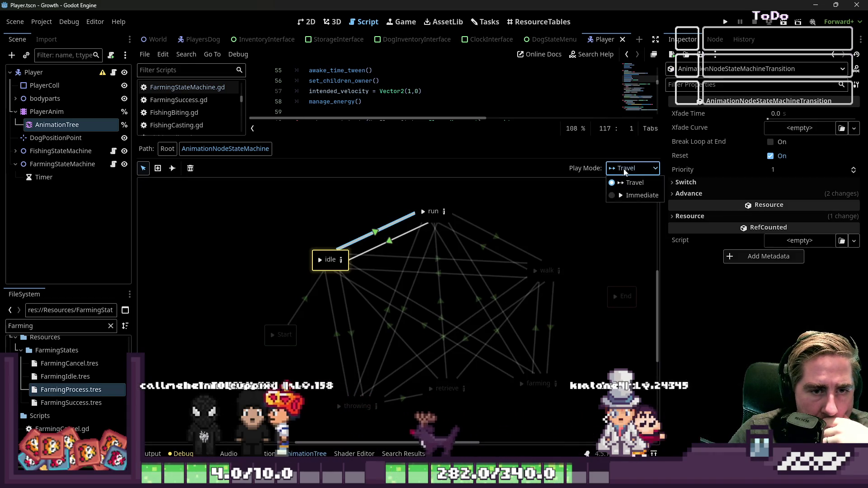
click(623, 196)
click(624, 175)
click(633, 182)
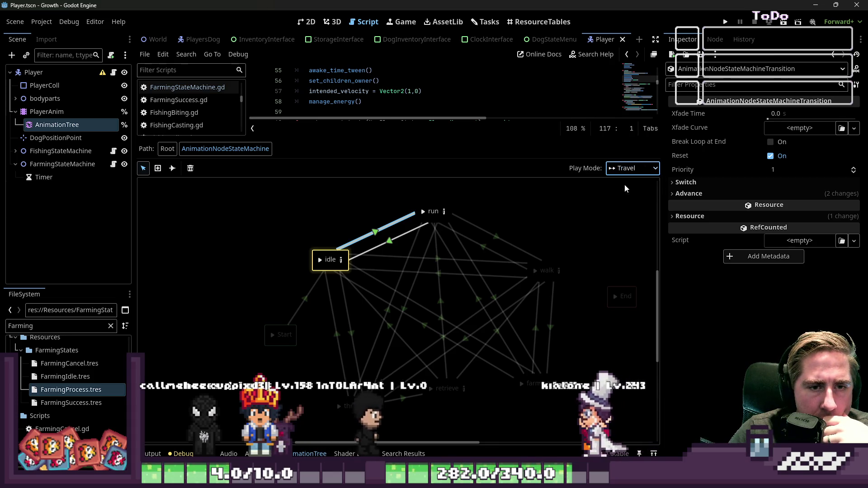
click(389, 243)
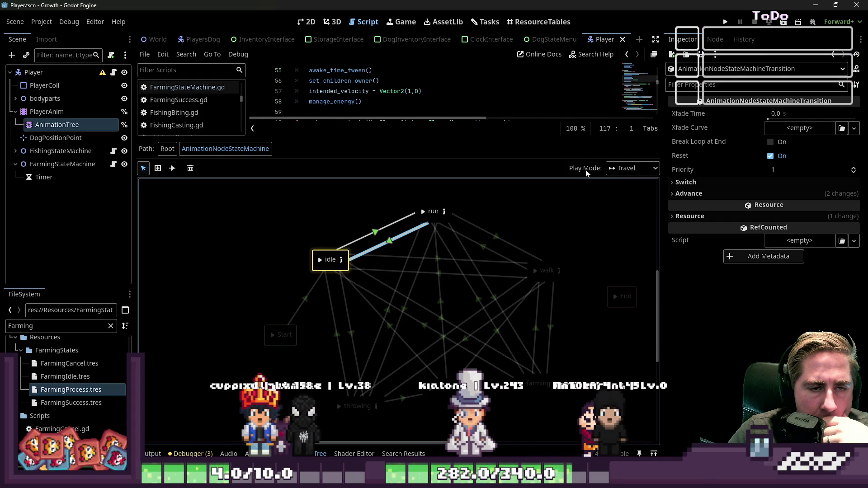
click(610, 57)
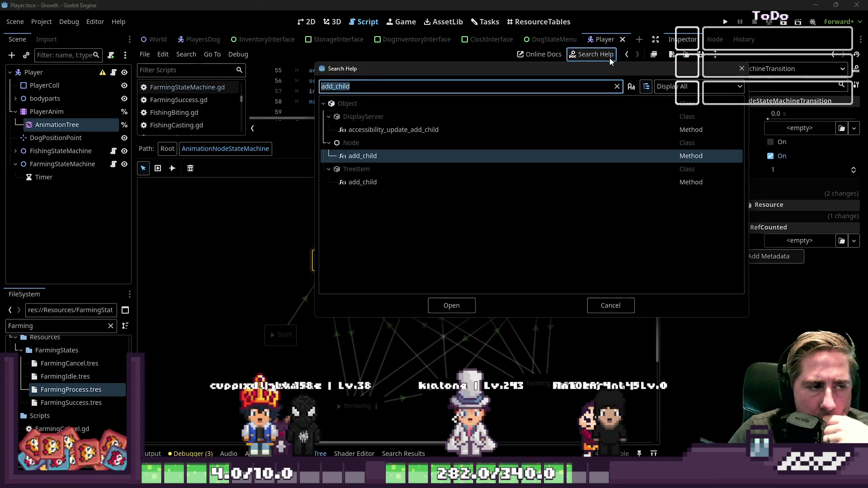
Search the help for 'play_mode' and open the AnimationNodeAnimation play_mode property page
text(PlayMod)
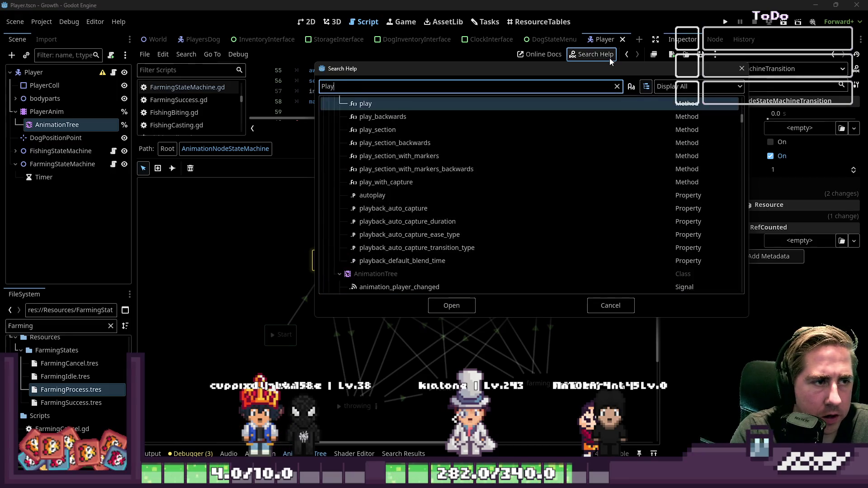
key(BackSpace)
key(BackSpace)
key(BackSpace)
text(pl)
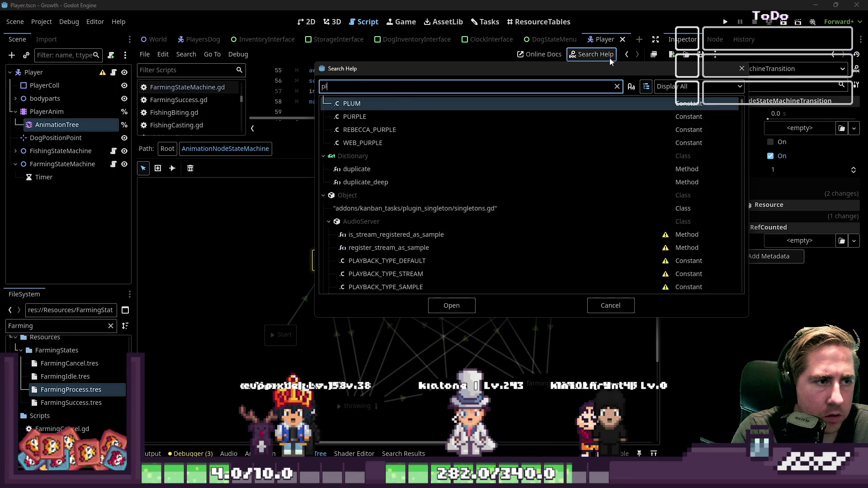
text(ay_mode)
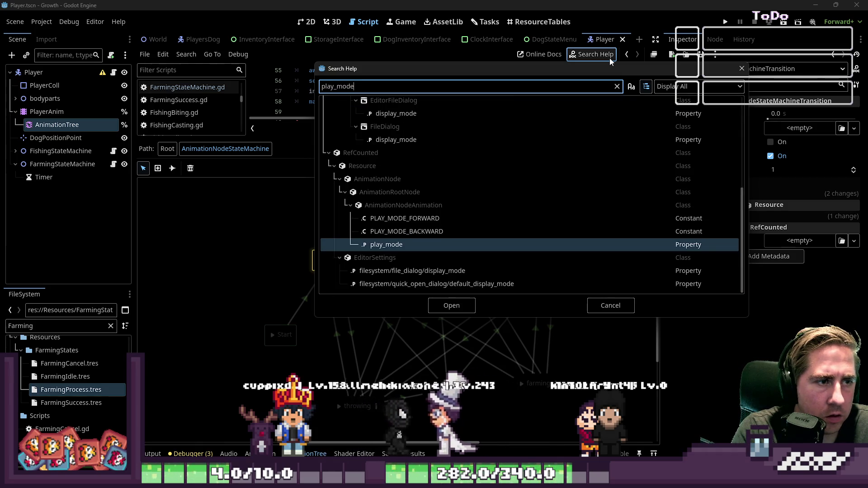
mouse_move(402, 206)
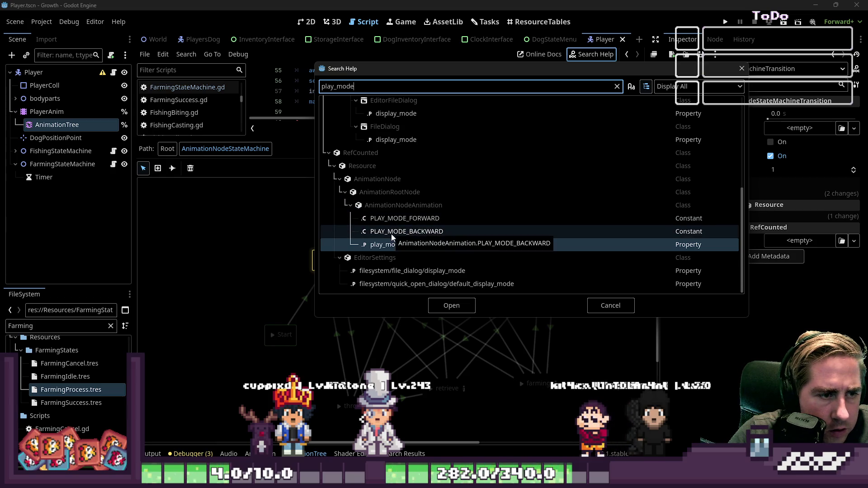
double_click(387, 245)
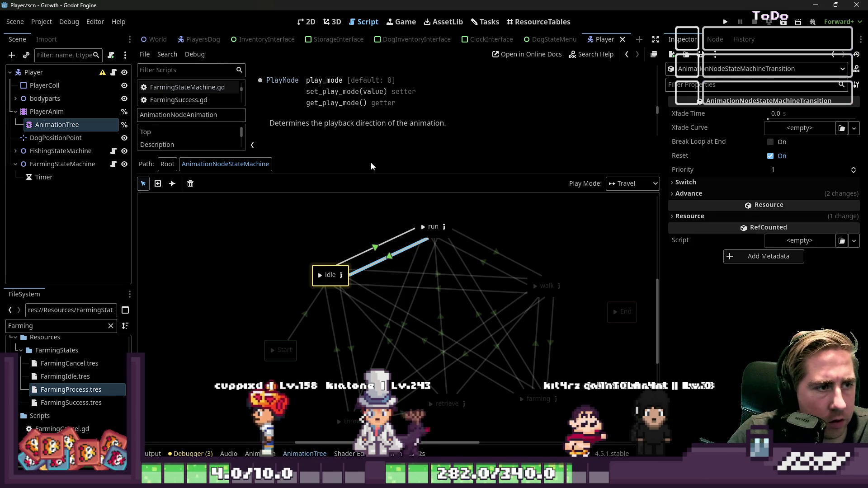
Set the state machine's Play Mode to Immediate and run the project again
click(633, 183)
click(632, 209)
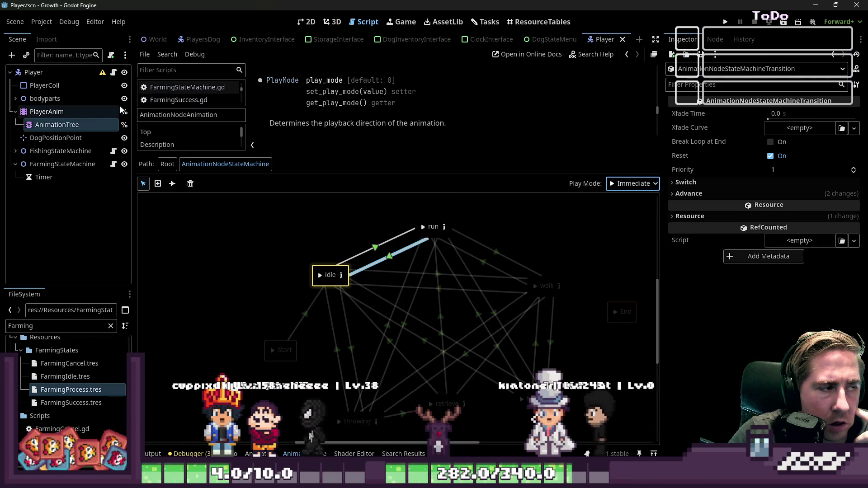
click(726, 21)
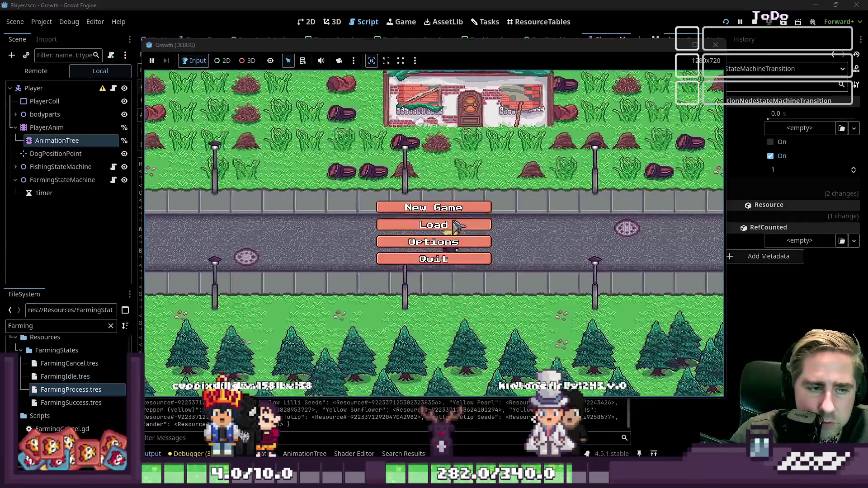
Open the game's Load screen and delete the top saved character five times
click(455, 223)
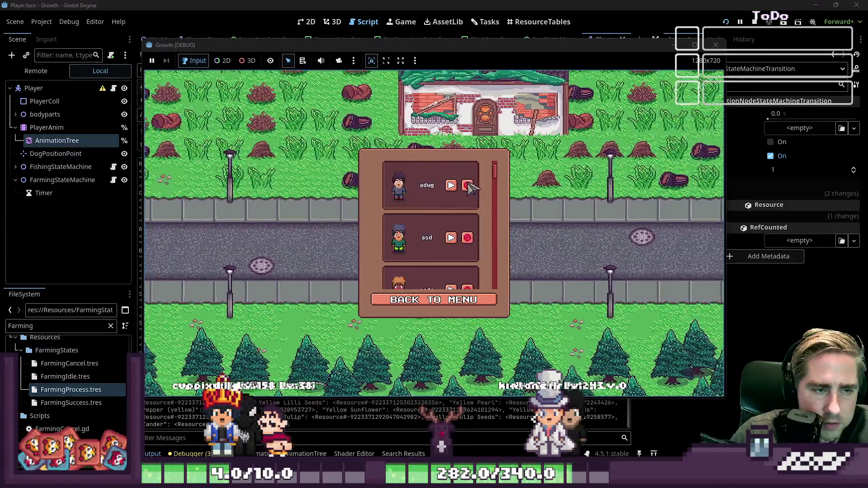
click(470, 187)
click(471, 186)
click(471, 186)
click(468, 186)
click(469, 185)
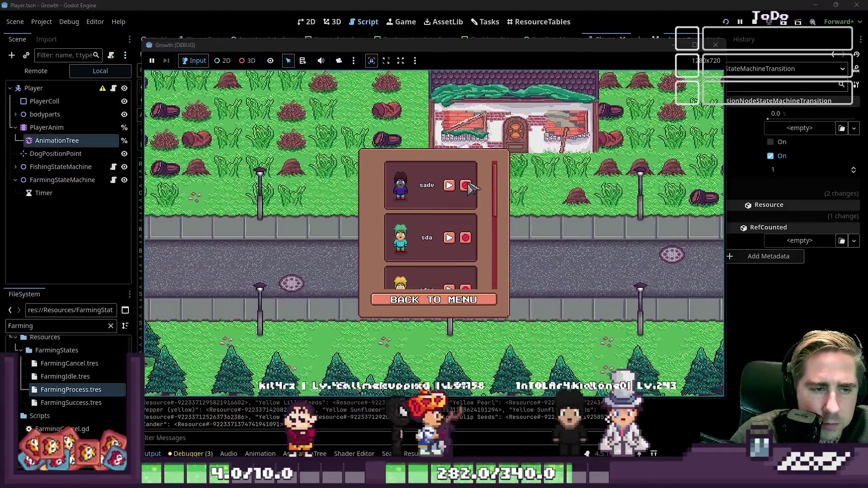
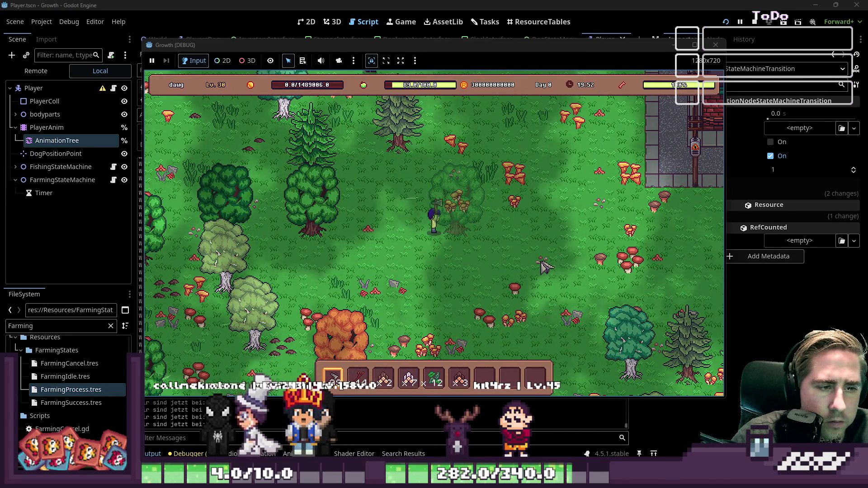
Walk the farmer around the forest and toward the stone wall, then stop the debug run
key(a)
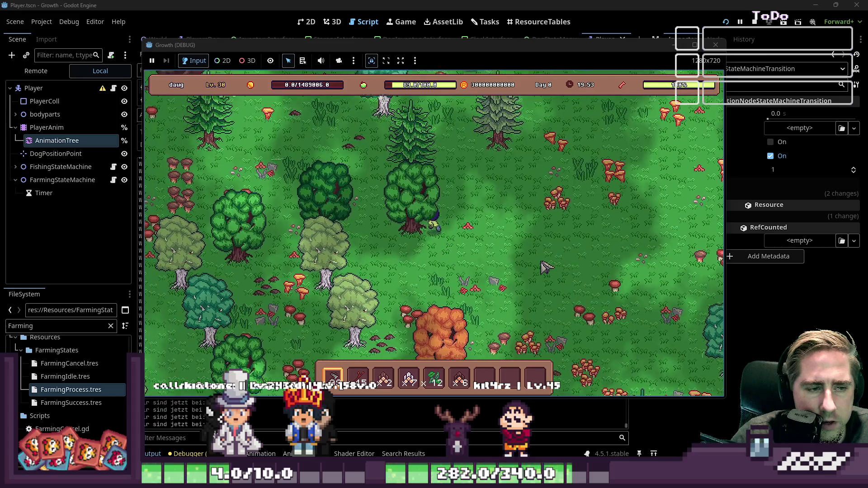
key(w)
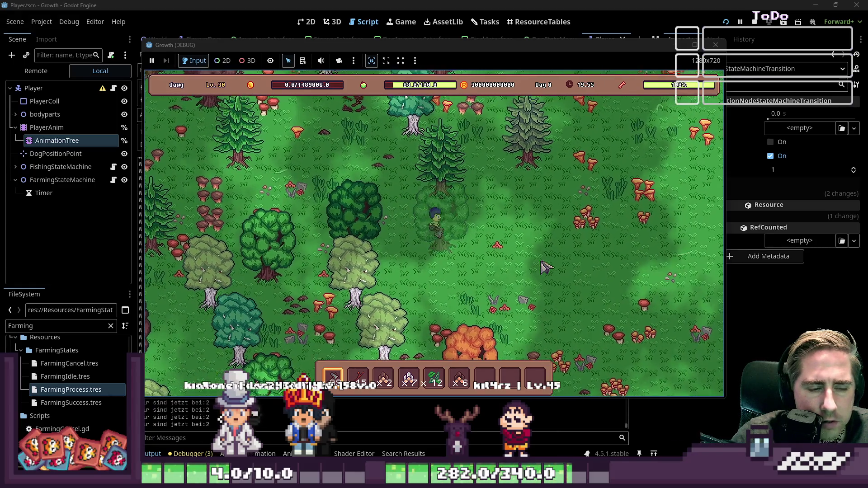
key(d)
key(s)
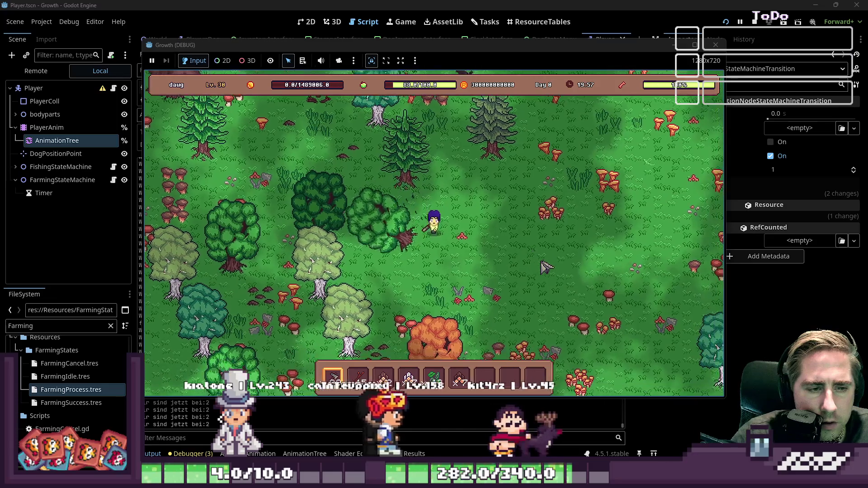
key(w)
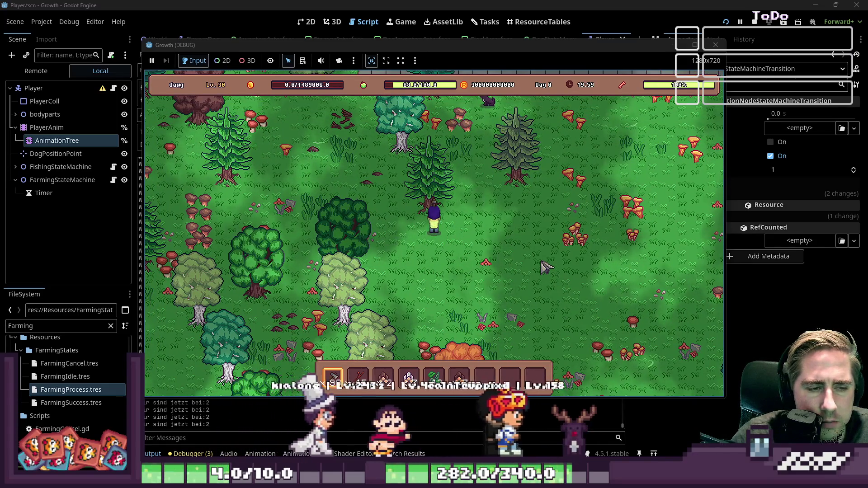
key(w)
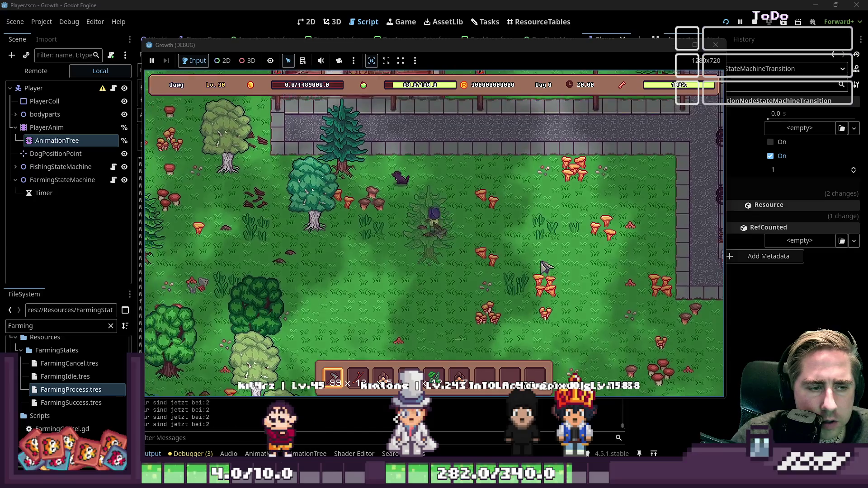
key(s)
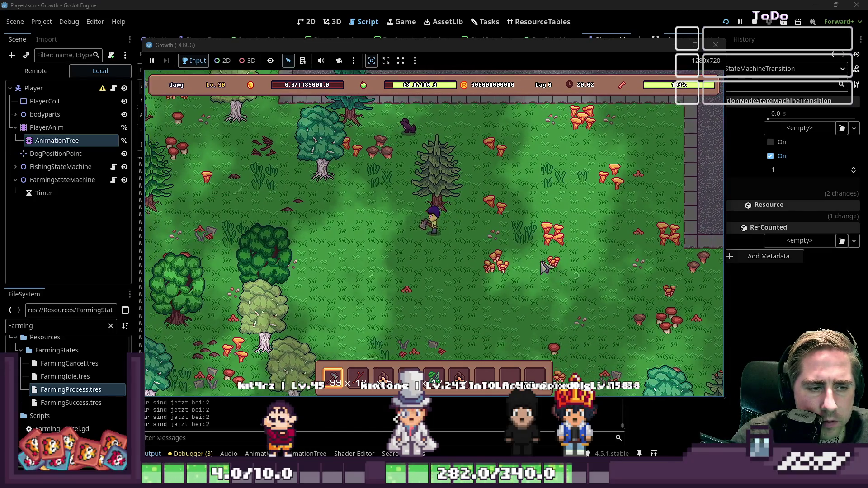
key(d)
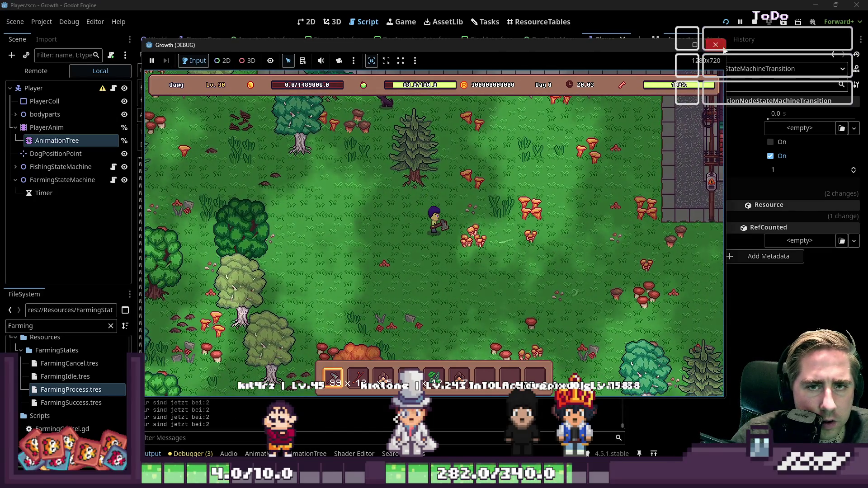
click(723, 48)
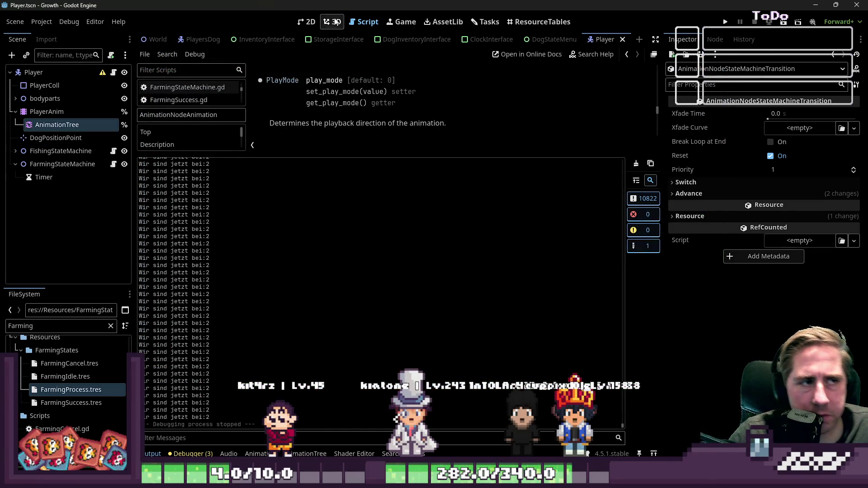
Show the 2D scene, then open Player.gd with an enlarged code editor
click(308, 23)
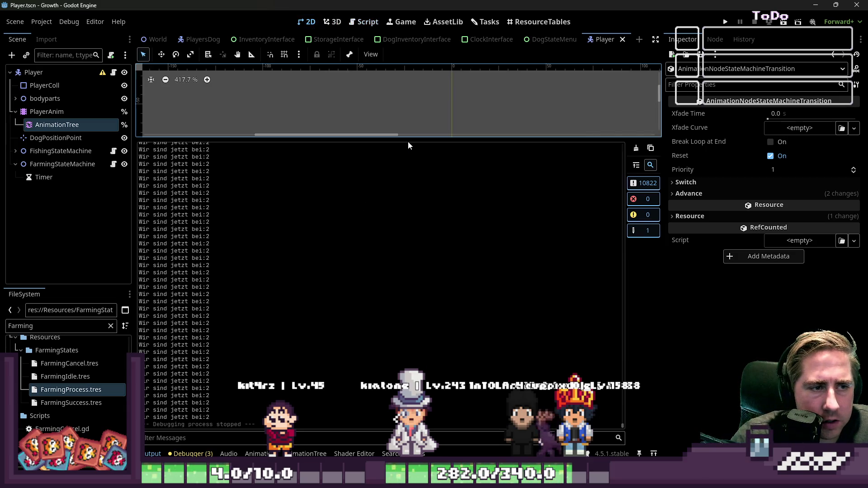
drag(407, 140, 392, 231)
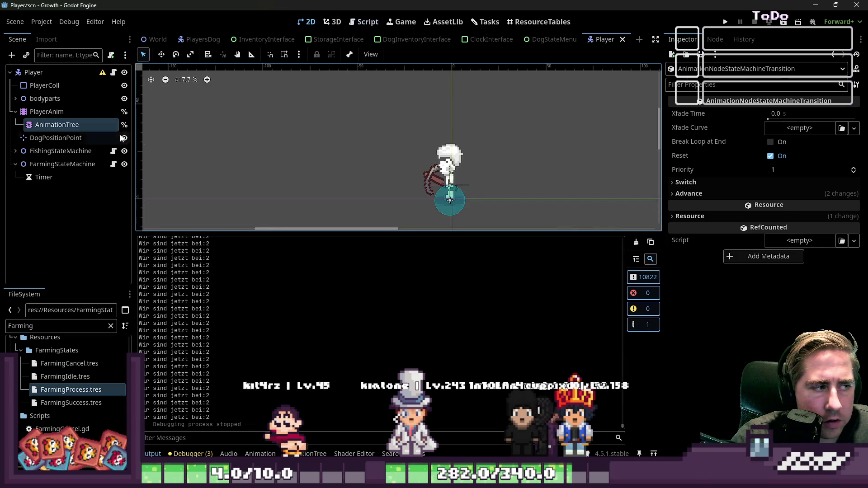
key(ctrl+F3)
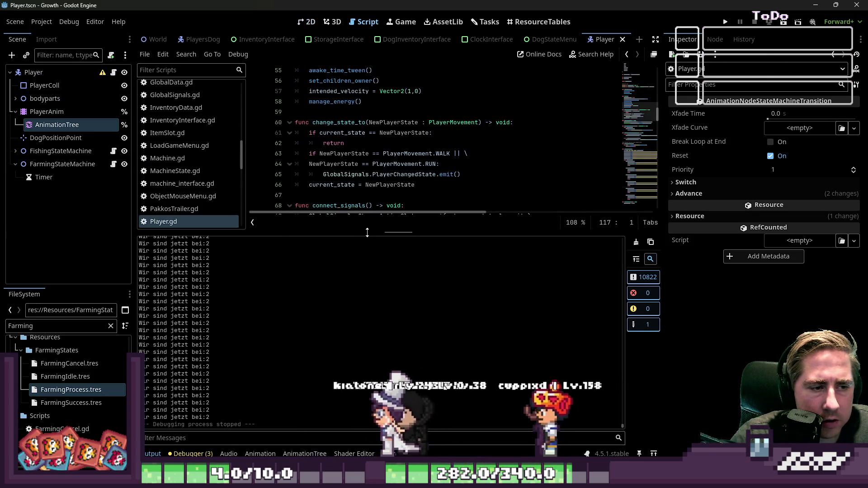
drag(367, 232, 414, 345)
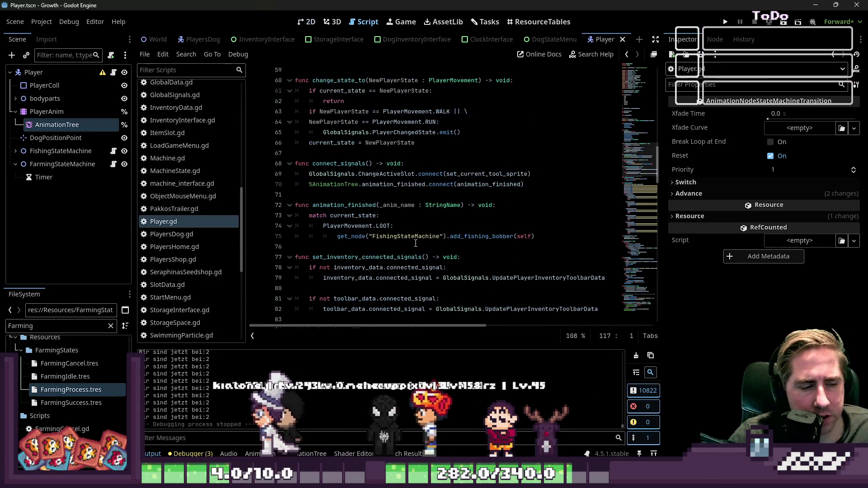
Scroll through updateAnimation, selecting LOOT on line 103, down to change_energy and manage_energy
scroll(415, 243, down, 10)
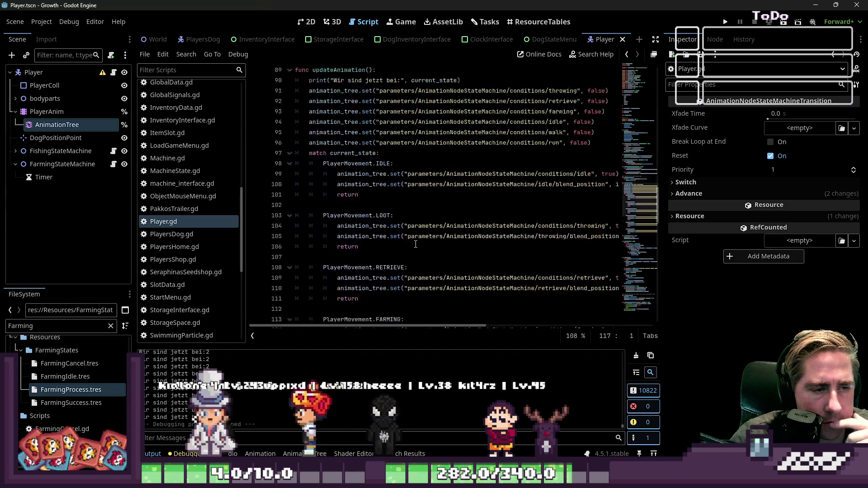
scroll(415, 244, down, 8)
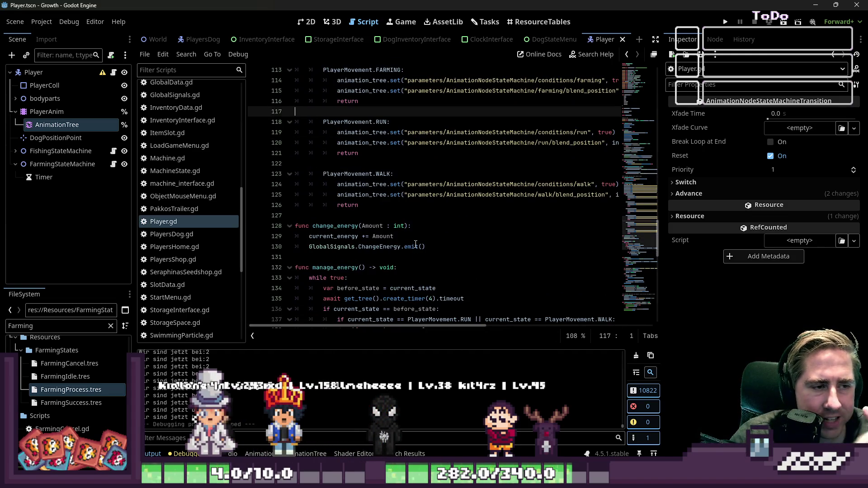
scroll(416, 245, up, 7)
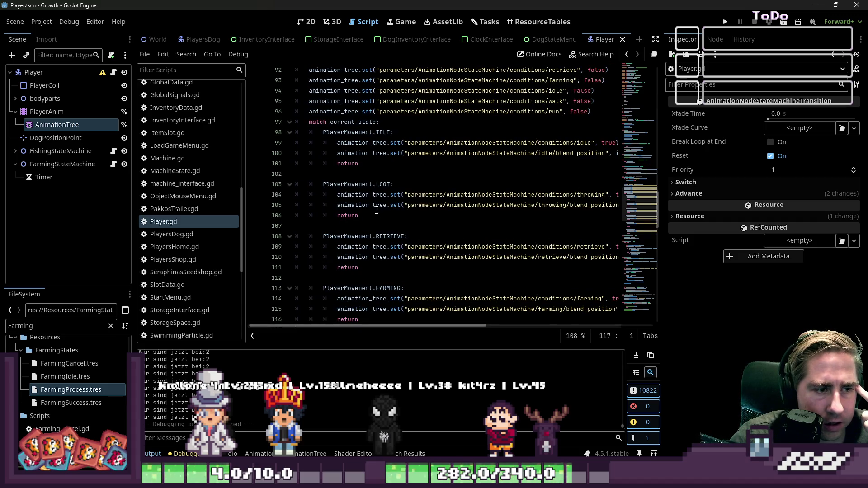
double_click(378, 186)
scroll(384, 203, down, 6)
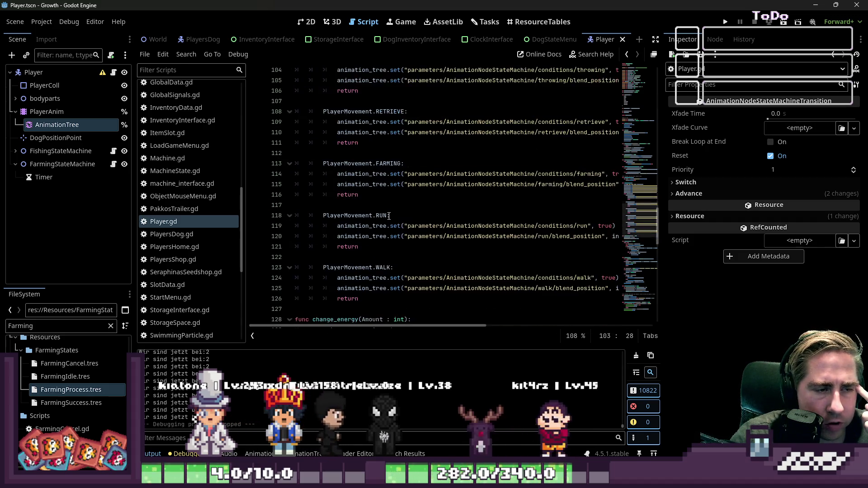
scroll(389, 216, down, 6)
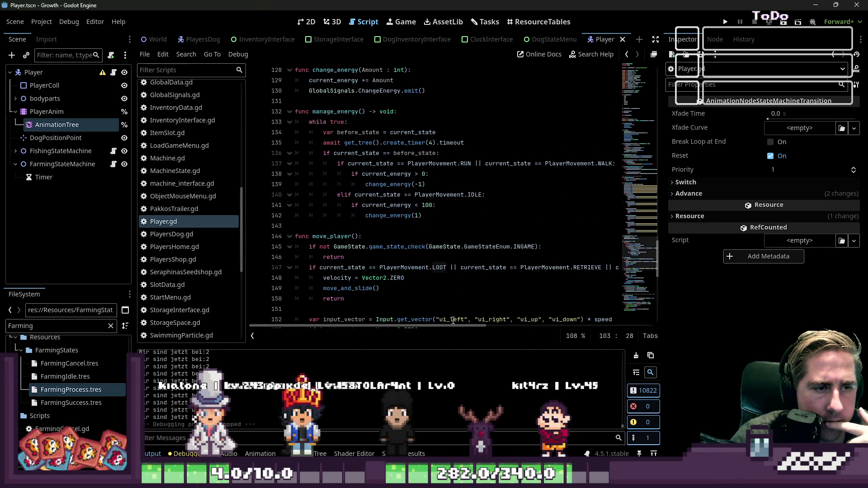
mouse_move(452, 327)
mouse_down()
mouse_move(474, 330)
mouse_move(458, 331)
mouse_up()
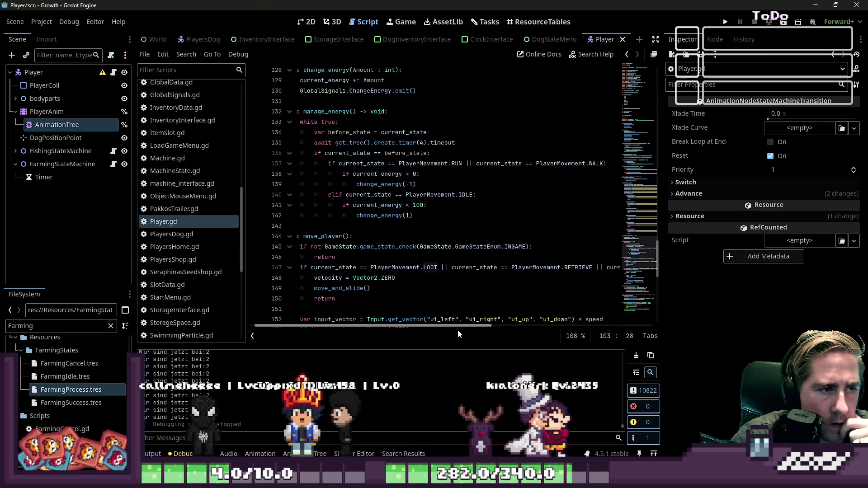
scroll(403, 286, down, 2)
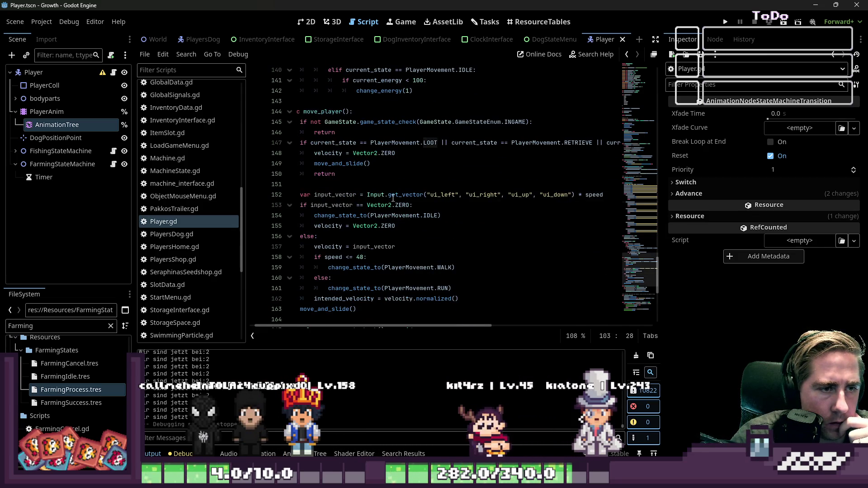
click(401, 184)
click(399, 143)
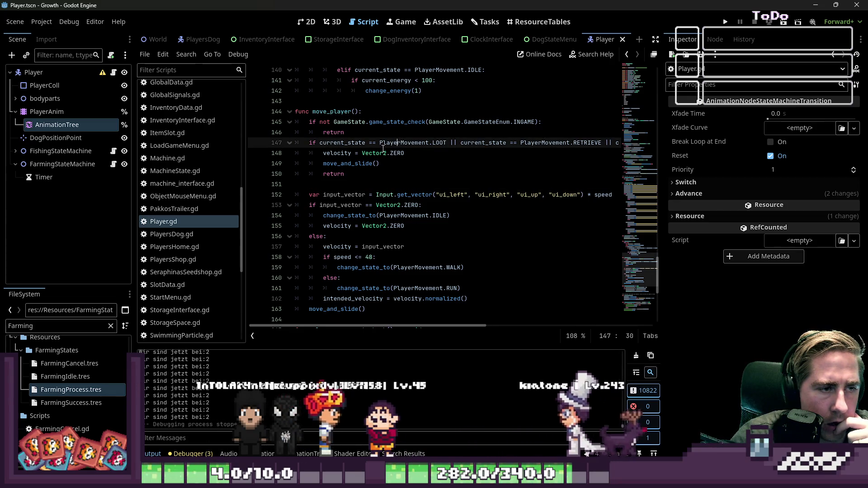
click(390, 150)
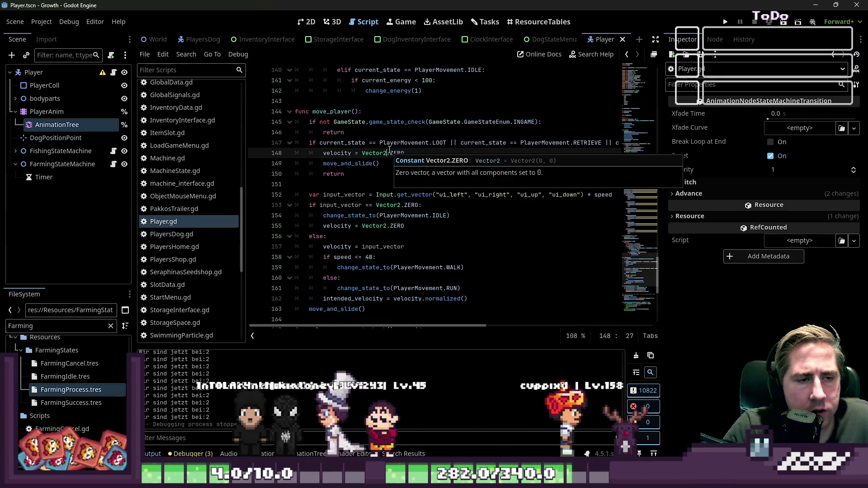
mouse_move(464, 326)
mouse_down()
mouse_move(533, 323)
mouse_move(350, 305)
mouse_up()
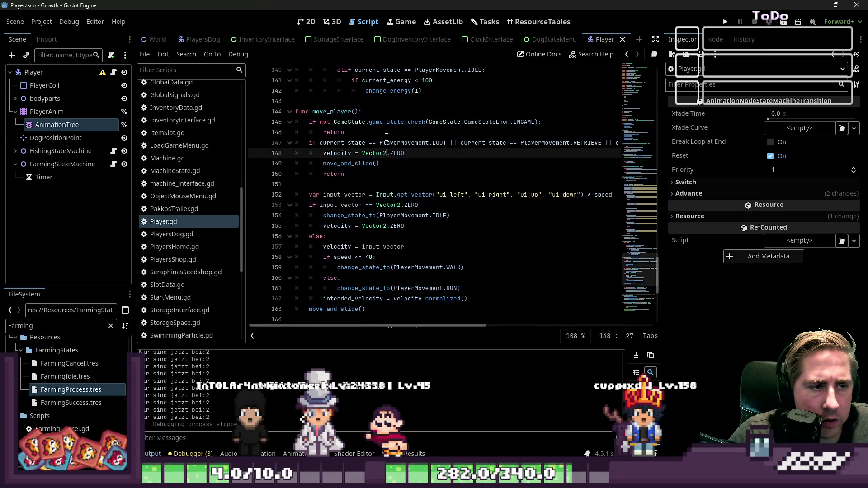
click(406, 153)
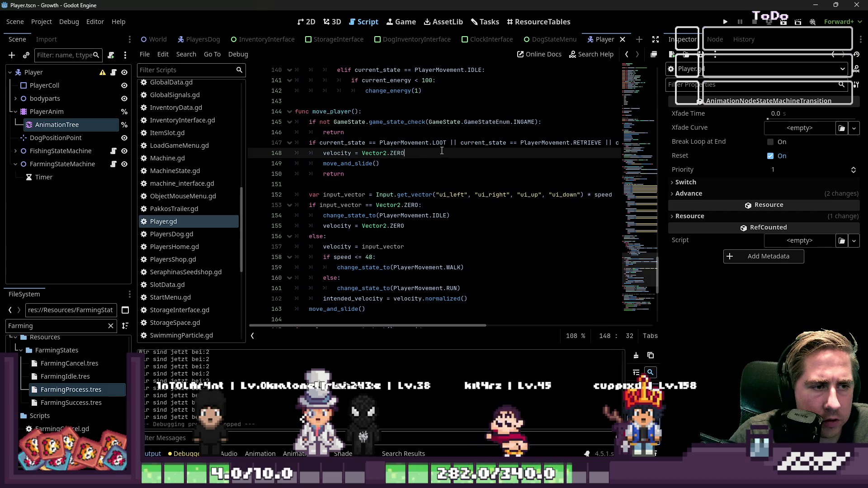
click(380, 182)
click(458, 203)
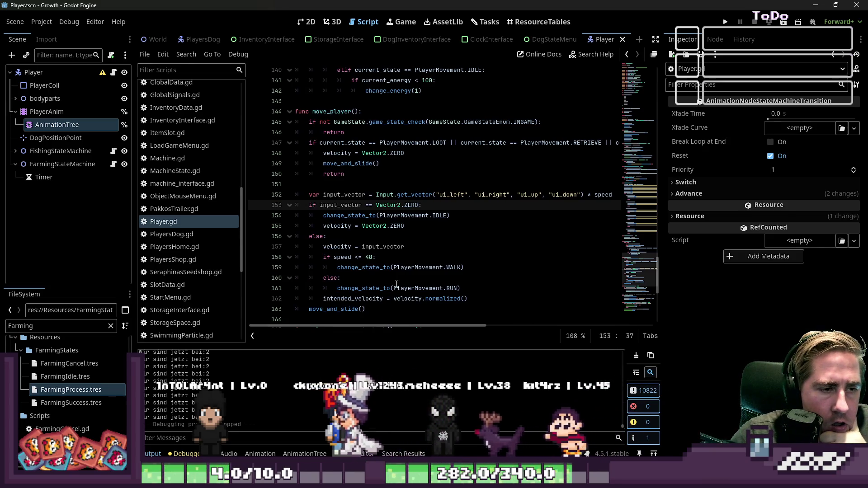
click(393, 250)
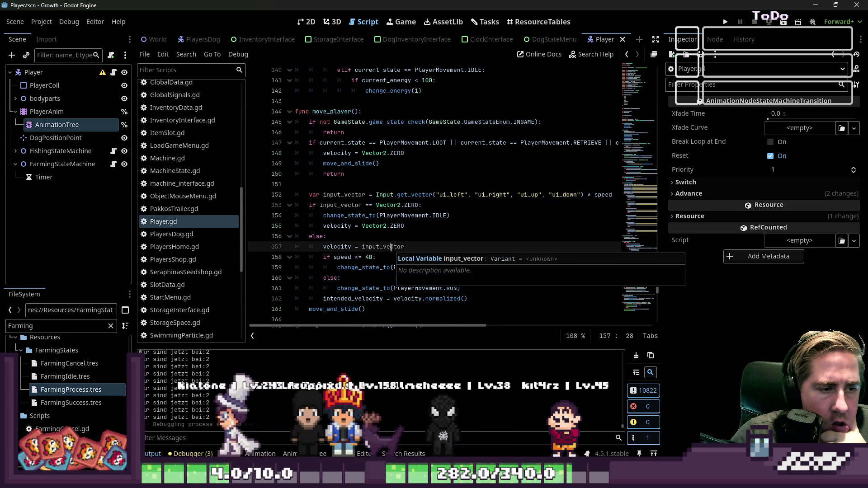
scroll(391, 247, down, 1)
scroll(392, 247, up, 1)
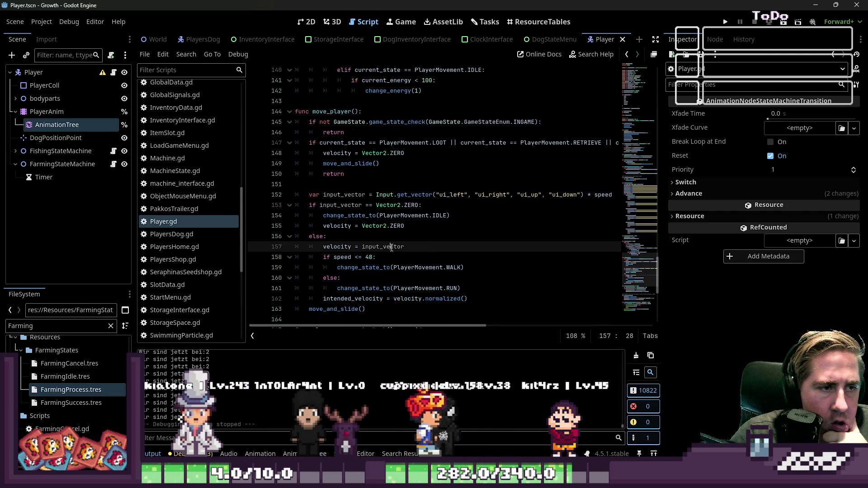
scroll(392, 248, down, 1)
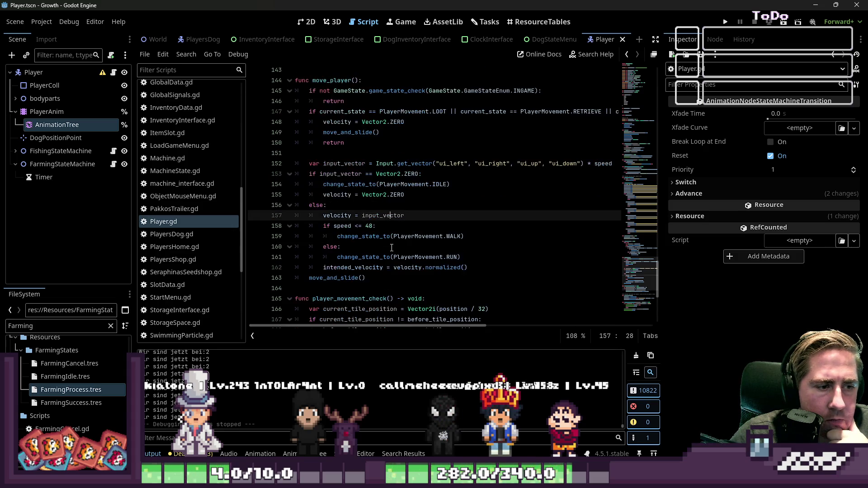
double_click(382, 215)
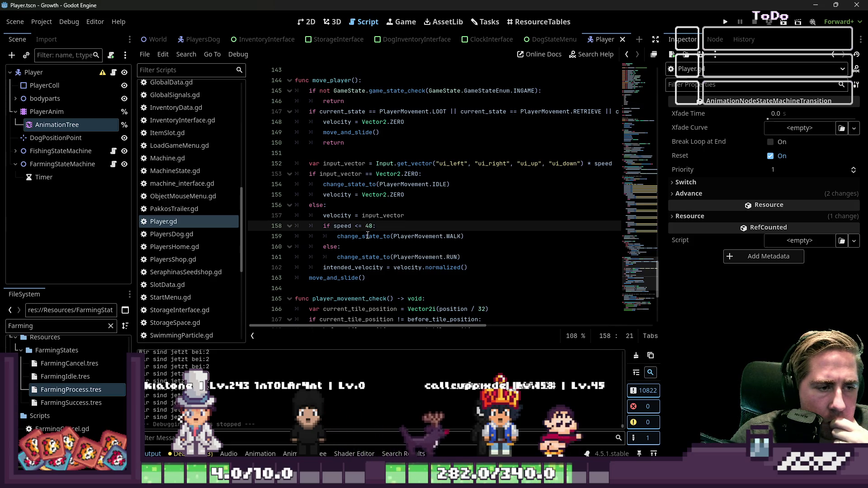
click(368, 234)
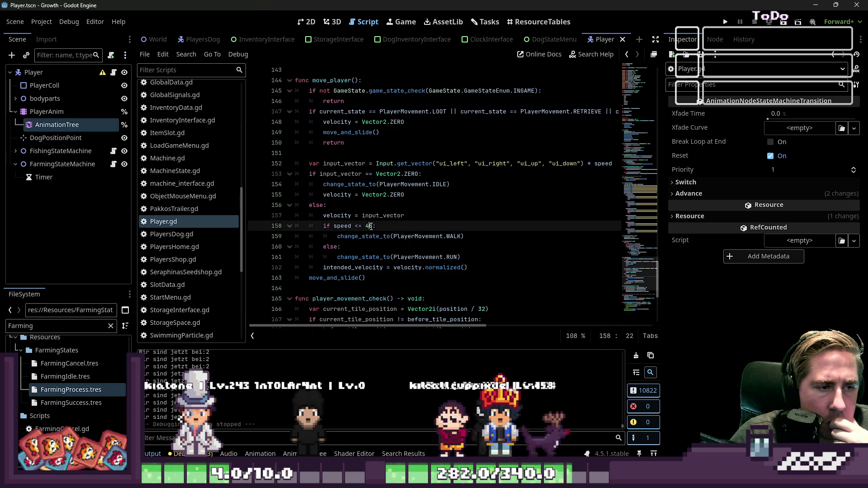
click(407, 214)
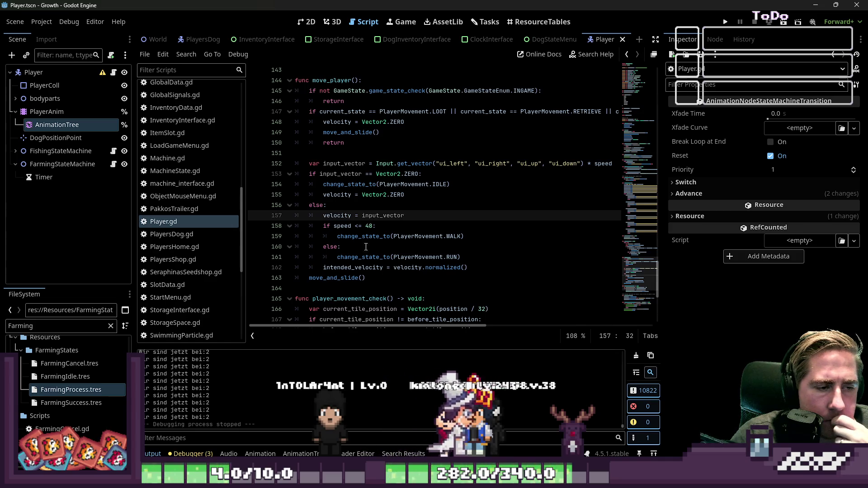
double_click(353, 267)
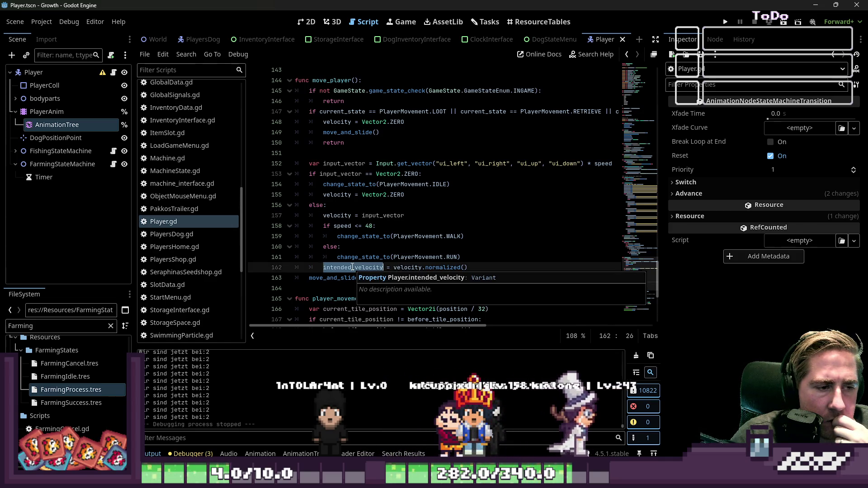
click(372, 247)
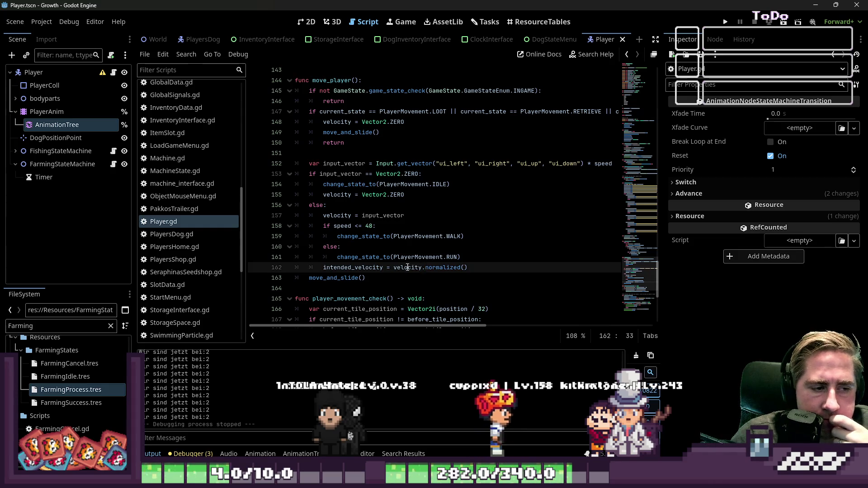
double_click(349, 278)
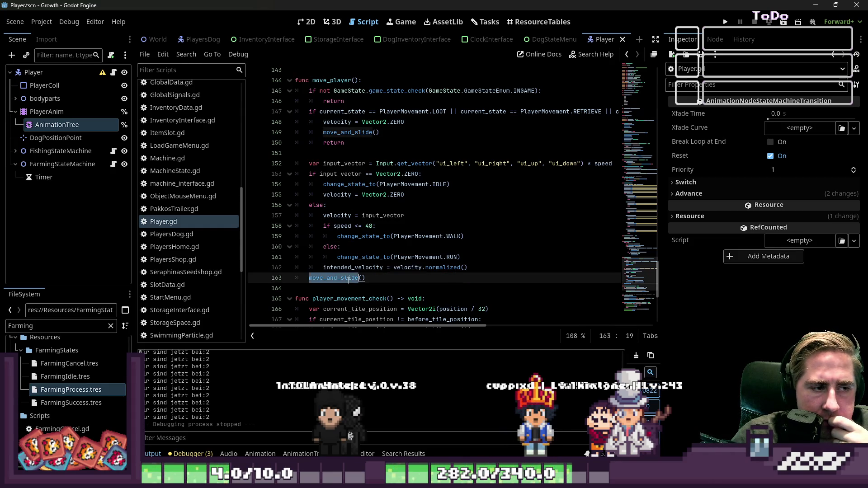
click(380, 268)
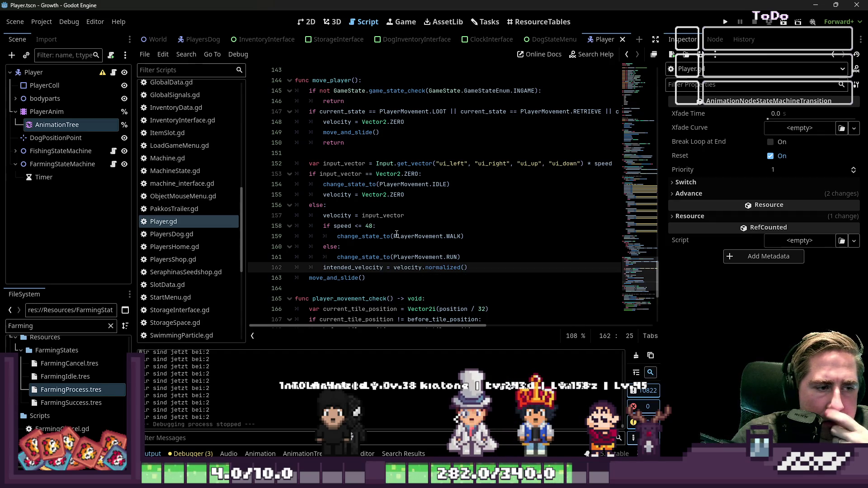
click(354, 152)
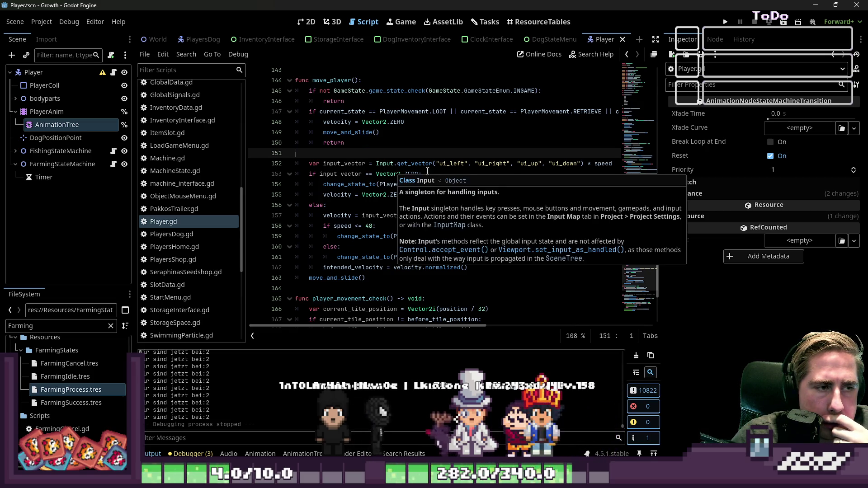
key(Return)
key(Return)
Insert print("Ich habe es noch hierher geschafft") on line 152 of move_player and run the project
key(Up)
key(Tab)
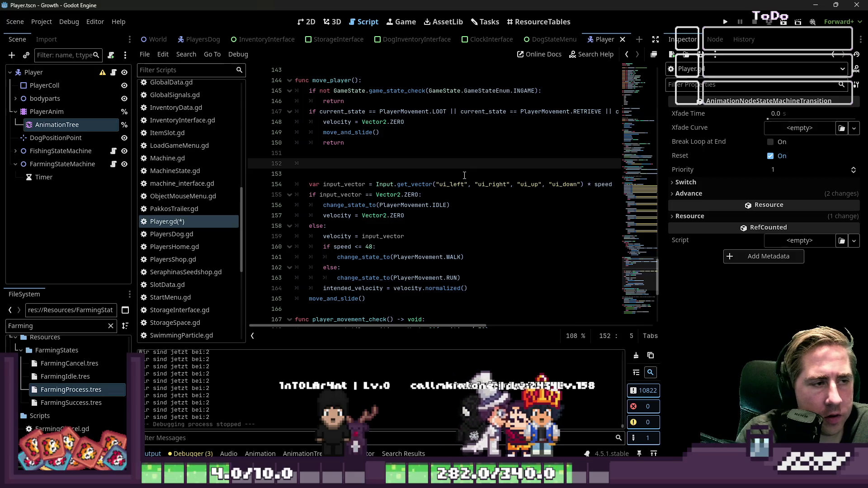
text(print("Ich habe es noch hji)
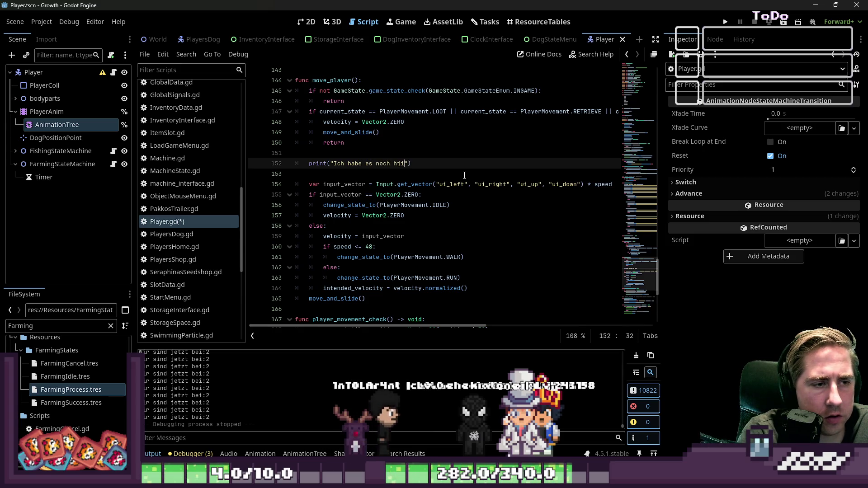
key(BackSpace)
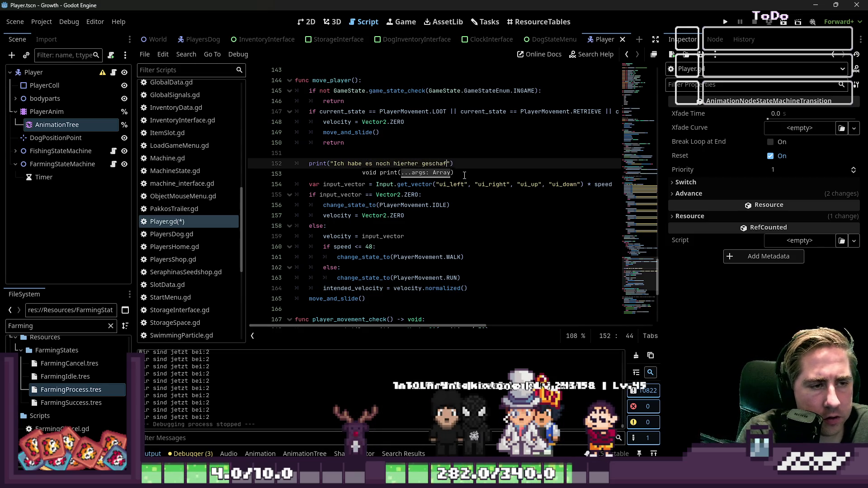
text(ft)
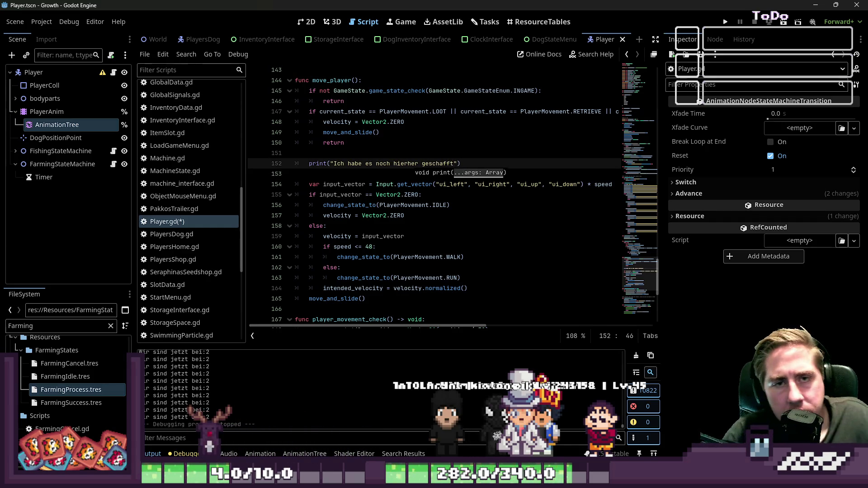
click(725, 22)
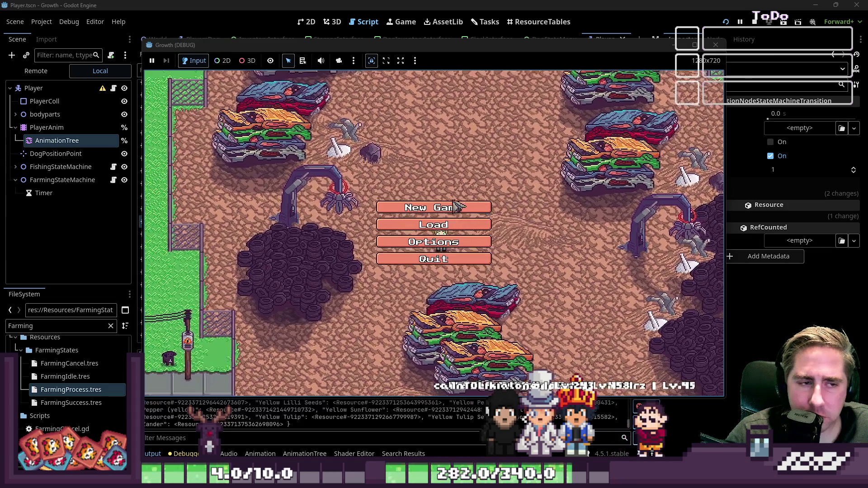
Start a new game with a character named 'dwagf' and enter the game world
click(450, 206)
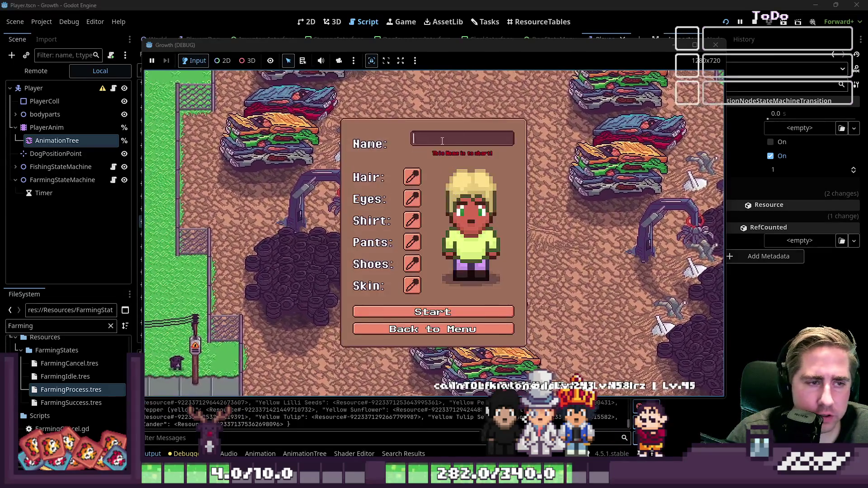
text(dwagf)
key(Return)
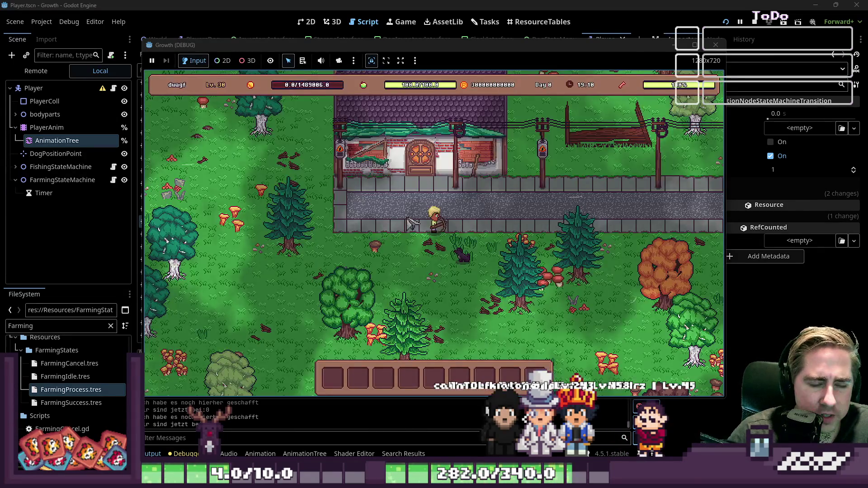
Move the axe into hotbar slot 1, equip it, walk around, then close the game
key(i)
click(600, 100)
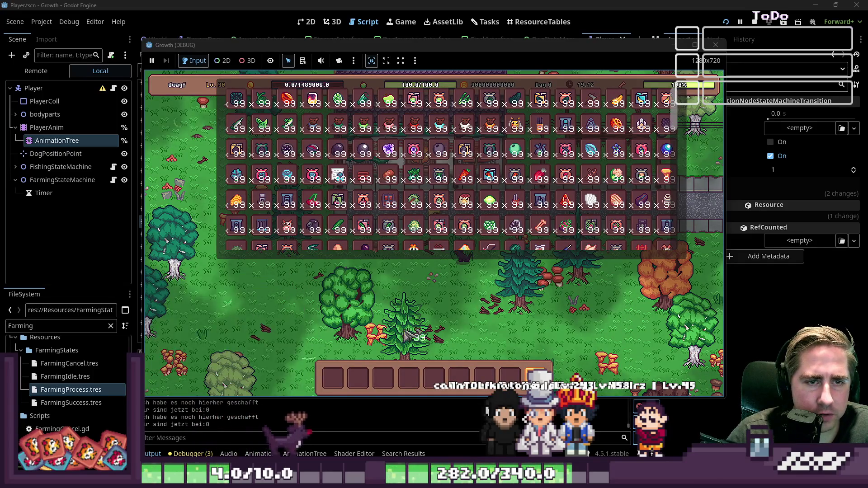
key(i)
key(1)
key(s)
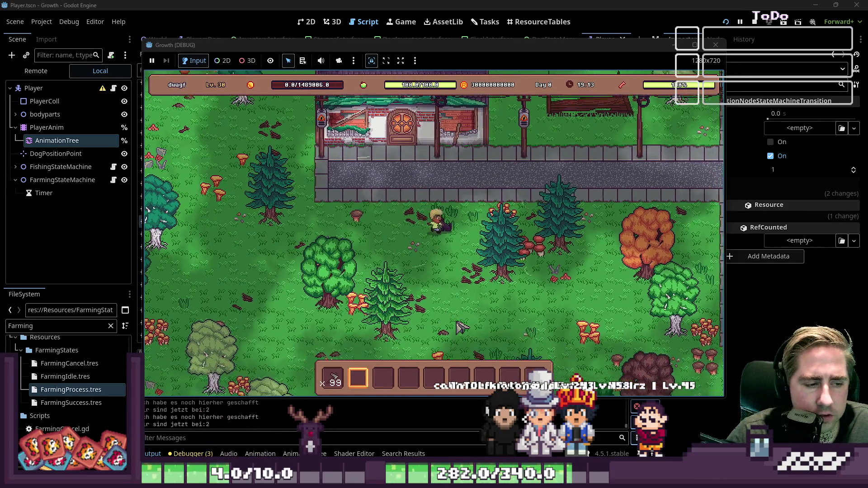
key(a)
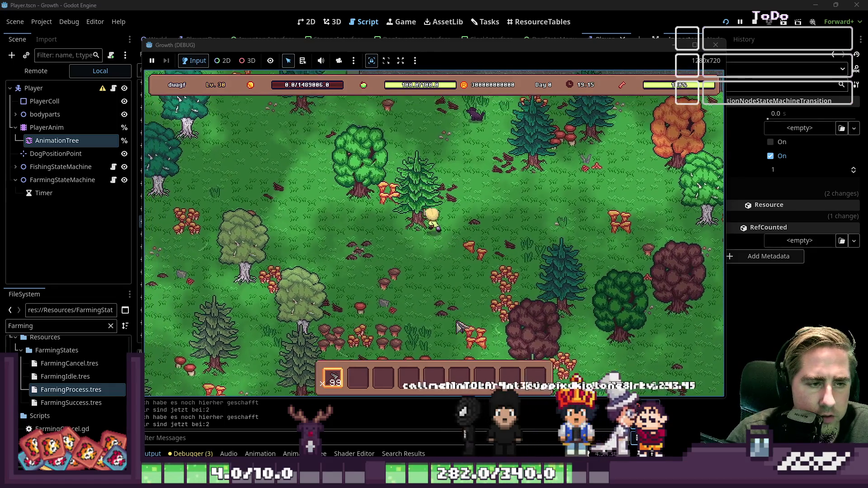
key(F8)
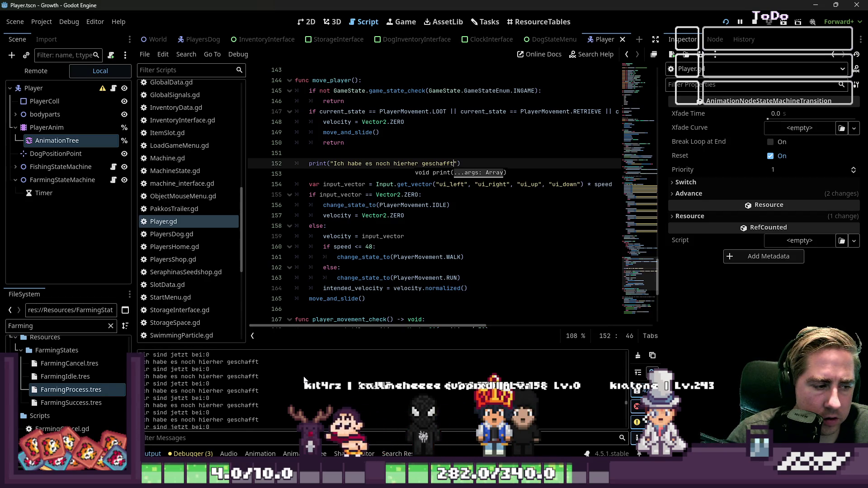
Stop the game and scroll the Output log to check the debug message and FarmingSuccess state changes
click(755, 22)
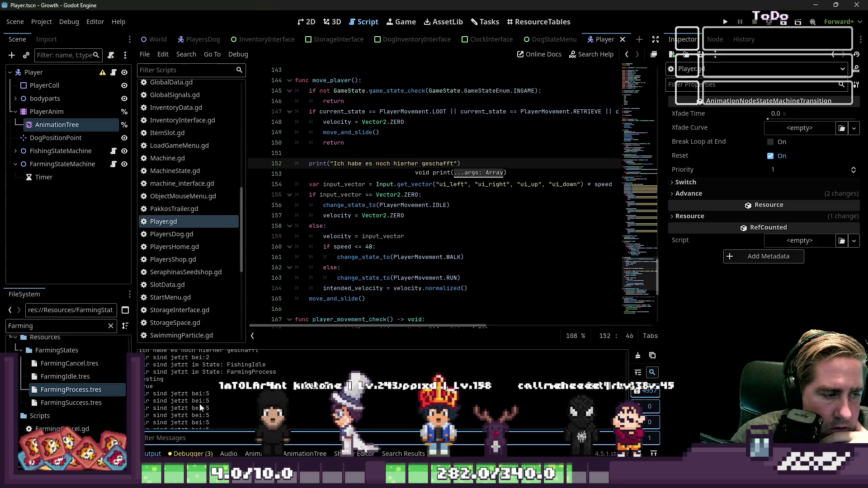
scroll(199, 404, up, 1)
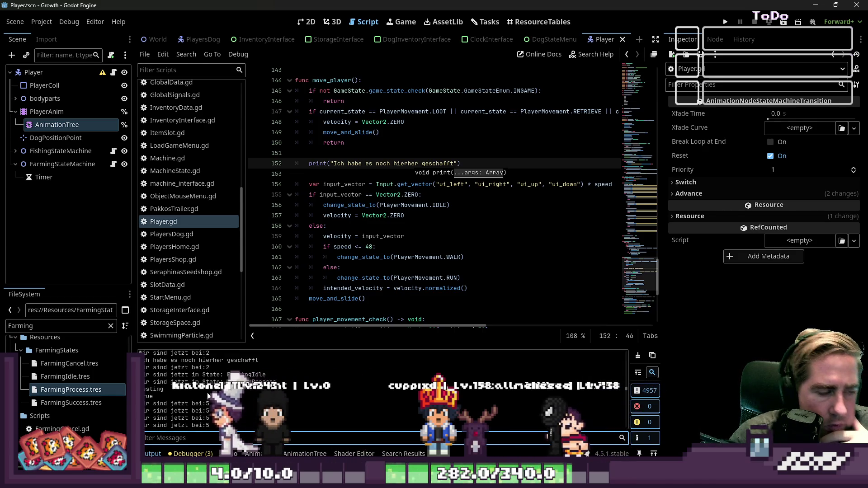
scroll(207, 393, down, 1)
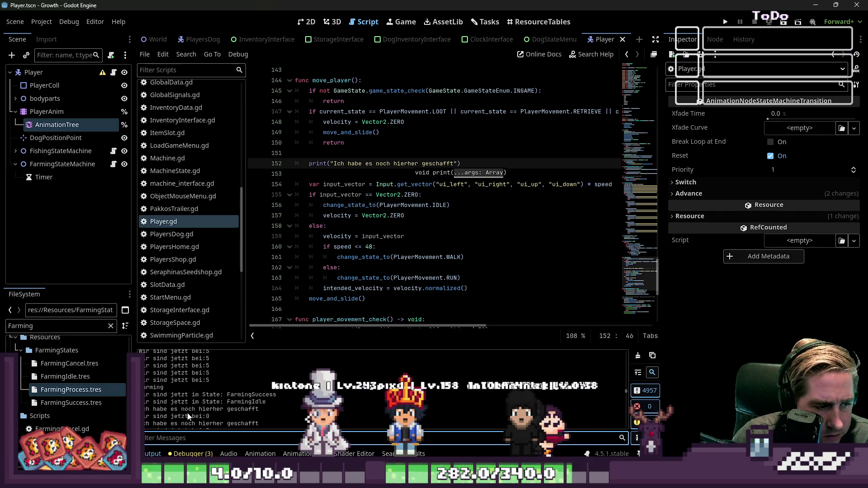
click(366, 256)
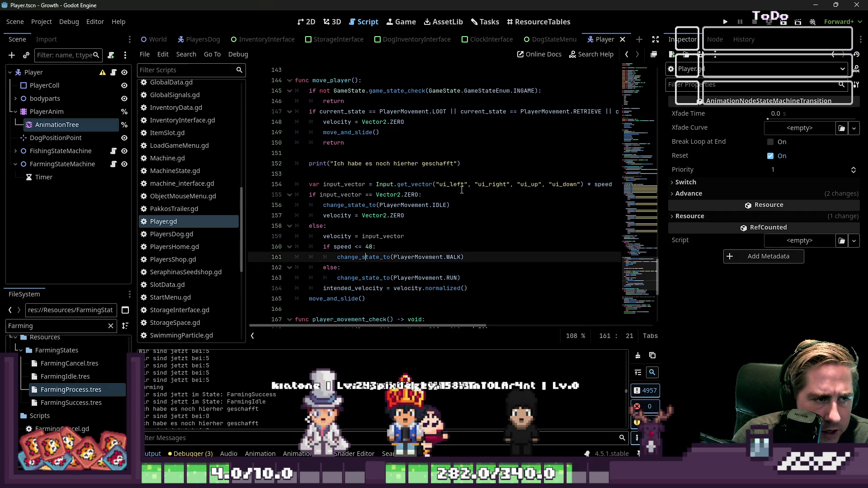
Delete the debug print on line 152, select the AnimationTree node, and relaunch the game
triple_click(499, 159)
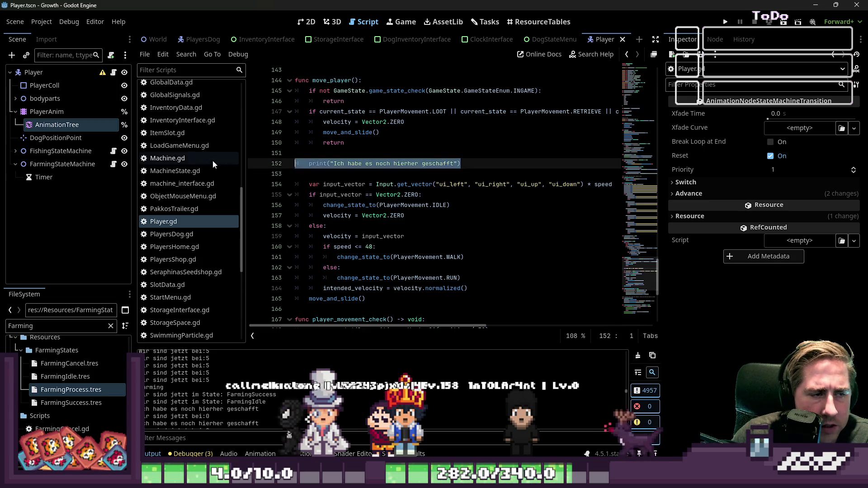
key(BackSpace)
key(BackSpace)
key(BackSpace)
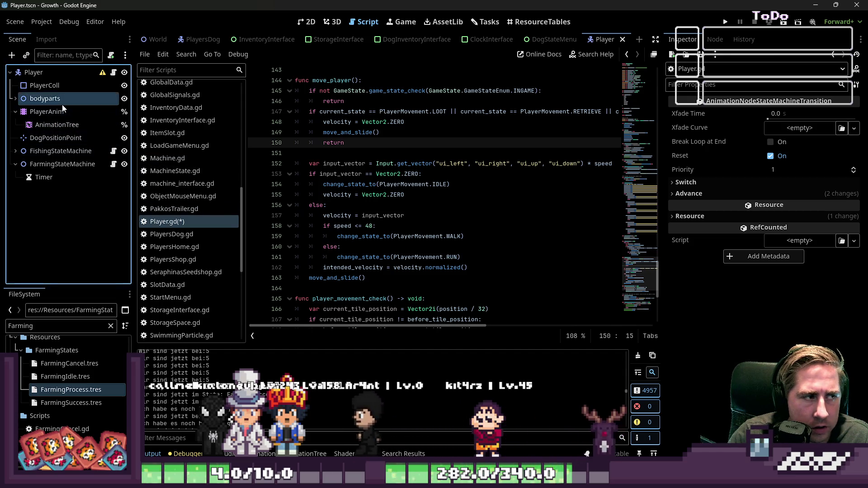
click(57, 125)
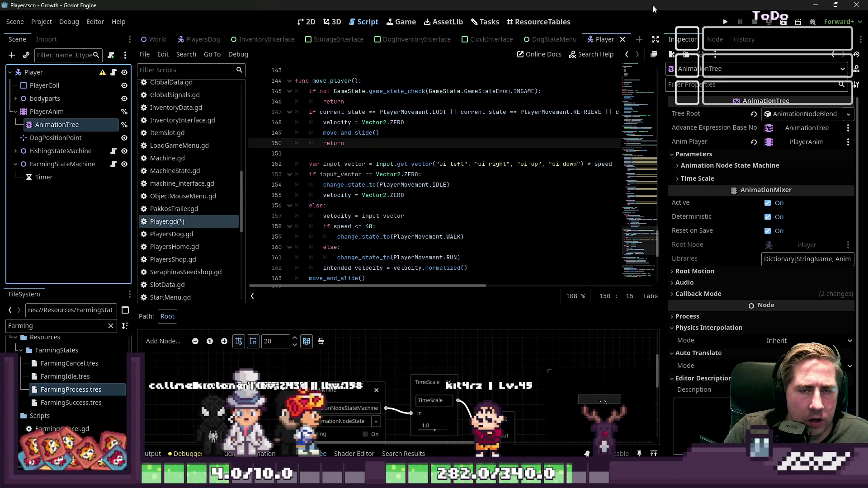
key(F5)
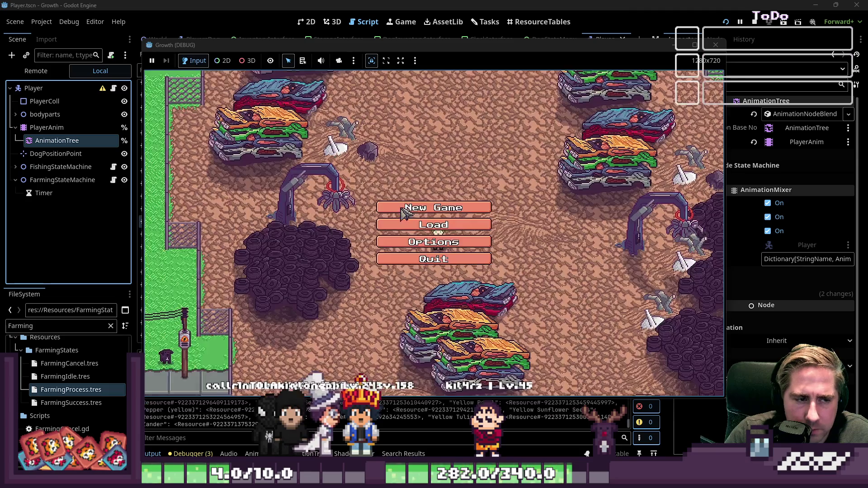
Start a new game with a character named 'qedfa'
click(409, 208)
text(qedfa)
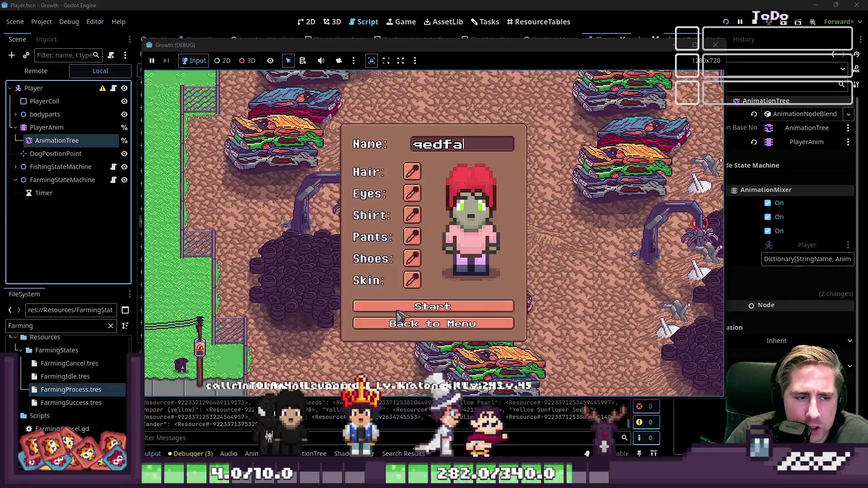
click(410, 307)
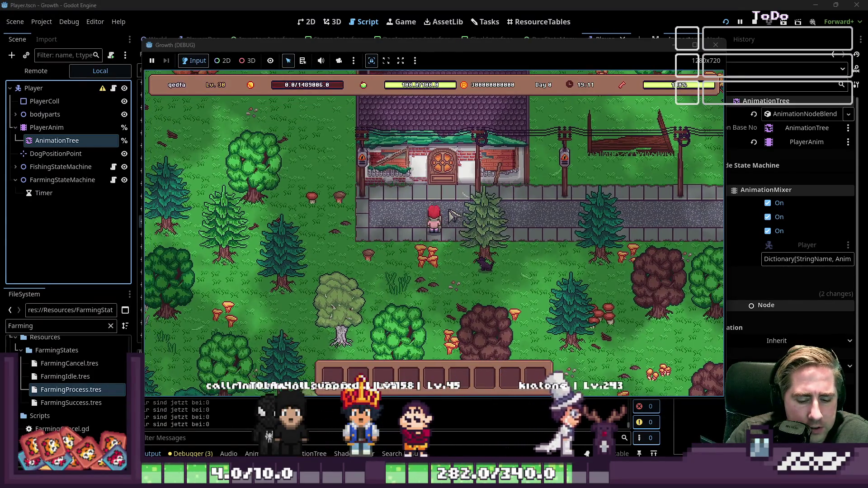
Browse the inventory of 99-item stacks, close it, and show the Remote scene tree
key(i)
scroll(509, 189, down, 5)
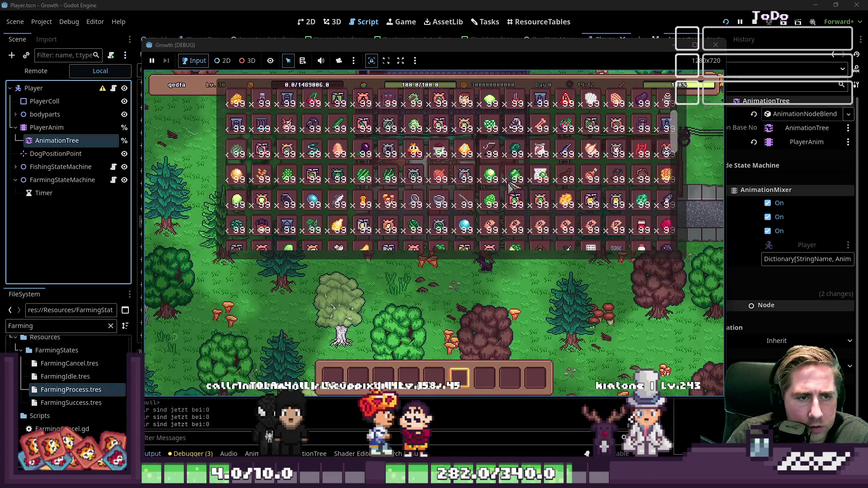
scroll(511, 186, down, 10)
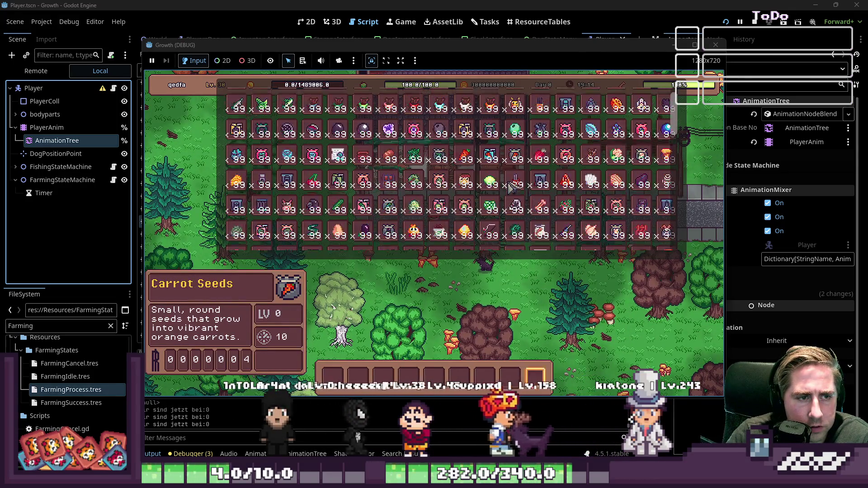
scroll(511, 187, up, 15)
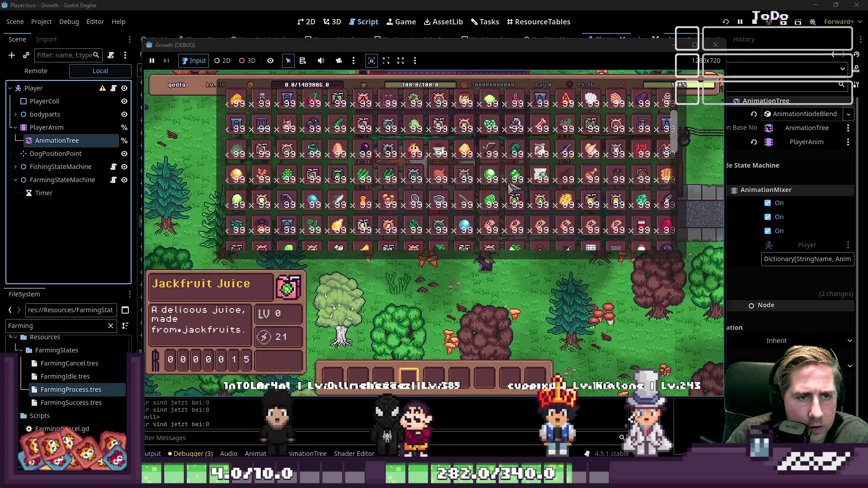
scroll(511, 188, down, 8)
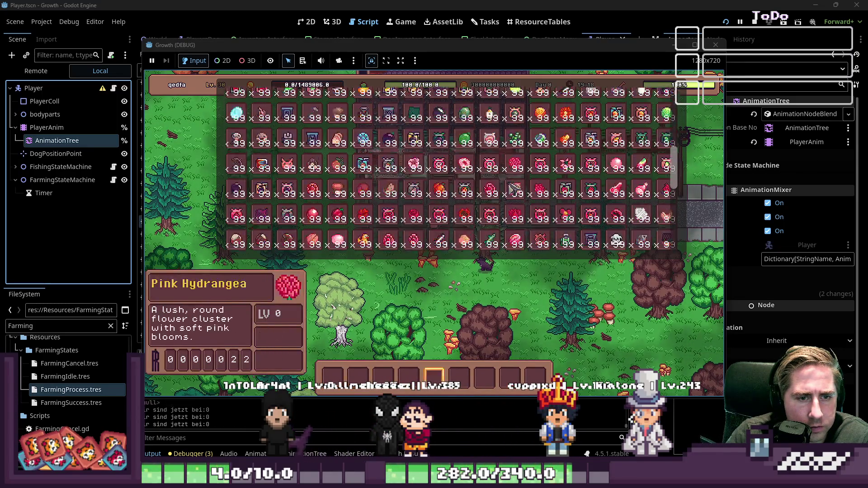
scroll(511, 188, up, 10)
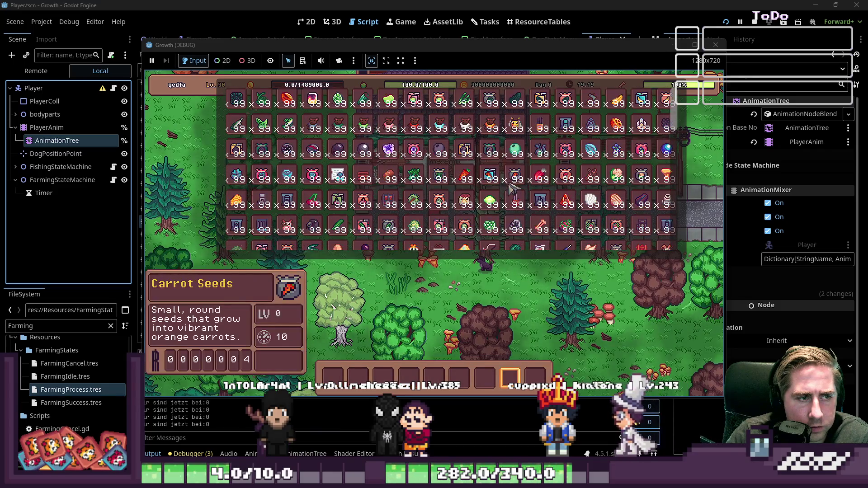
scroll(511, 187, down, 5)
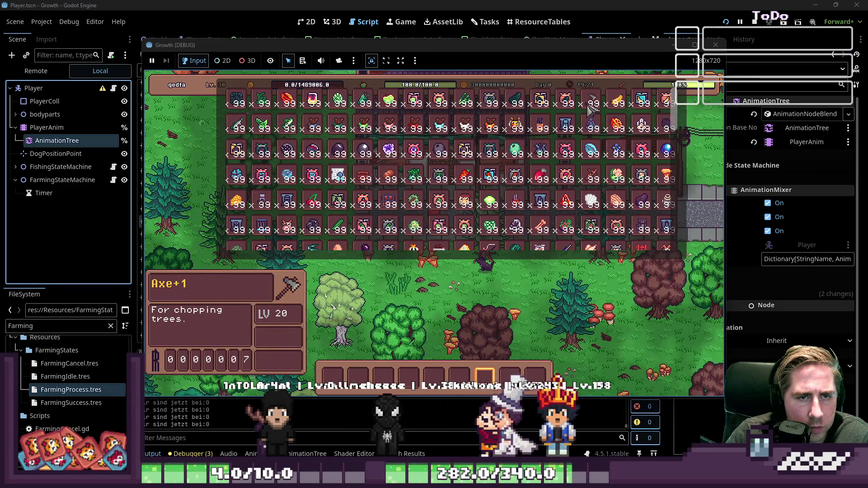
key(i)
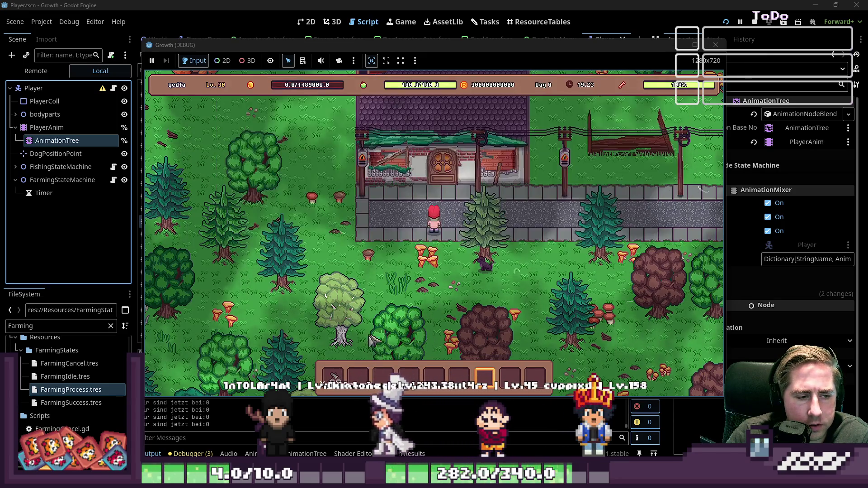
click(36, 71)
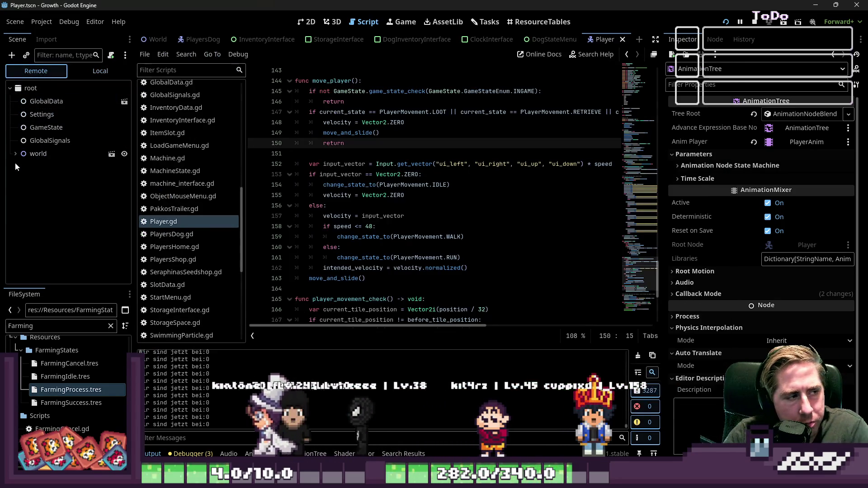
Expand world > Player > PlayerAnim remotely, inspect the live AnimationTree's Conditions, then return to the game
click(15, 155)
scroll(57, 220, down, 5)
click(21, 263)
scroll(23, 261, down, 3)
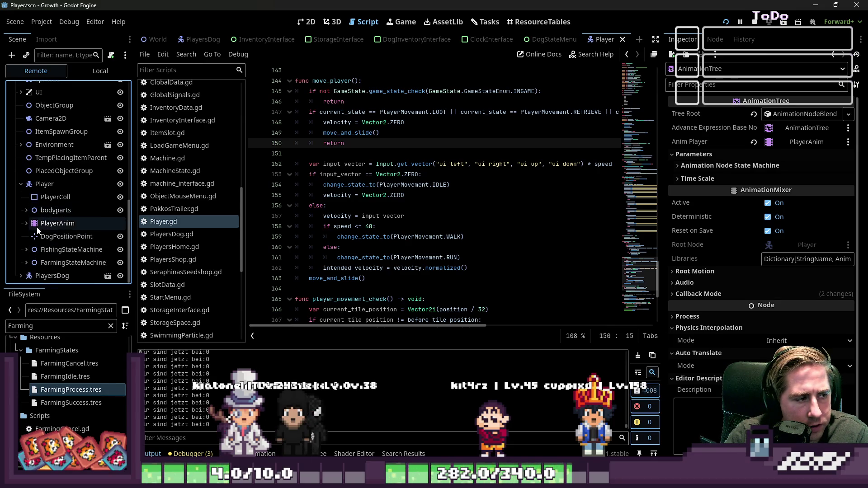
click(45, 184)
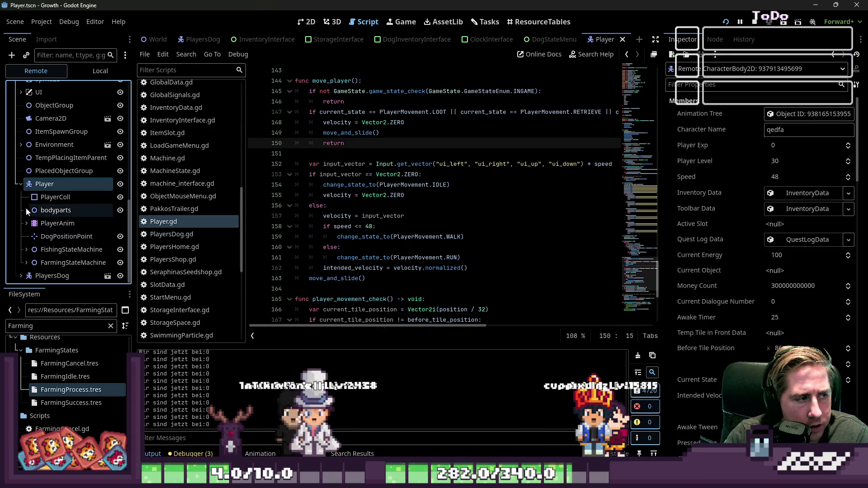
click(26, 223)
click(39, 237)
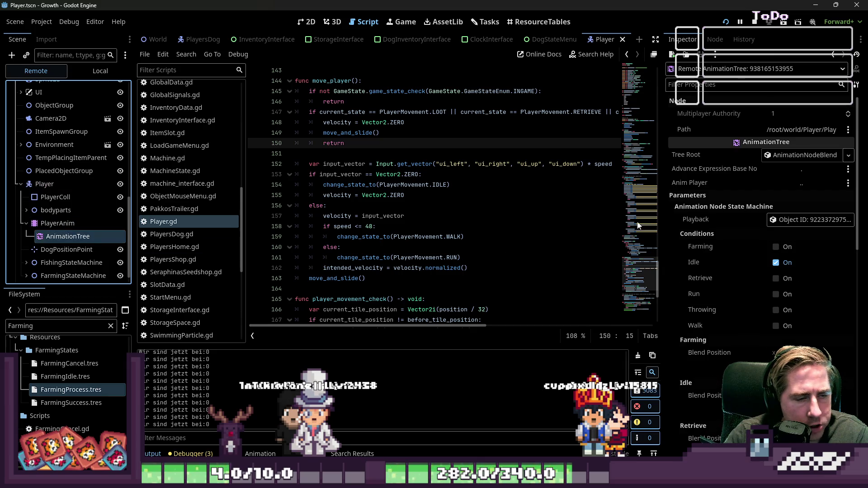
scroll(726, 233, down, 2)
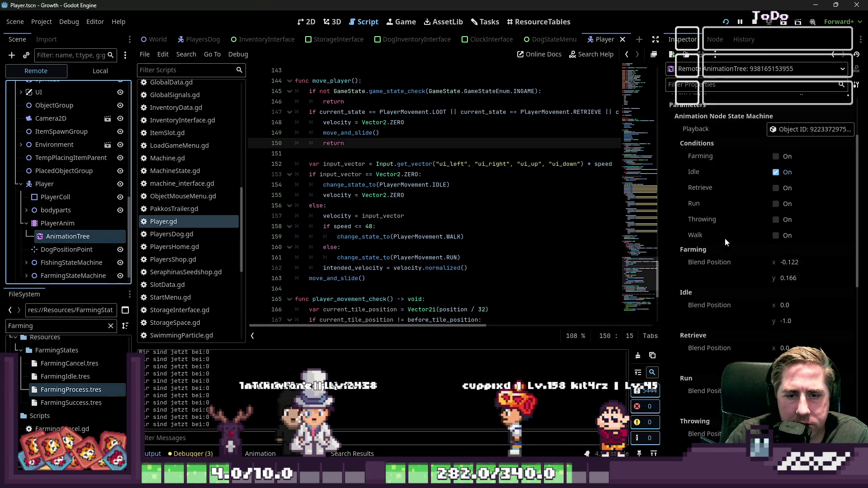
key(F5)
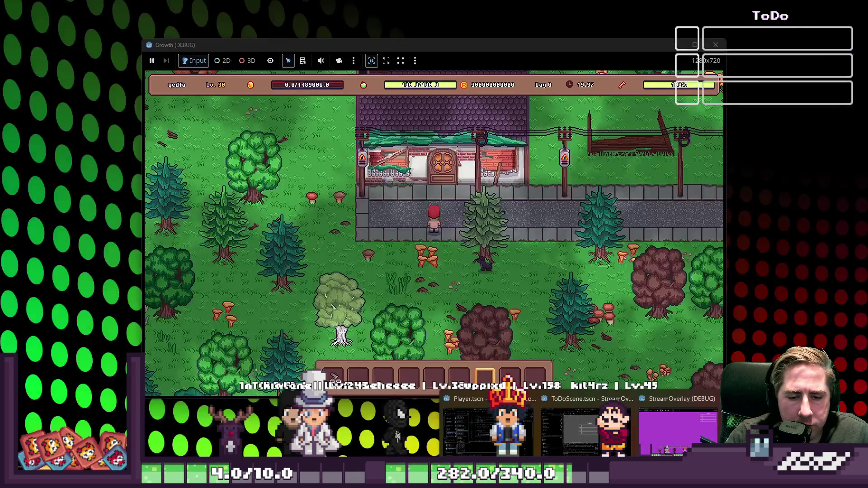
Move the game window aside to expose the Inspector, and walk the player left and up
key(a)
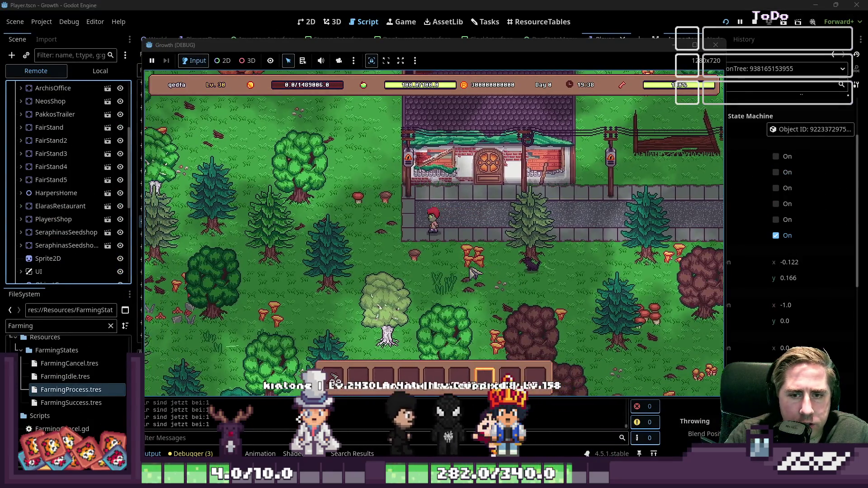
drag(523, 50, 462, 48)
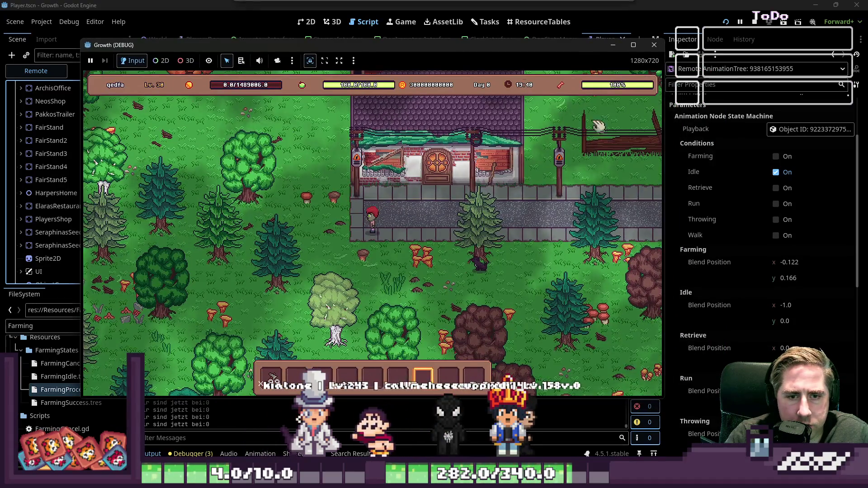
key(a)
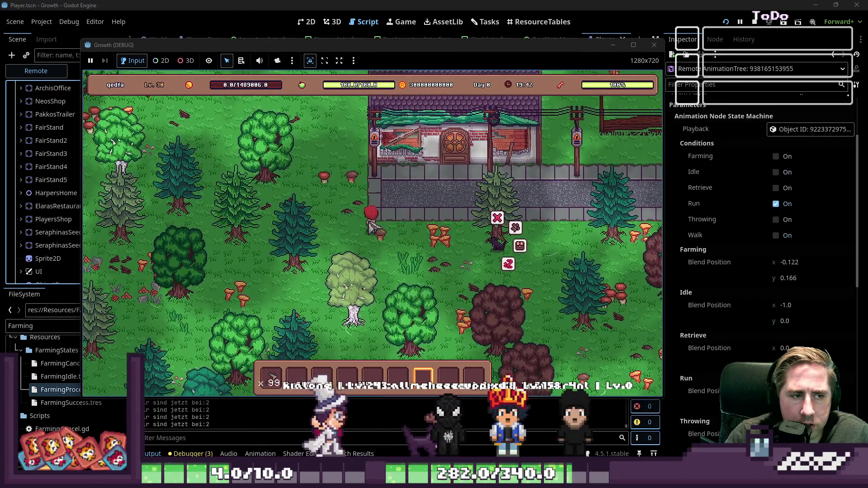
key(1)
key(w)
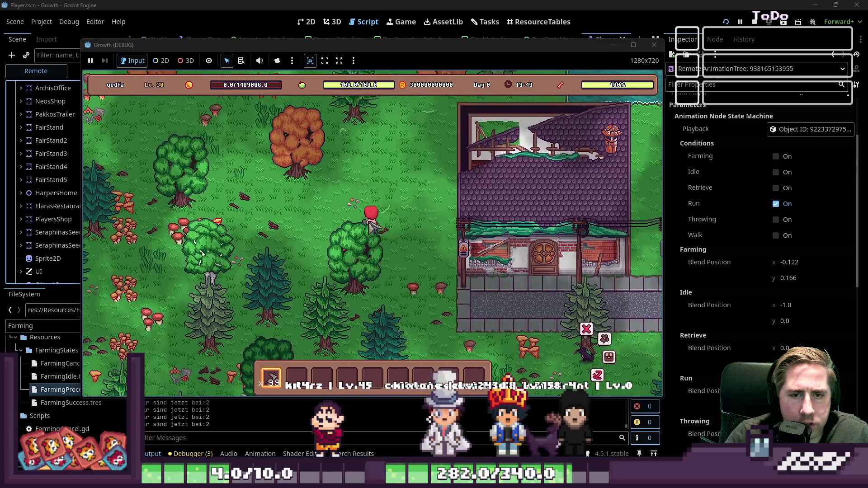
Run the player with Shift in several directions while the Run condition and blend positions update
key(shift+d)
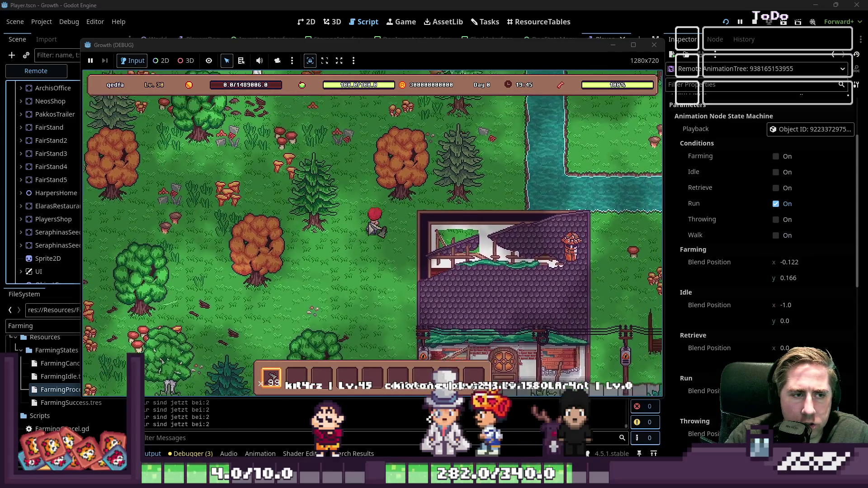
key(shift+a)
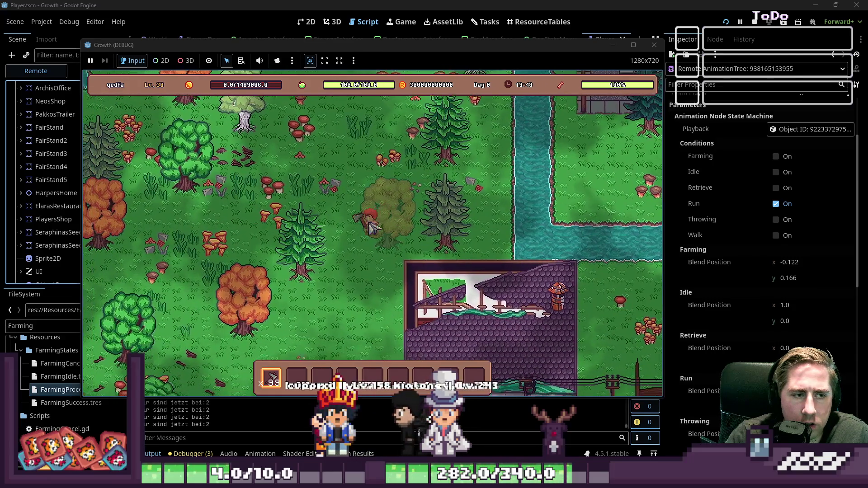
key(shift+w)
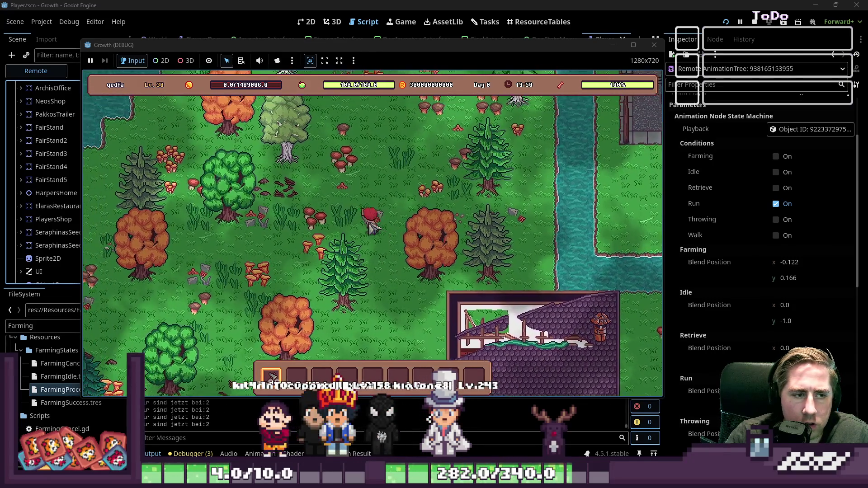
key(shift+s)
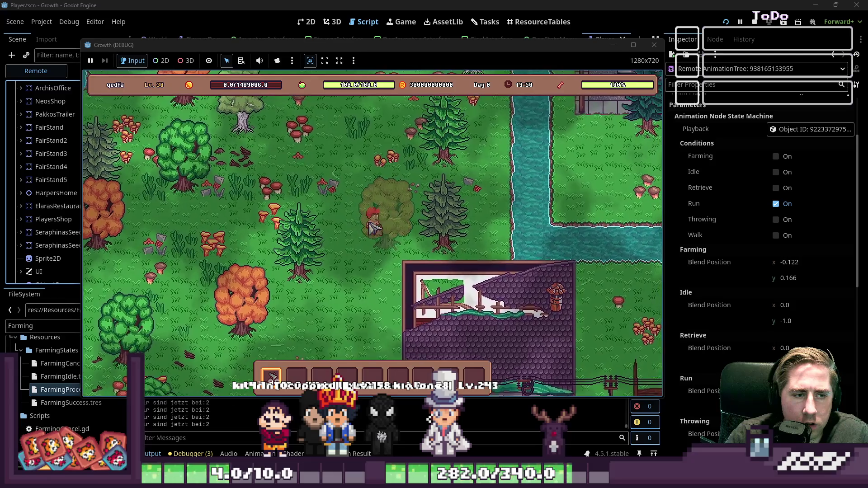
key(e)
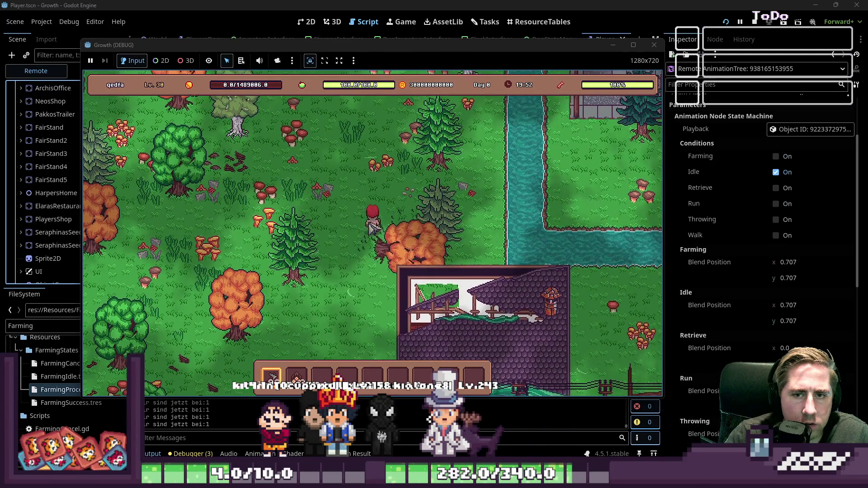
key(shift+w)
key(shift+d)
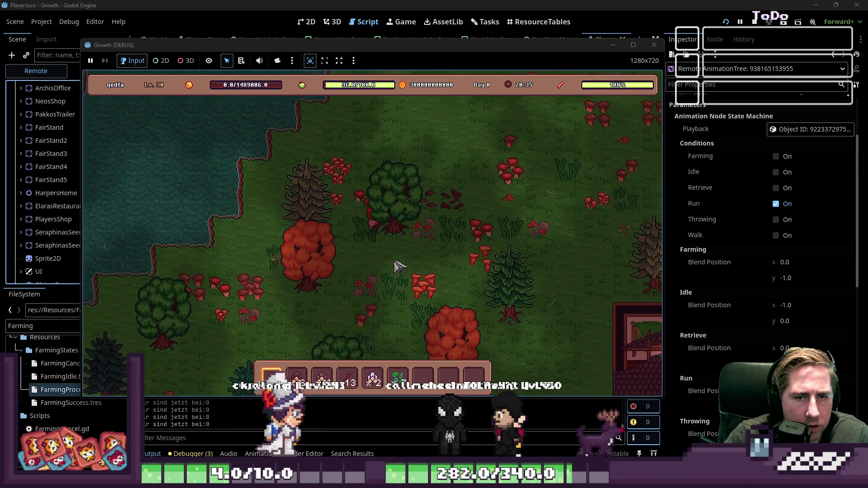
key(s)
key(d)
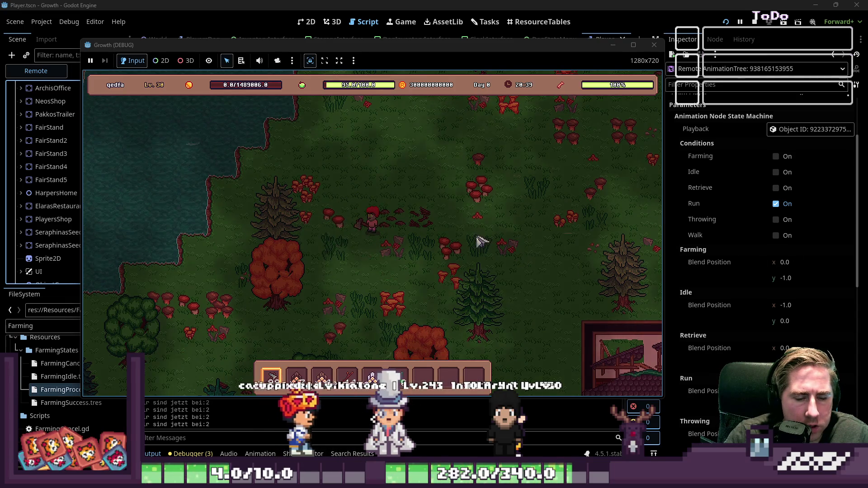
Run the player right, left, down and up while watching the live Run condition
key(s)
key(d)
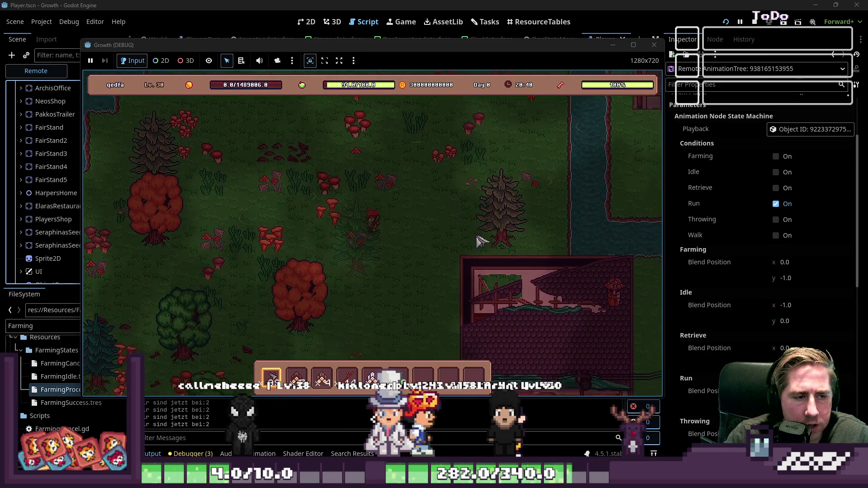
key(w)
key(d)
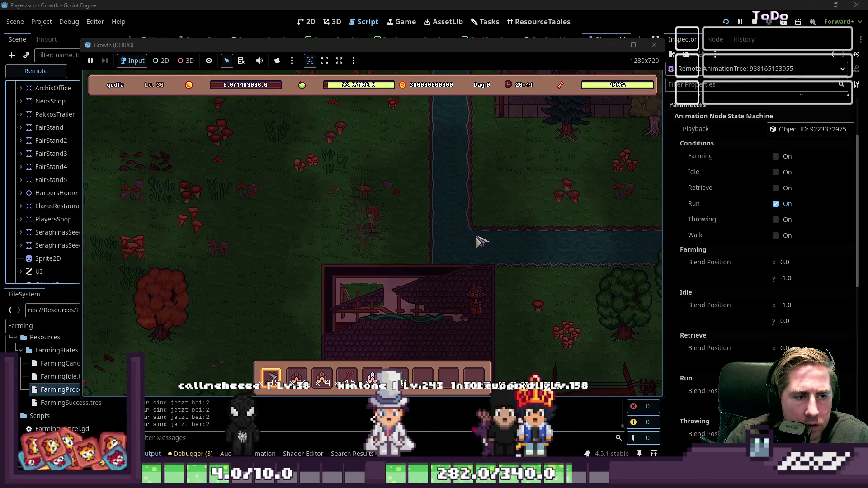
key(a)
key(s)
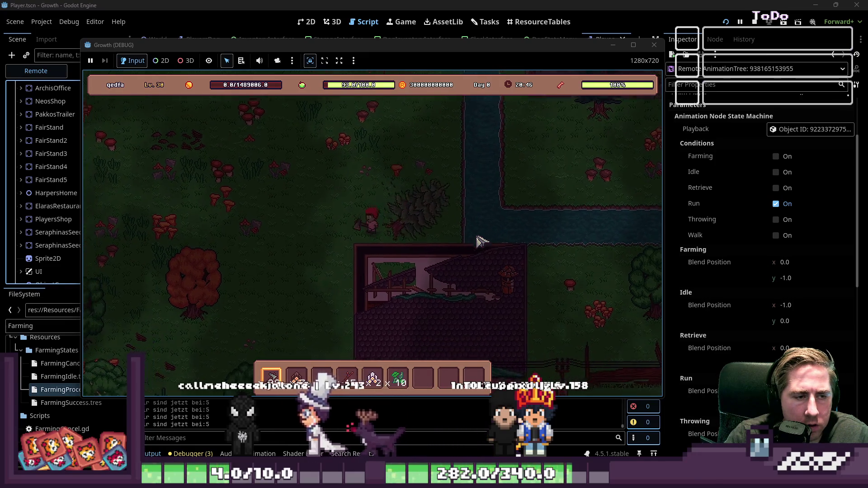
key(a)
key(s)
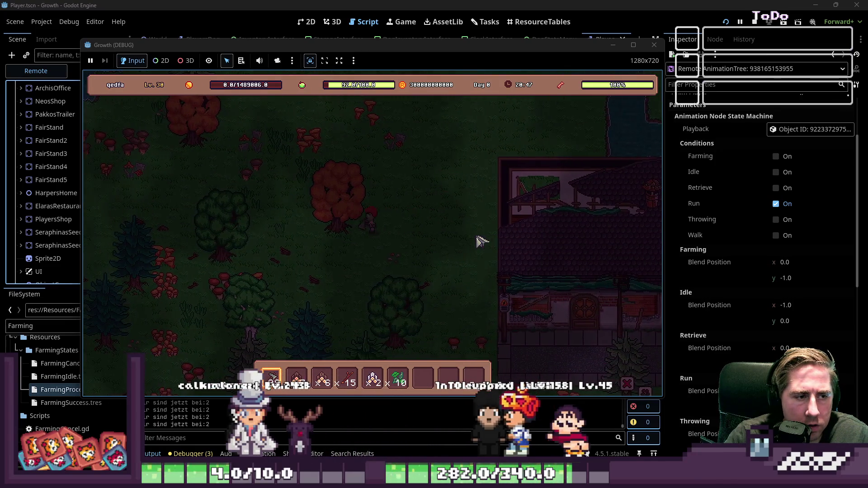
key(a)
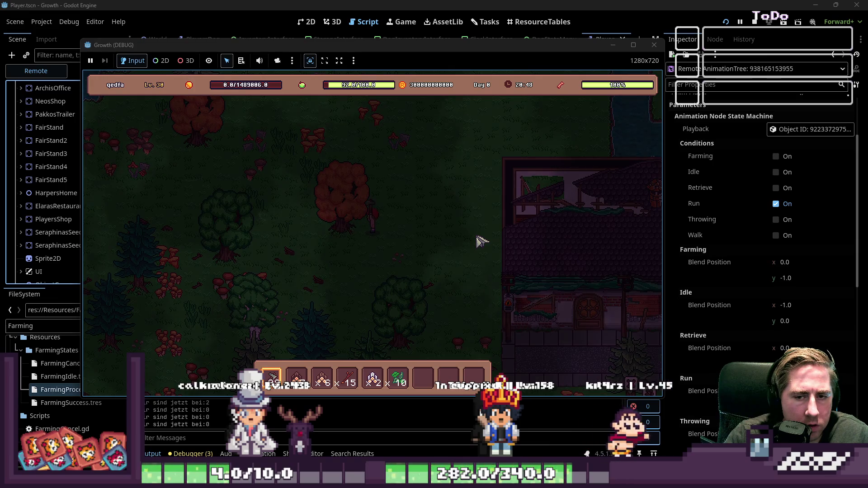
key(a)
key(s)
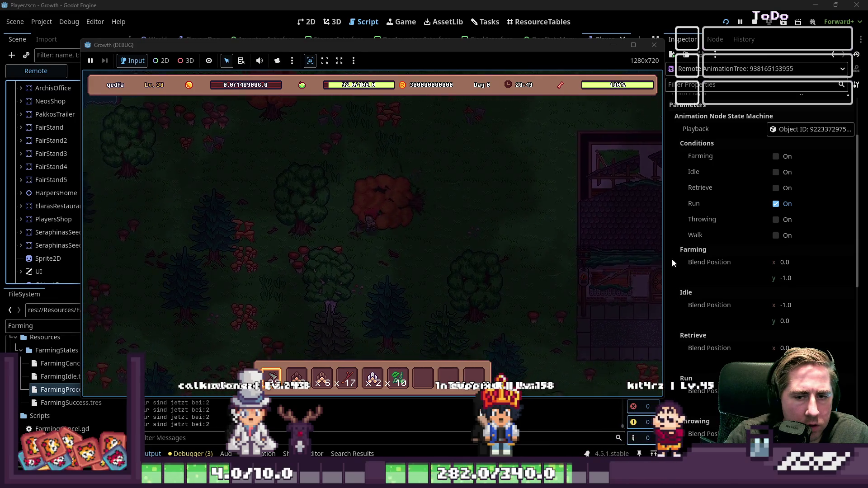
key(w)
key(a)
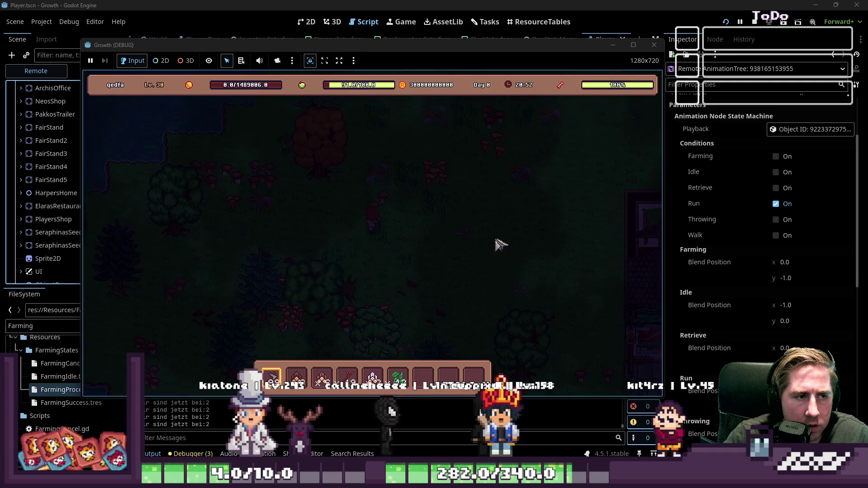
key(w)
key(a)
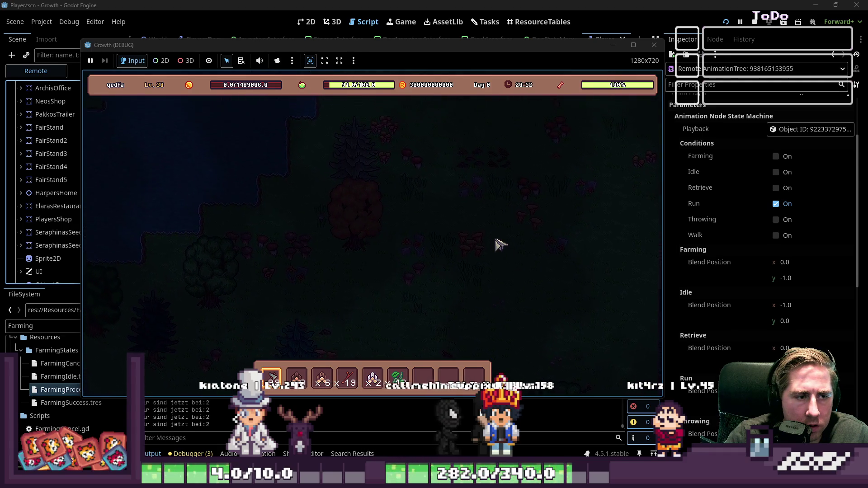
key(w)
key(d)
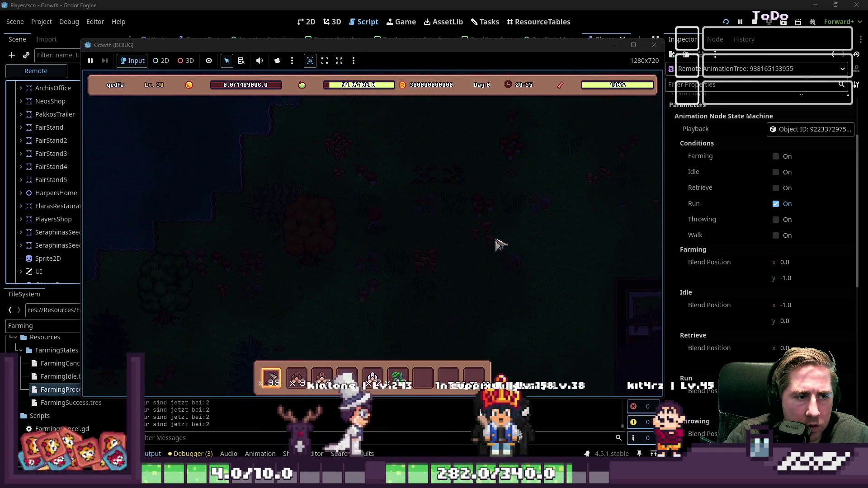
key(a)
key(s)
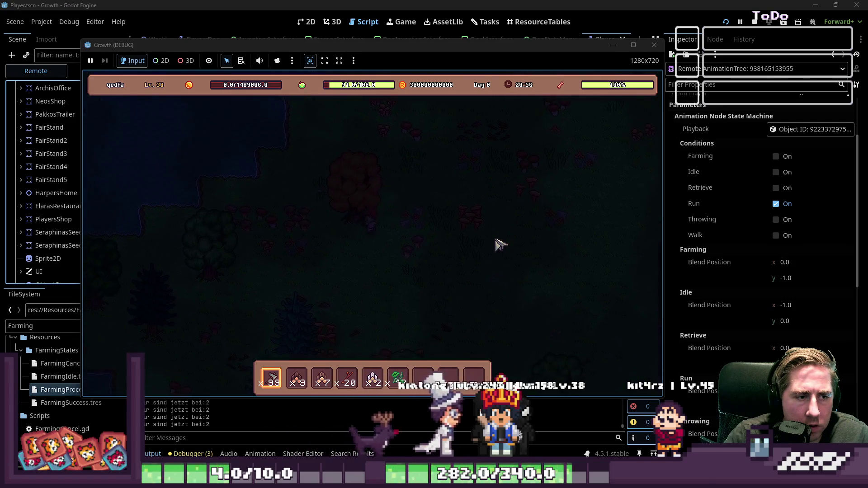
Walk the player in all directions watching Farming and Idle blend positions, then close the game
key(a)
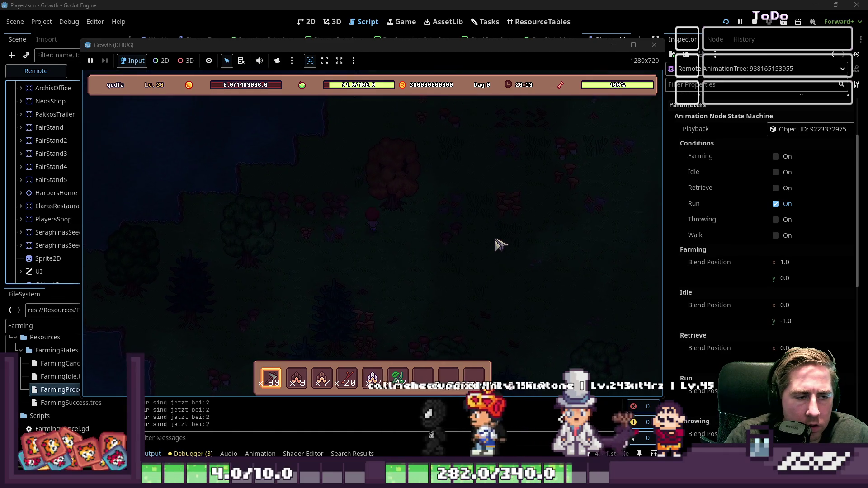
key(s)
key(d)
key(w)
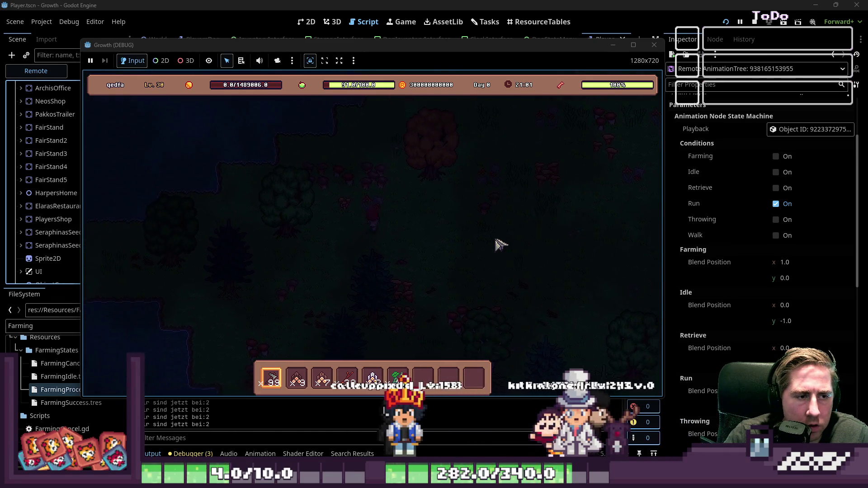
key(a)
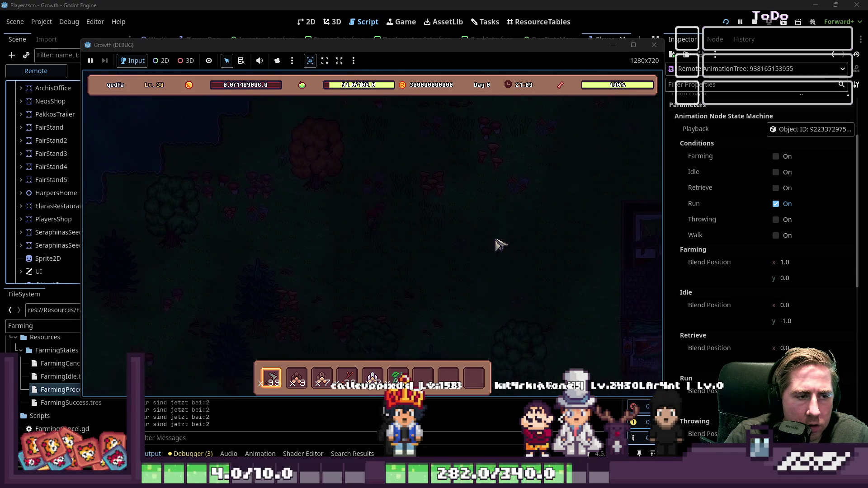
key(a)
key(w)
key(d)
key(w)
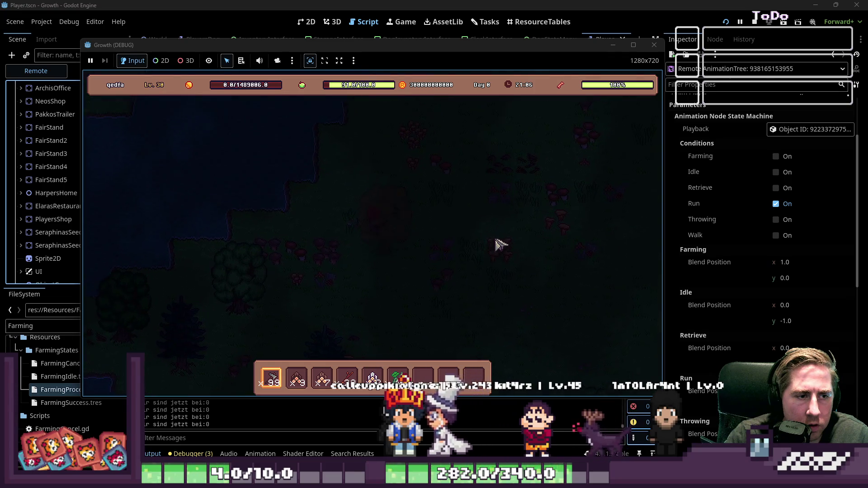
key(s)
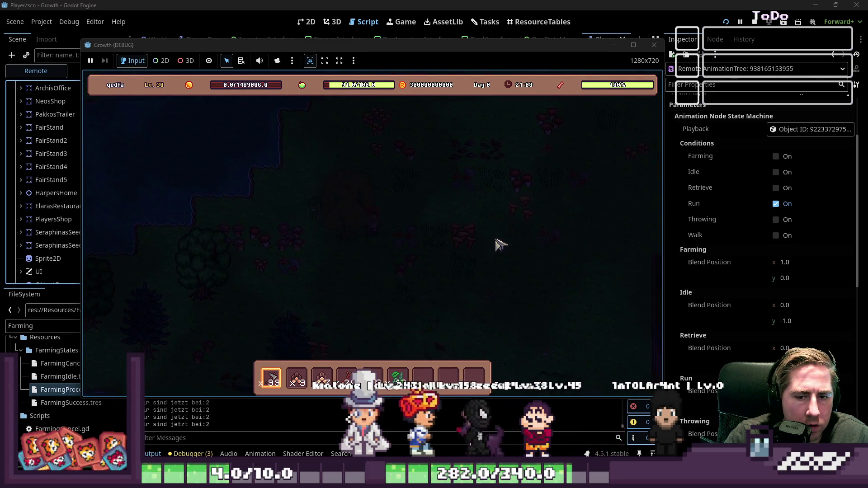
key(s)
key(a)
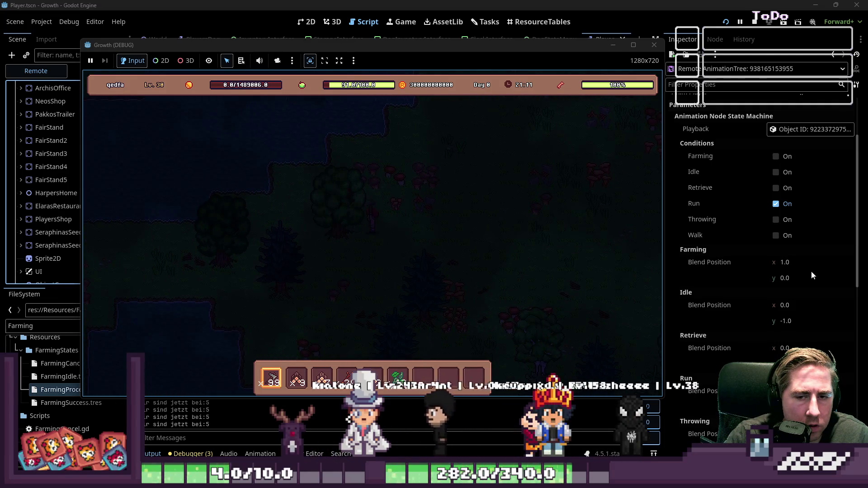
scroll(801, 270, down, 3)
scroll(800, 270, up, 2)
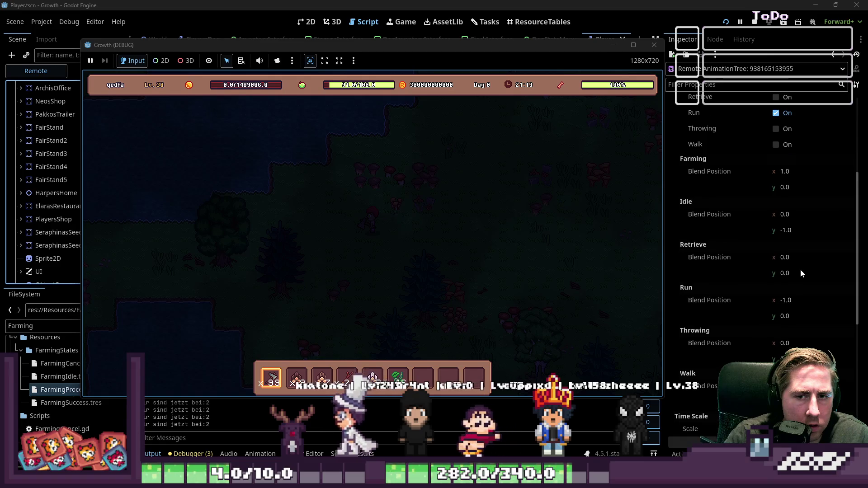
key(a)
key(s)
key(a)
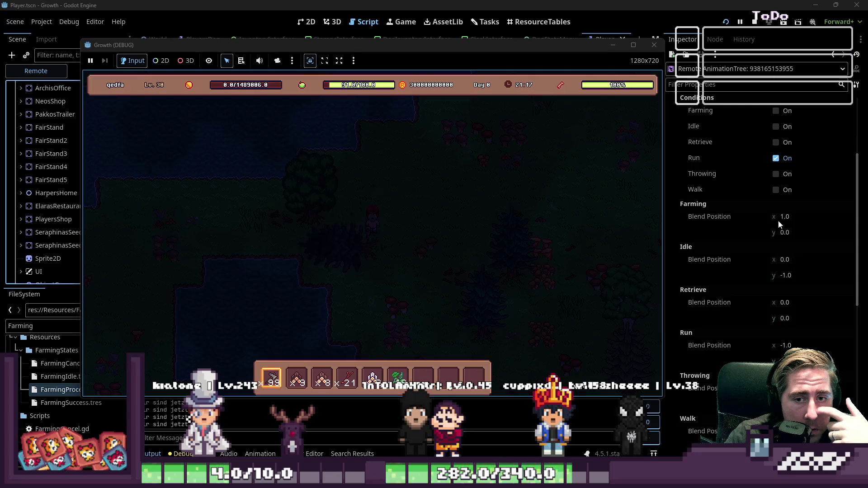
key(a)
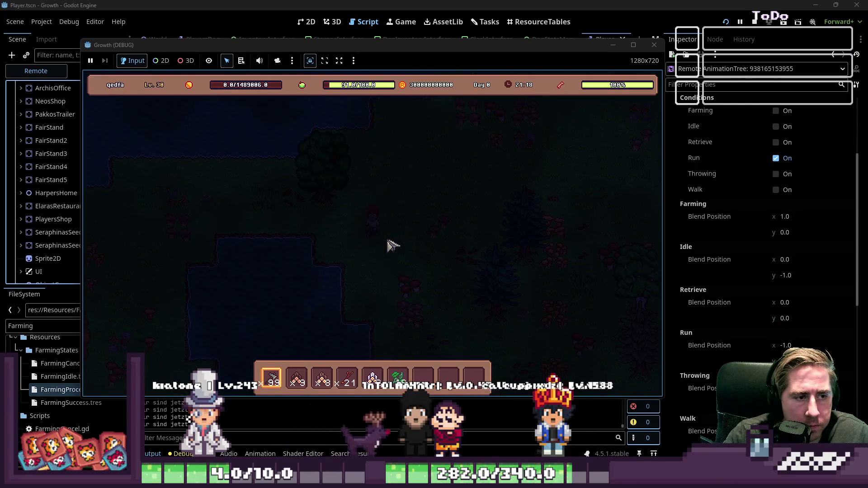
key(w)
key(a)
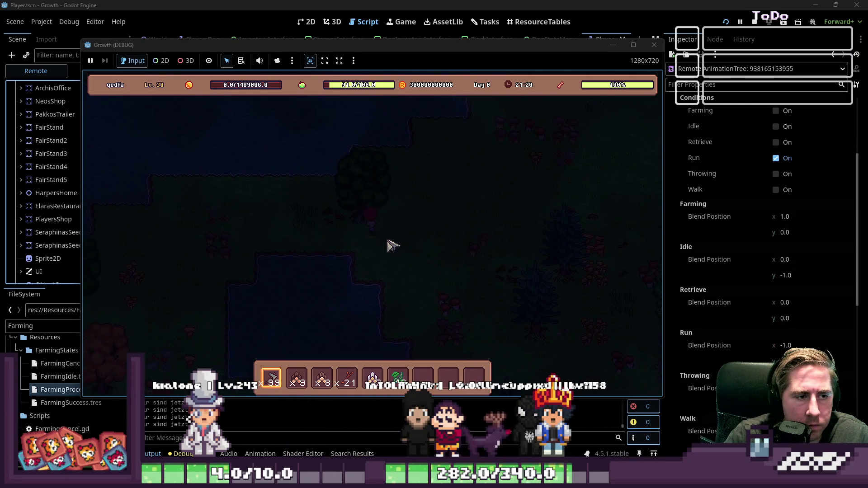
key(d)
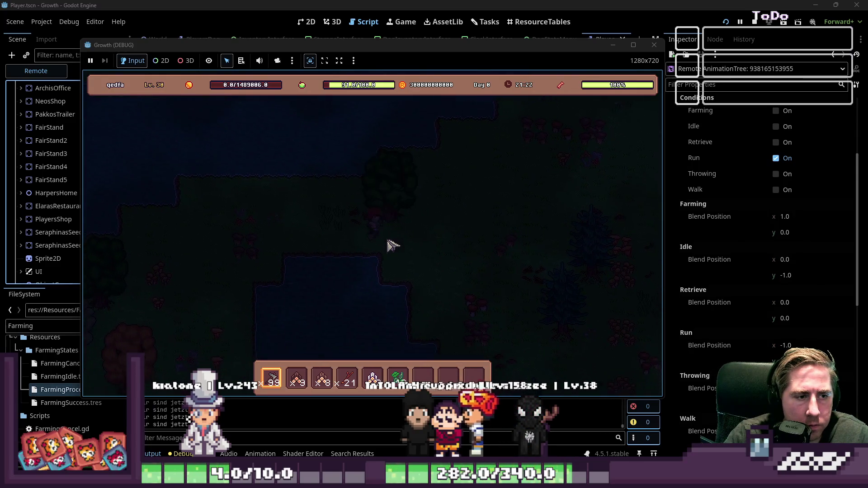
key(s)
key(d)
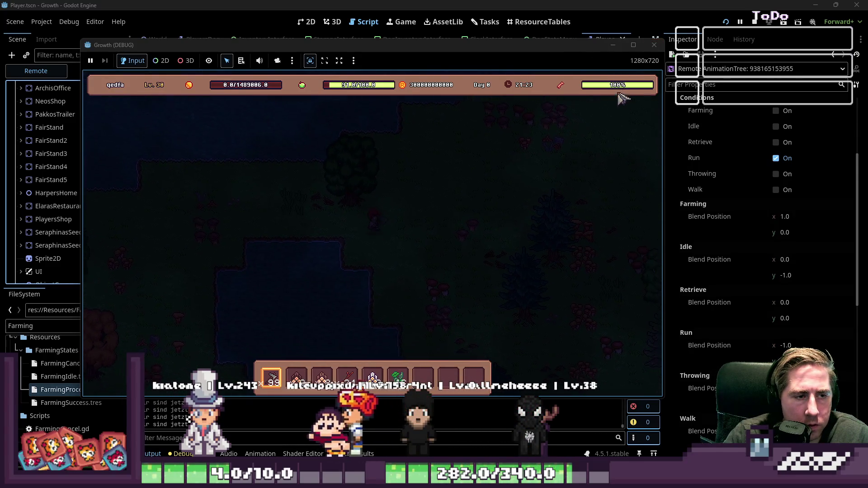
key(w)
key(a)
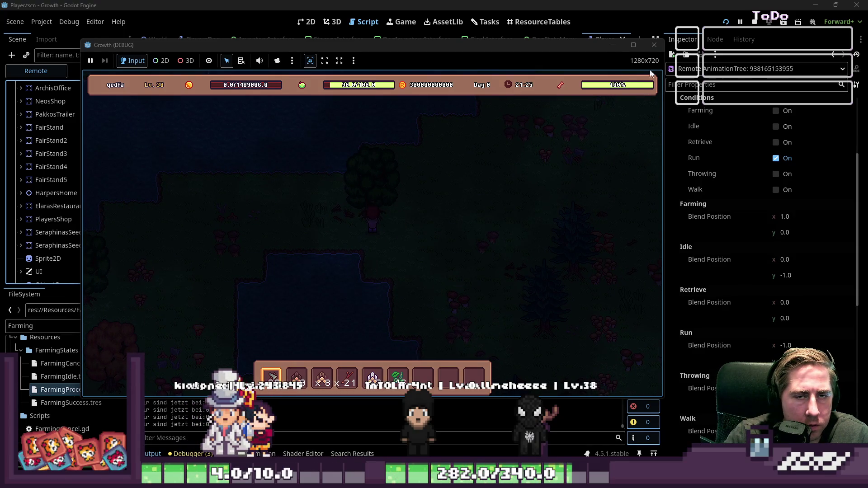
click(650, 47)
Scroll through move_player() in Player.gd starting from line 158
click(385, 230)
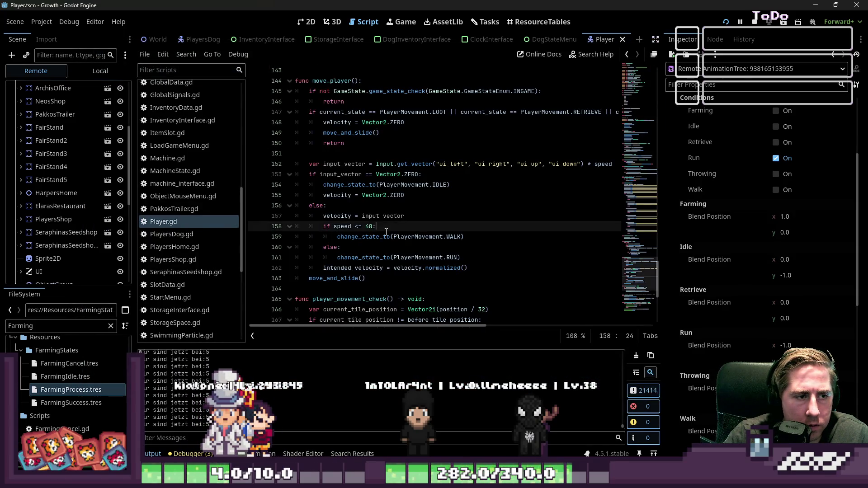
scroll(385, 230, down, 2)
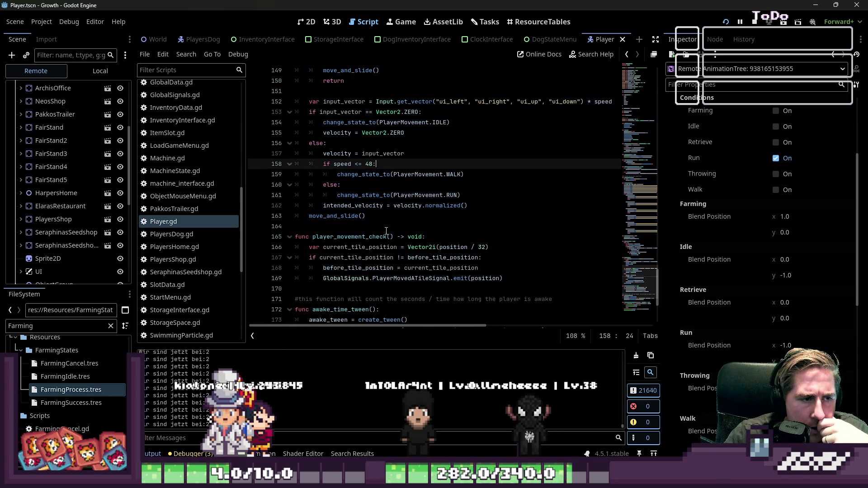
scroll(386, 230, down, 2)
scroll(386, 231, up, 6)
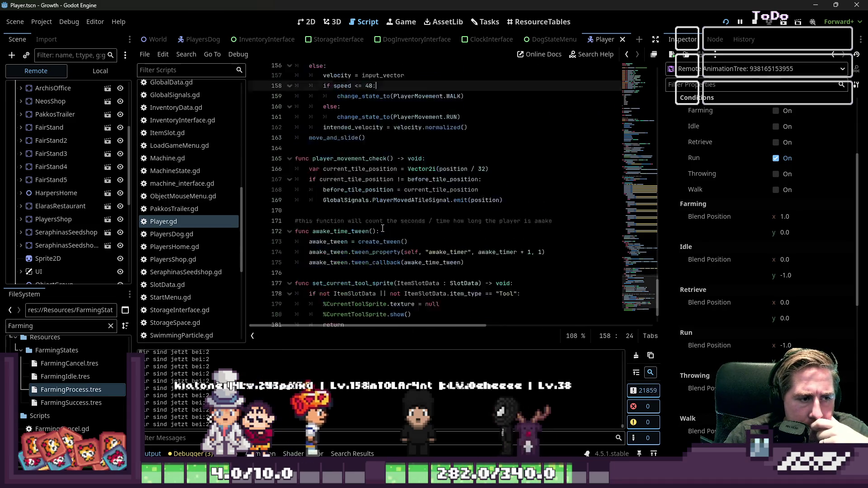
scroll(378, 221, down, 1)
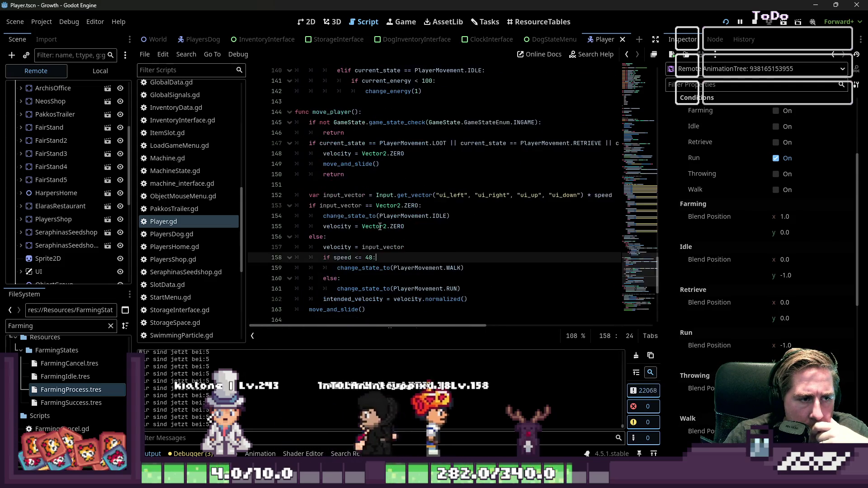
Inspect the IDLE state change and intended_velocity lines, then rerun the game with F5
click(368, 195)
click(323, 216)
mouse_move(323, 215)
mouse_down()
mouse_move(451, 216)
mouse_move(452, 240)
mouse_move(336, 247)
mouse_up()
scroll(435, 235, down, 2)
double_click(333, 237)
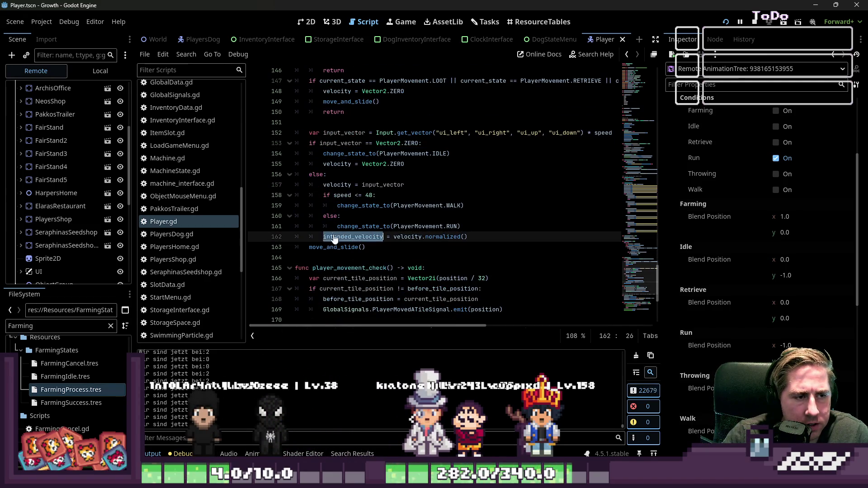
click(437, 136)
key(F5)
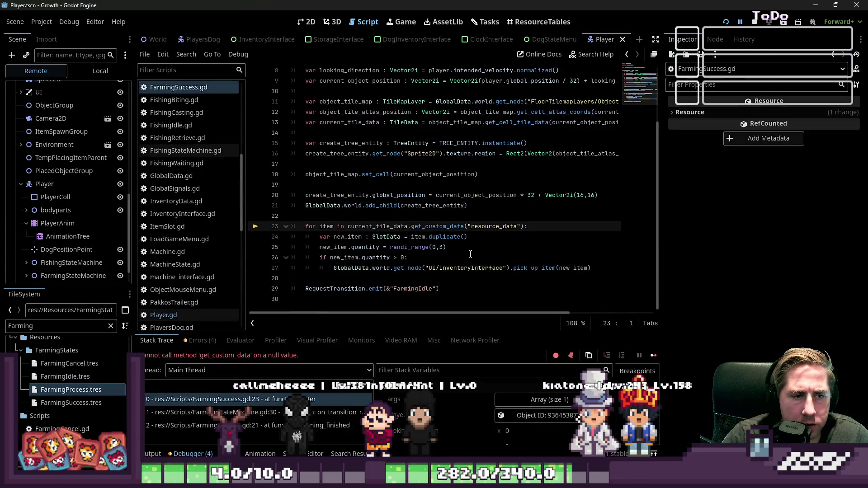
Restart the debug session and start a new game with a character named 'asd'
click(470, 254)
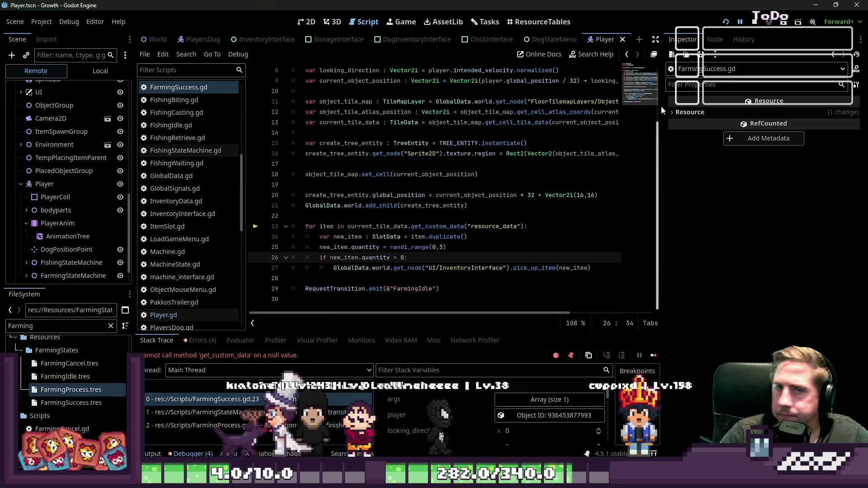
click(726, 22)
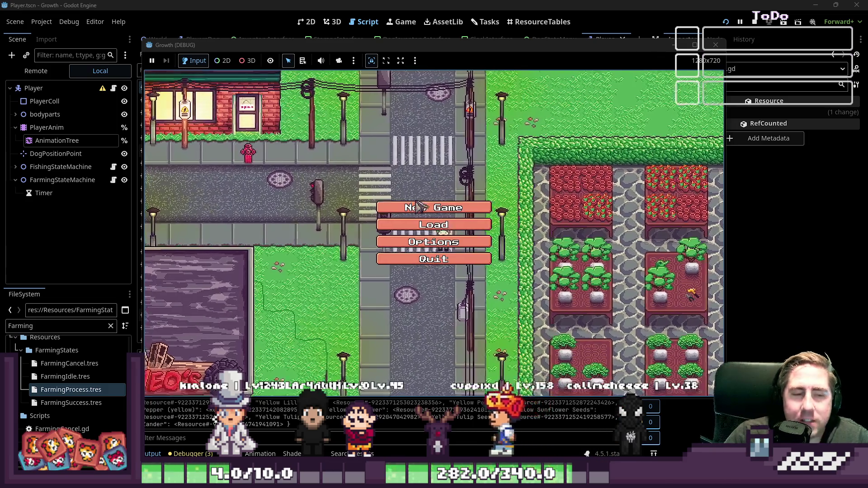
click(415, 208)
text(asd)
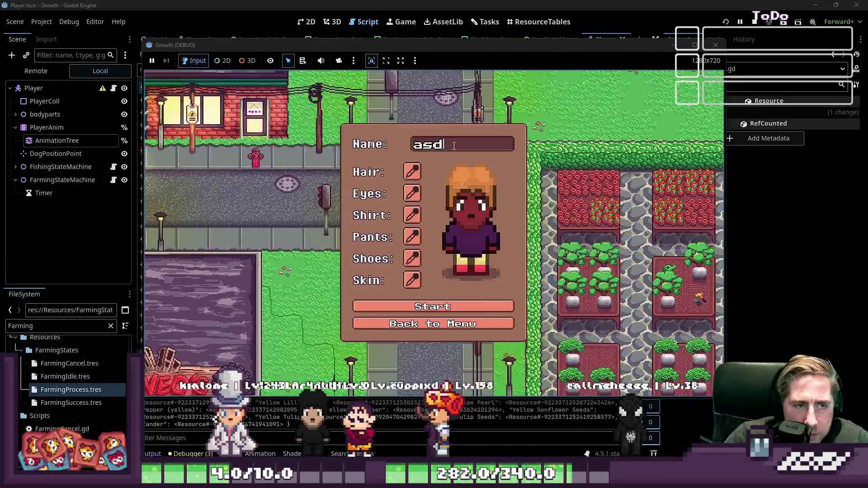
click(418, 306)
Toggle the inventory, select hotbar slot 7 and walk south into the forest
key(i)
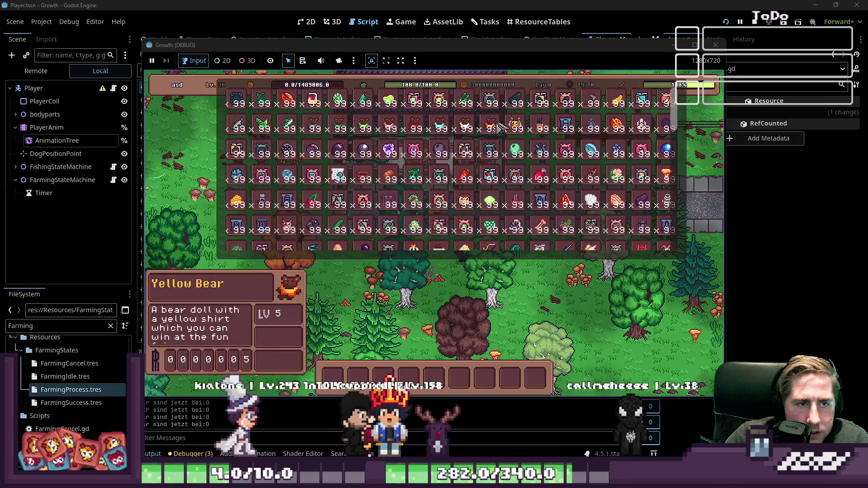
key(i)
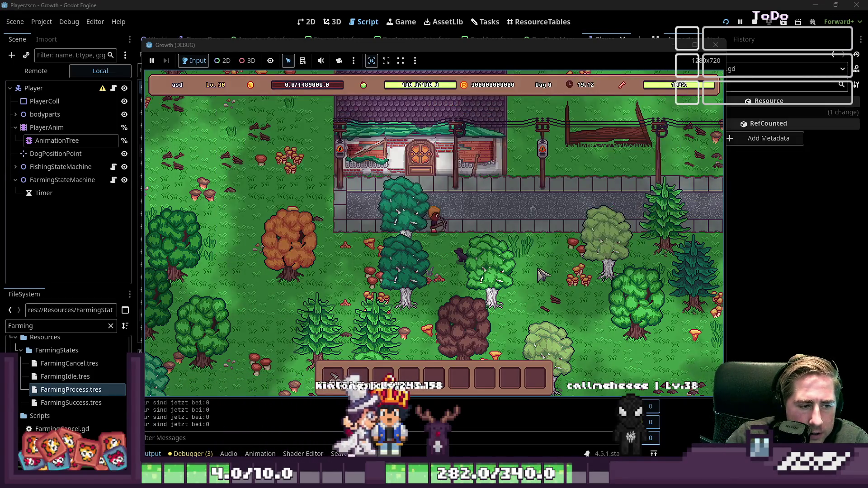
key(7)
key(s)
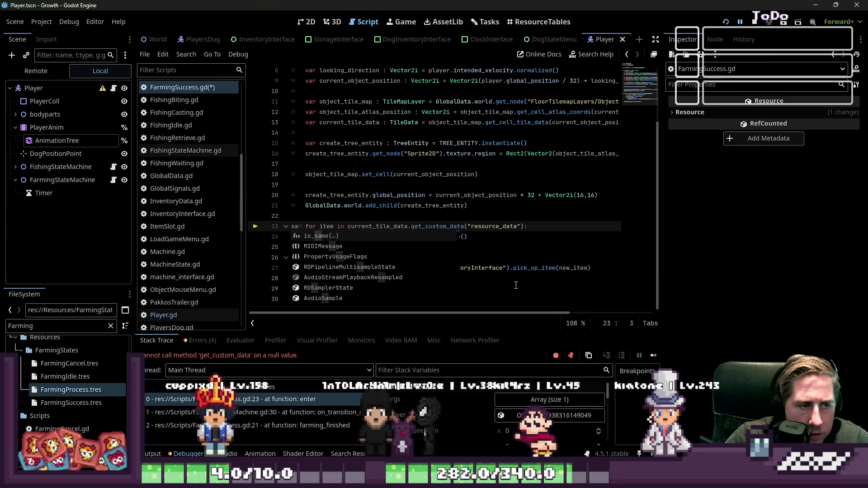
Undo the stray edit and inspect current_tile_data.get_custom_data on FarmingSuccess.gd line 23
key(ctrl+z)
click(348, 269)
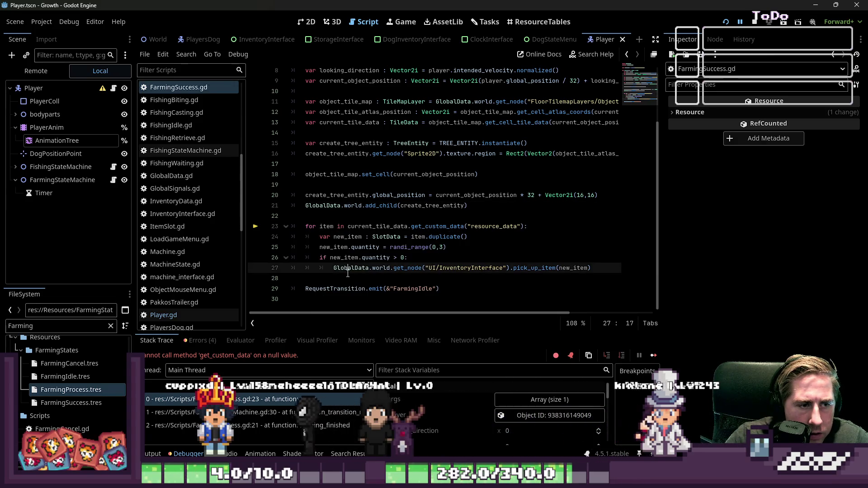
scroll(190, 171, up, 5)
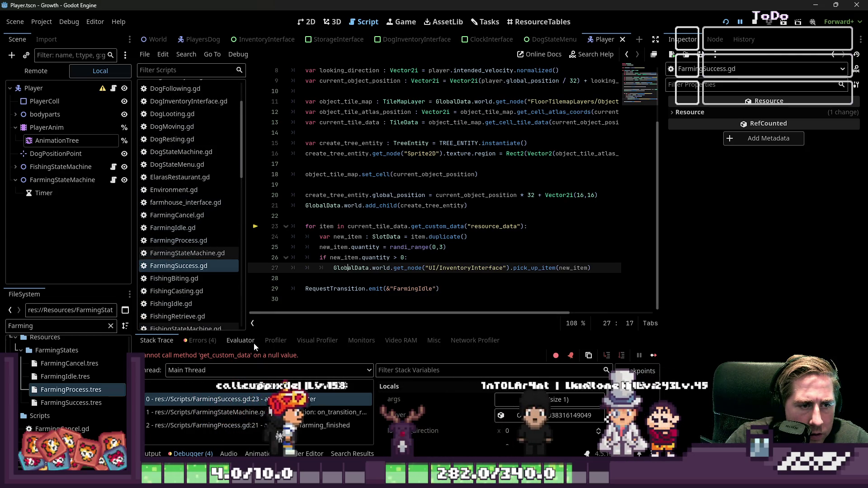
click(378, 226)
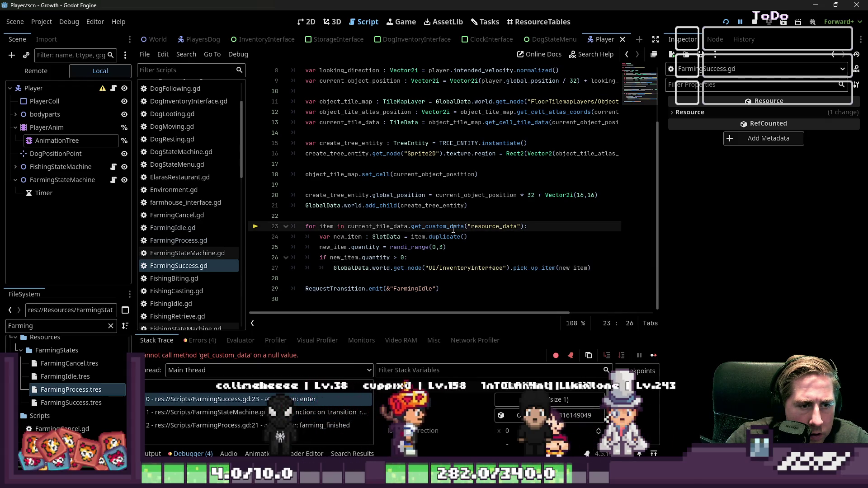
double_click(453, 227)
double_click(374, 226)
scroll(377, 235, up, 2)
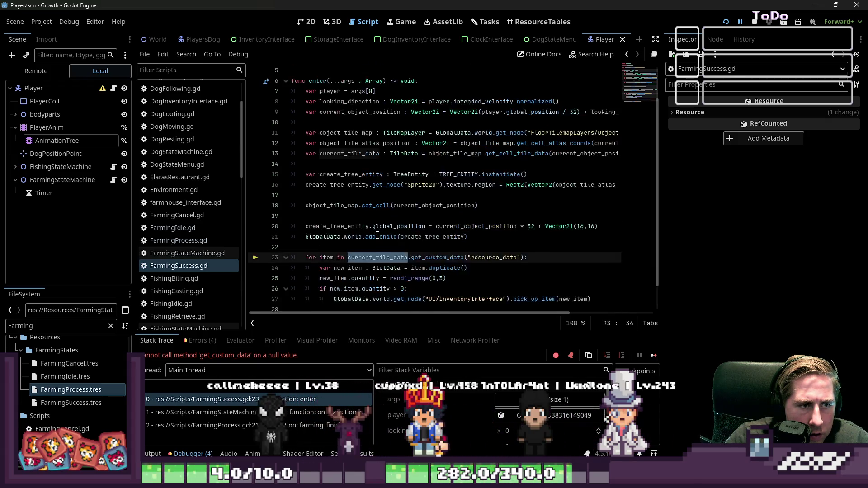
mouse_move(466, 318)
mouse_down()
mouse_move(529, 317)
mouse_move(444, 327)
mouse_up()
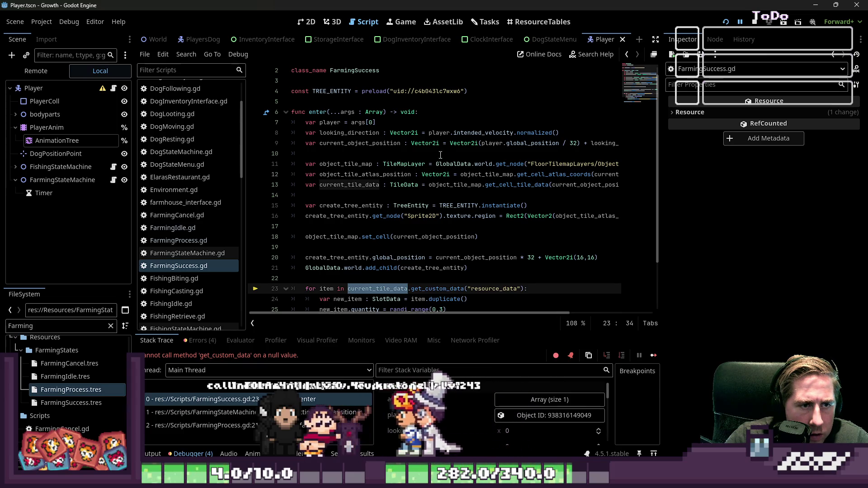
Select 'normalized' on line 8 and look it up in Search Help
double_click(484, 133)
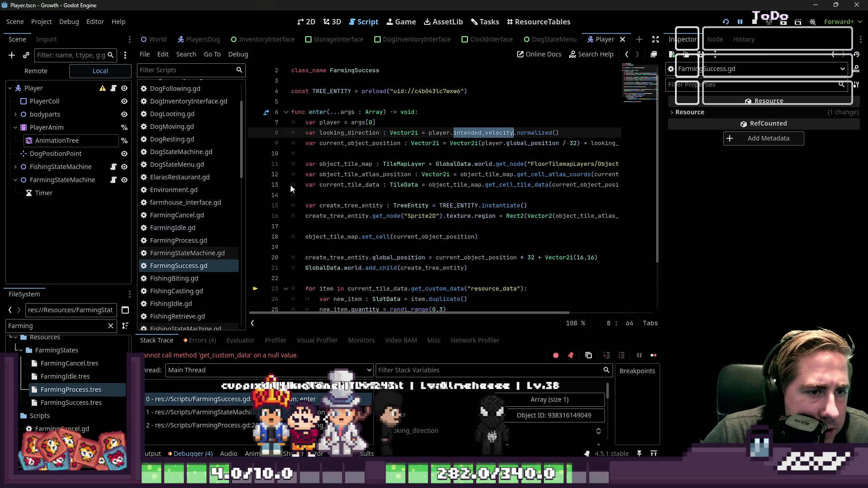
click(482, 133)
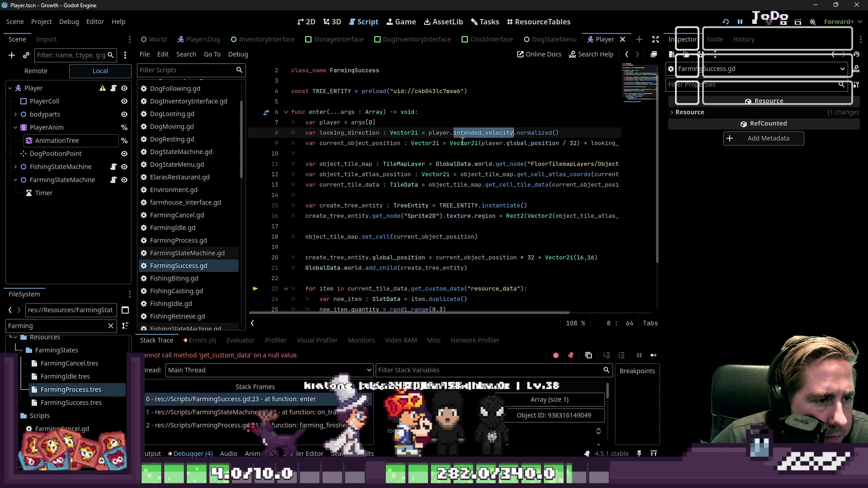
scroll(486, 294, down, 1)
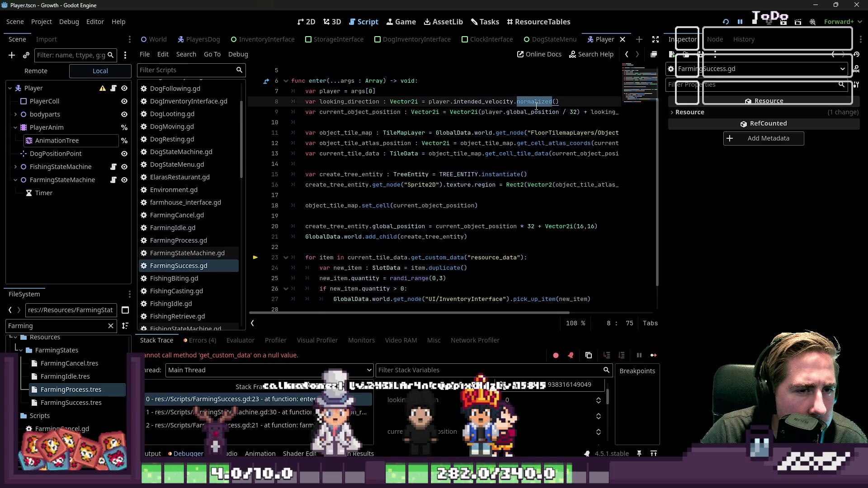
click(535, 101)
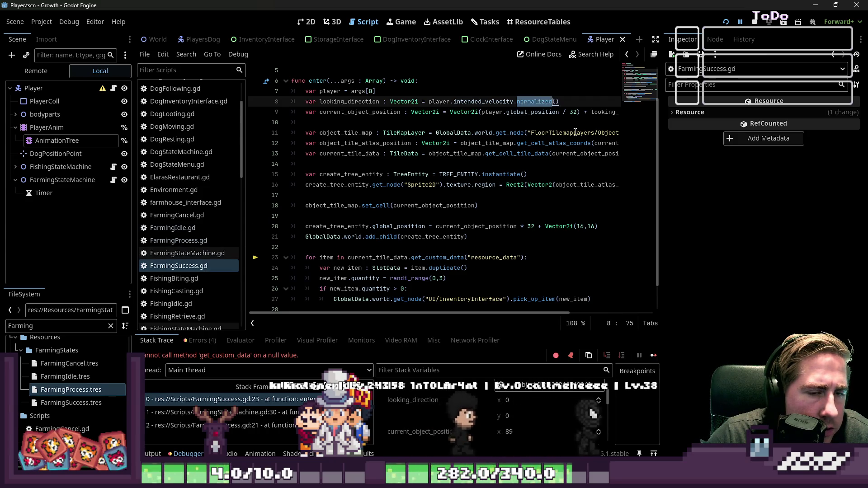
click(571, 103)
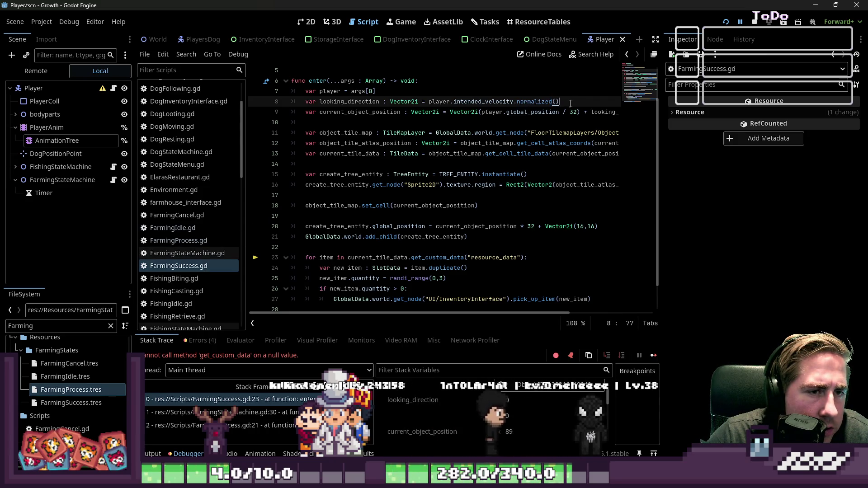
double_click(544, 109)
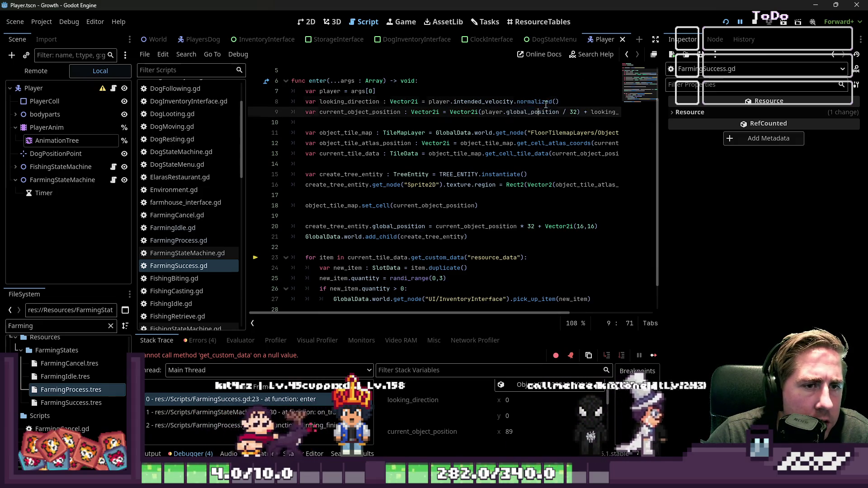
key(alt+Left)
click(591, 54)
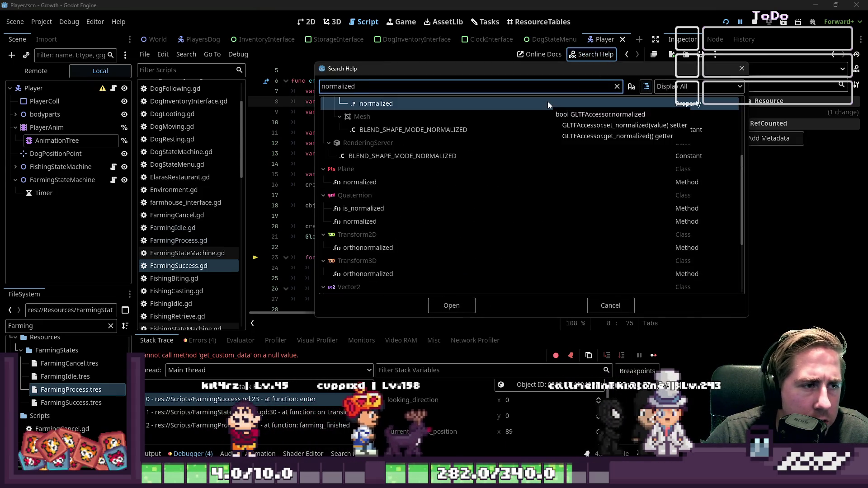
Find Vector2's normalized method in the help results and open its documentation
text(())
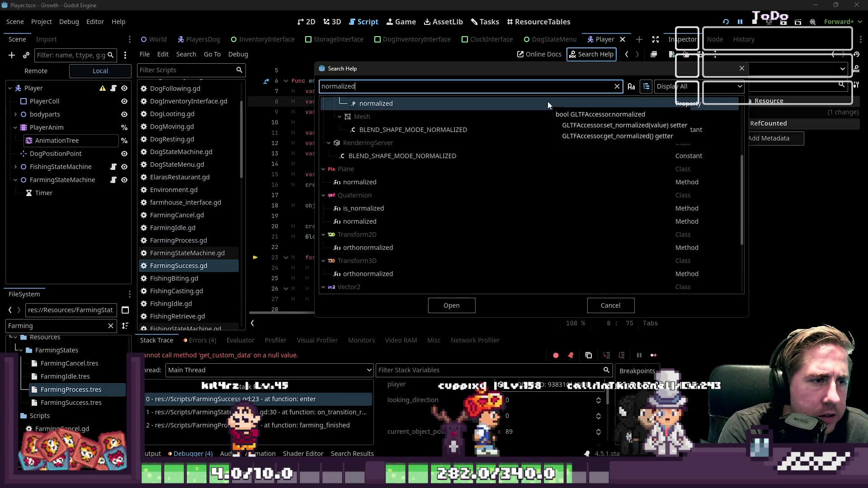
key(BackSpace)
key(BackSpace)
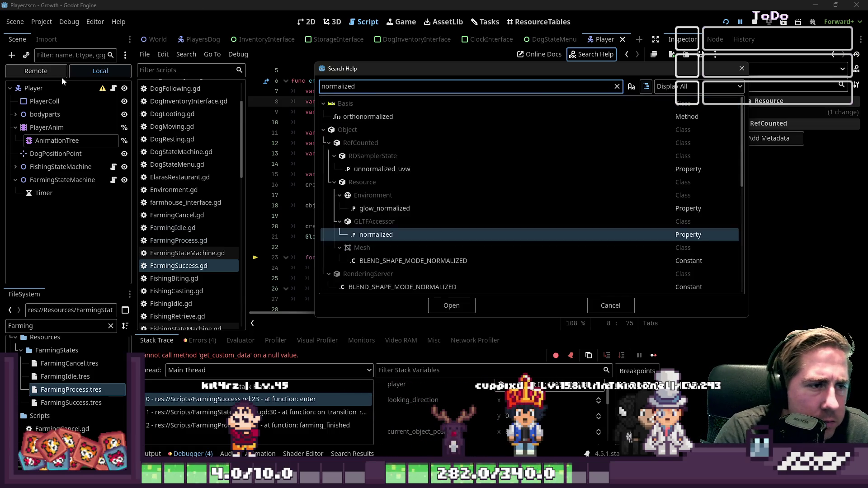
scroll(375, 237, down, 5)
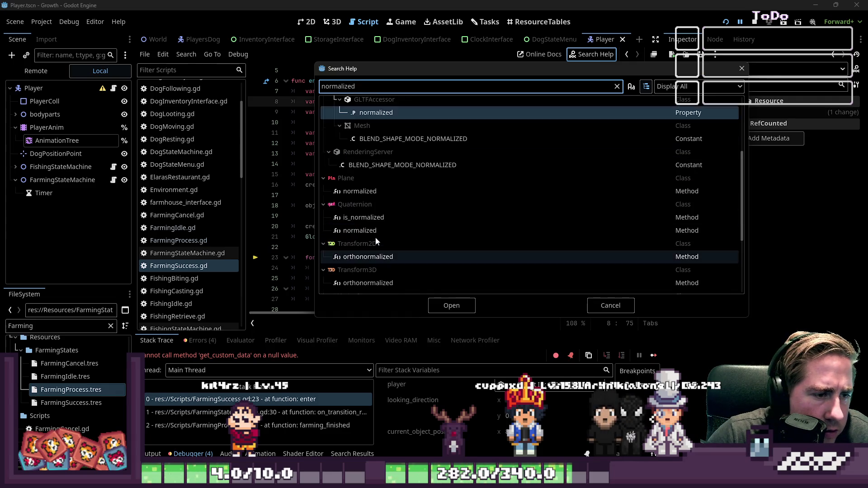
scroll(375, 237, up, 3)
scroll(375, 238, down, 4)
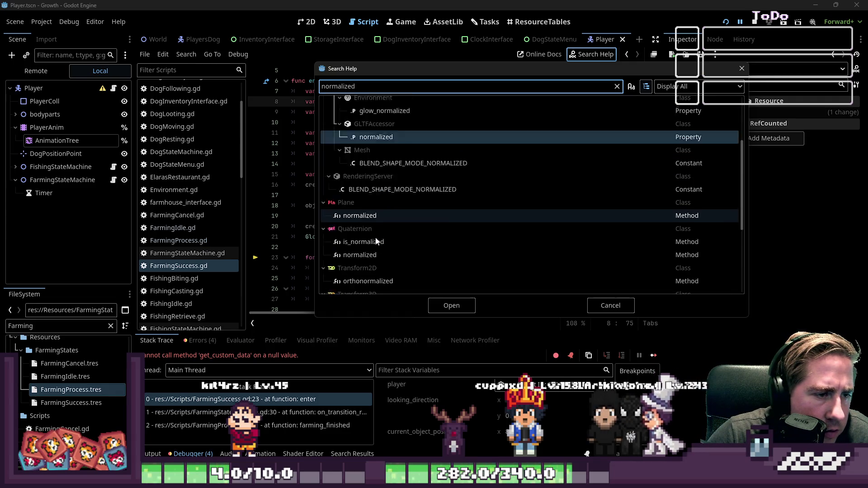
scroll(407, 226, down, 3)
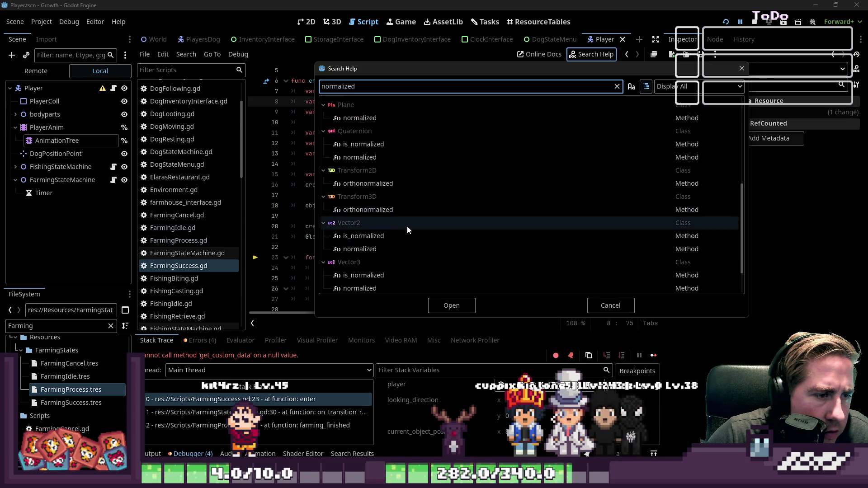
click(403, 224)
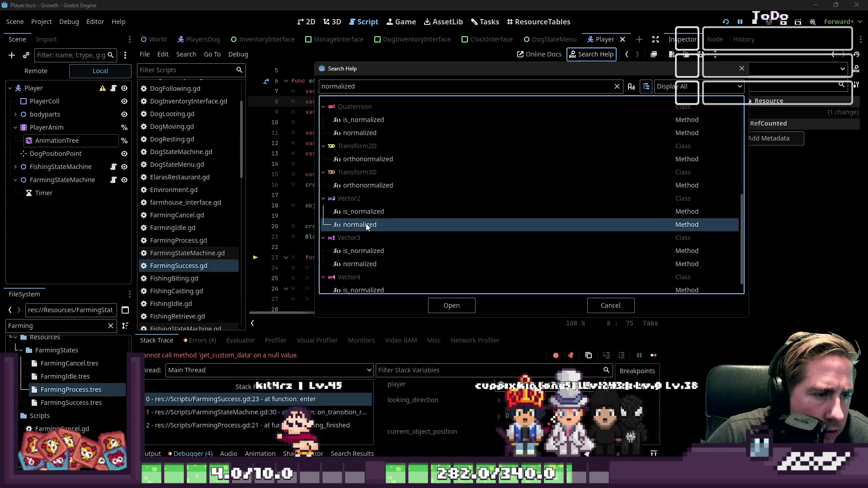
double_click(365, 224)
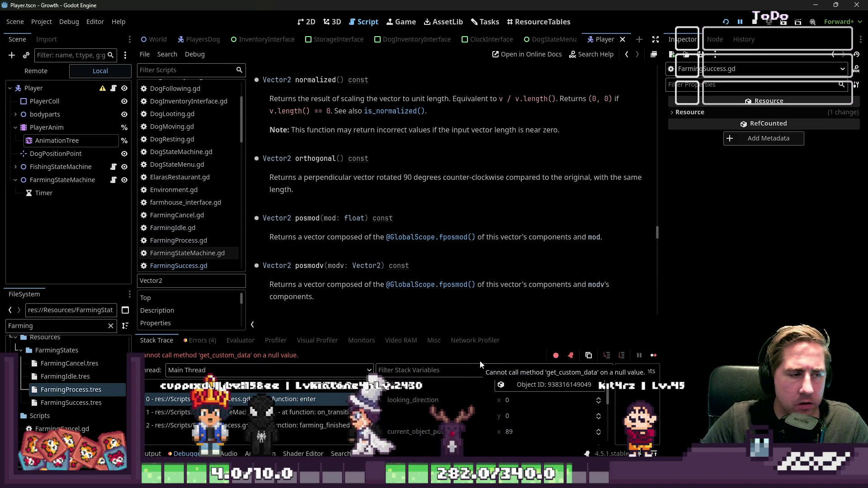
Read down the docs page, then return to Player.gd's movement code
scroll(194, 165, down, 5)
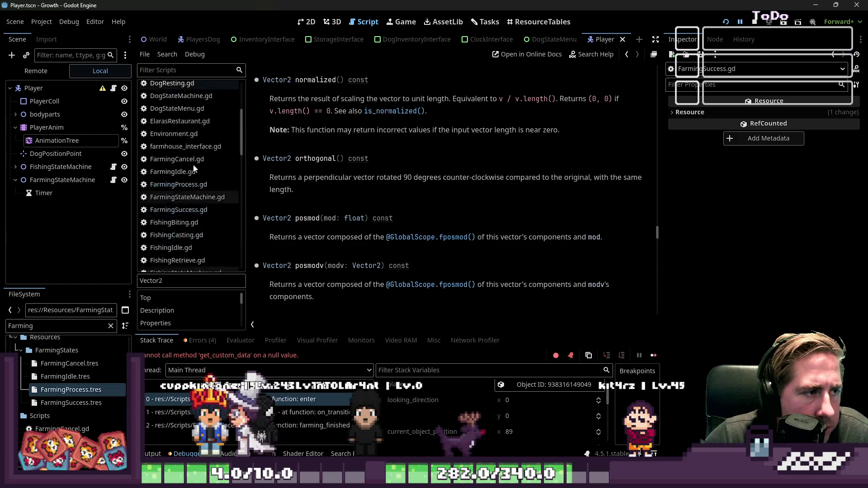
scroll(194, 165, down, 5)
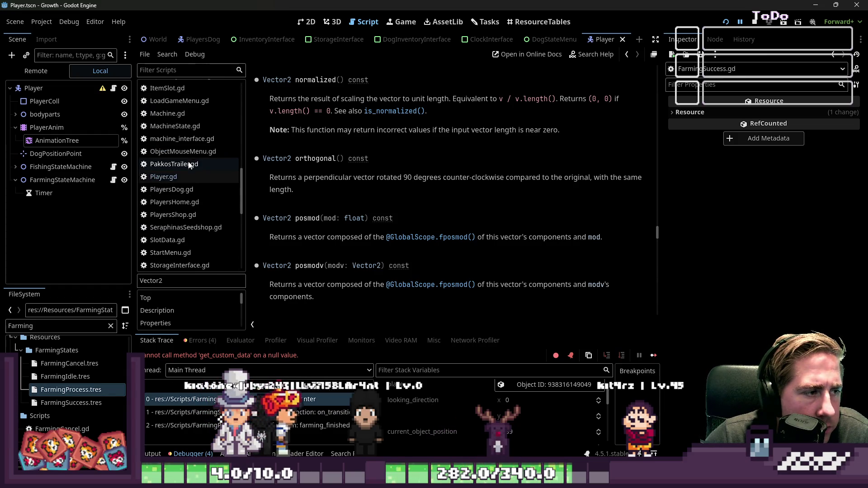
click(190, 164)
click(166, 177)
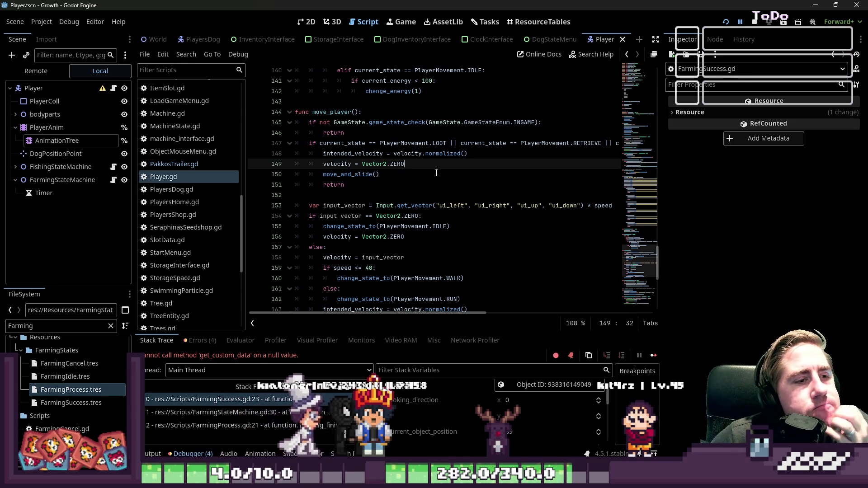
Delete .normalized() from intended_velocity on Player.gd line 148 and save, keeping the line
drag(426, 154, 477, 153)
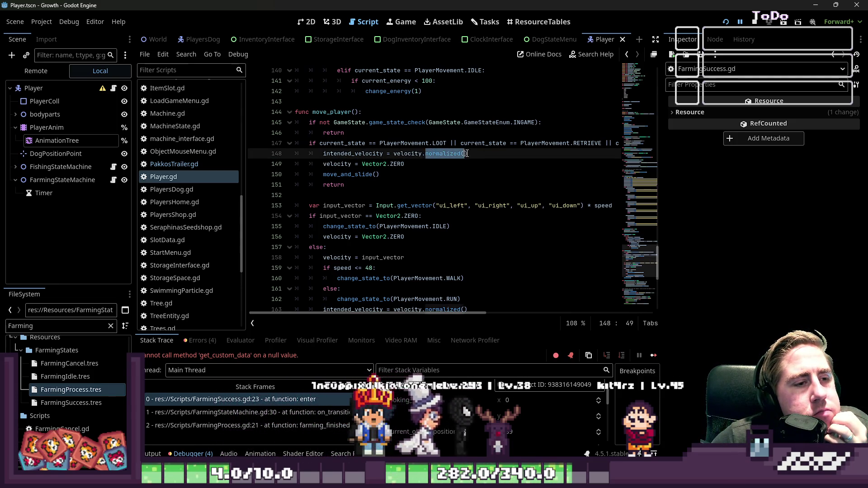
key(BackSpace)
key(BackSpace)
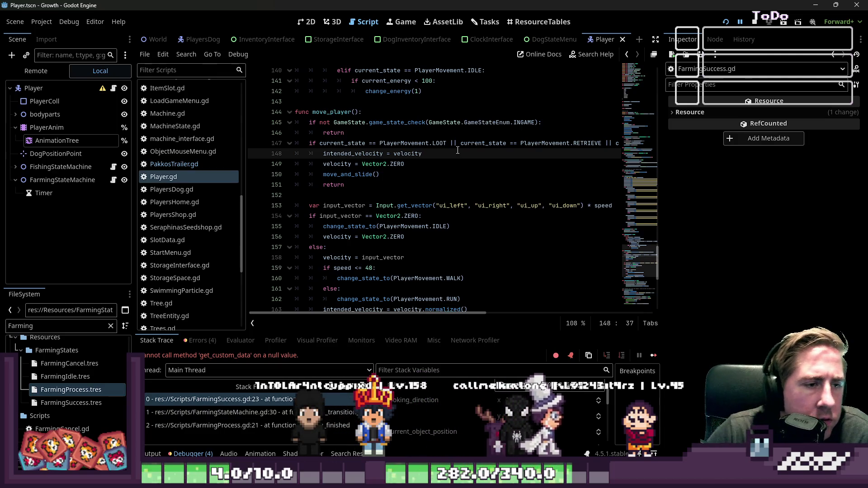
key(ctrl+s)
drag(422, 153, 284, 153)
key(BackSpace)
key(BackSpace)
key(ctrl+s)
drag(444, 313, 275, 313)
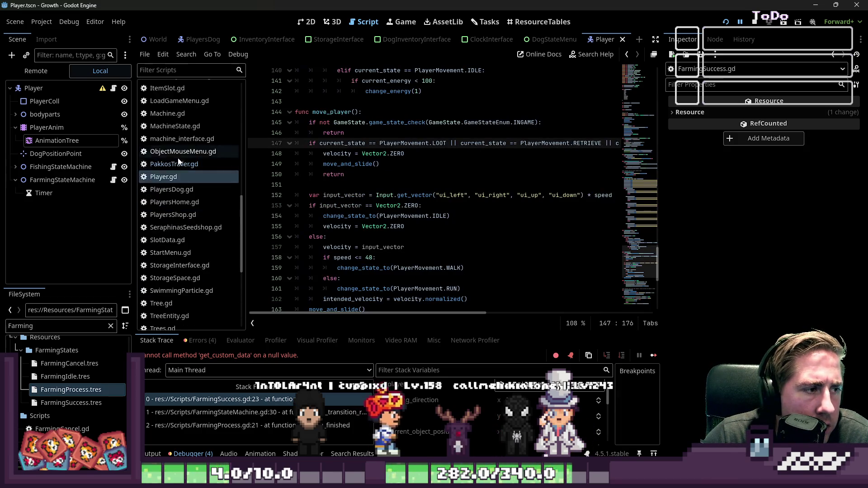
scroll(178, 158, down, 5)
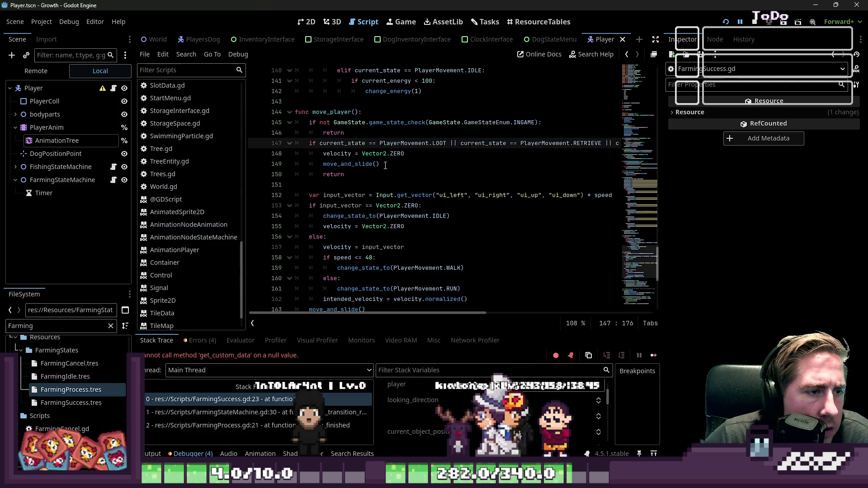
key(ctrl+z)
click(431, 183)
Run the game, start a new character named 'qew' and toggle the inventory
key(F5)
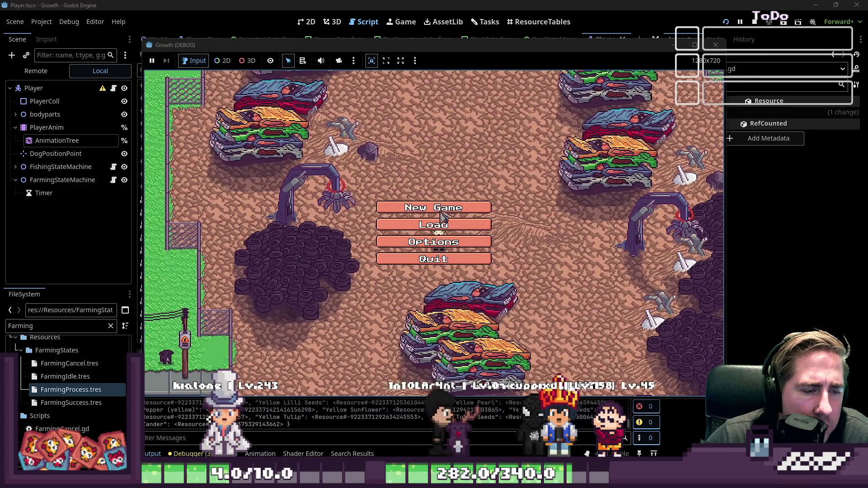
click(442, 212)
text(qew)
click(439, 308)
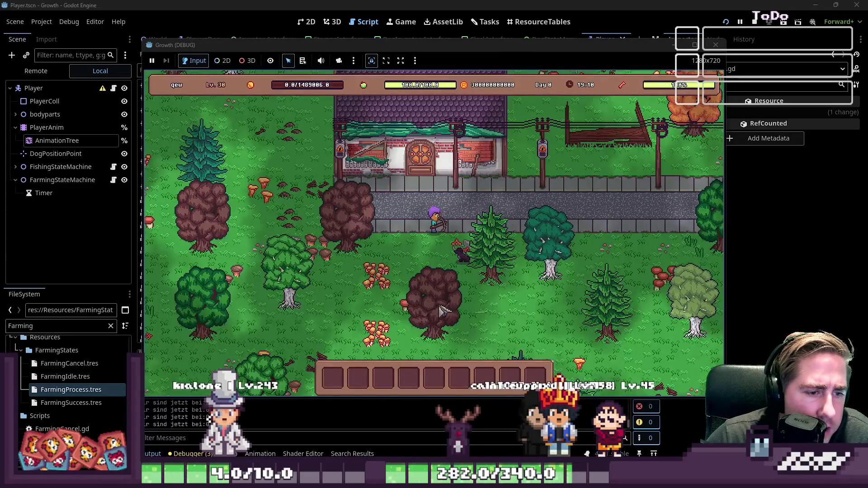
key(i)
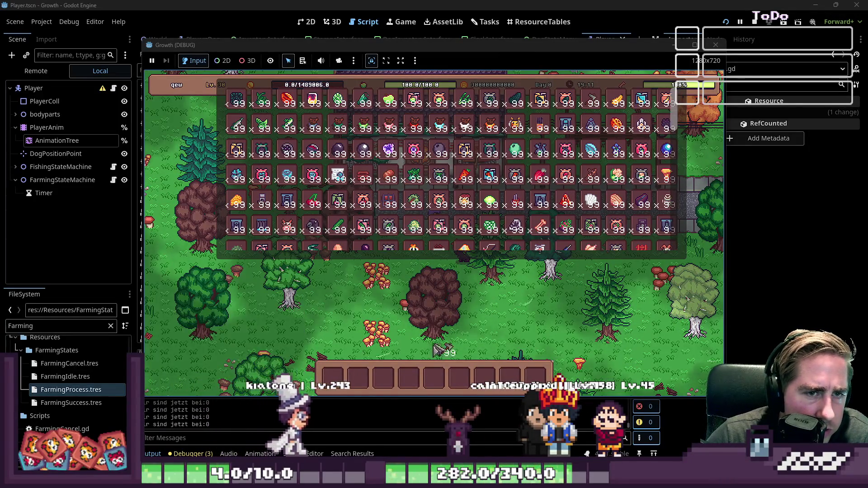
key(i)
Equip the axe from hotbar slot 1, walk to the white tree and chop it
key(2)
key(s)
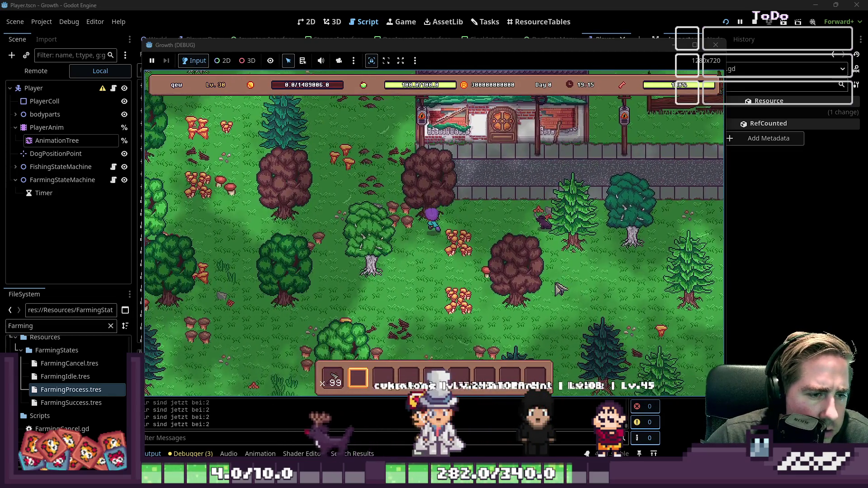
key(1)
key(a)
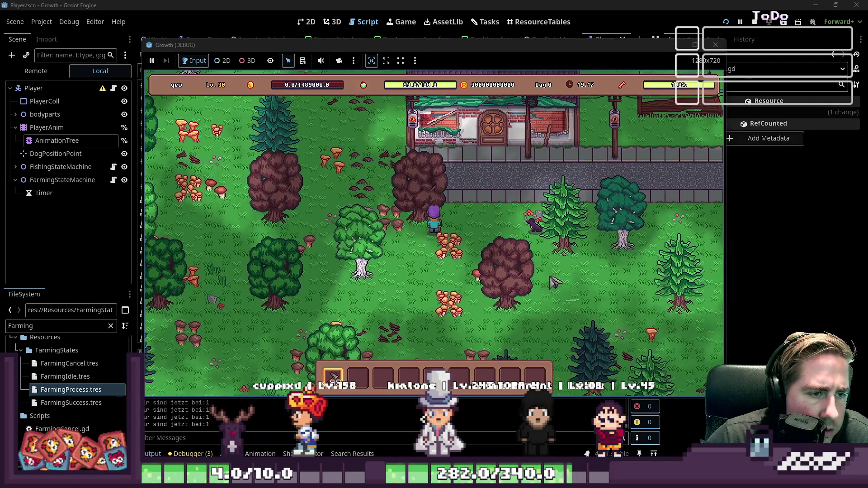
click(557, 285)
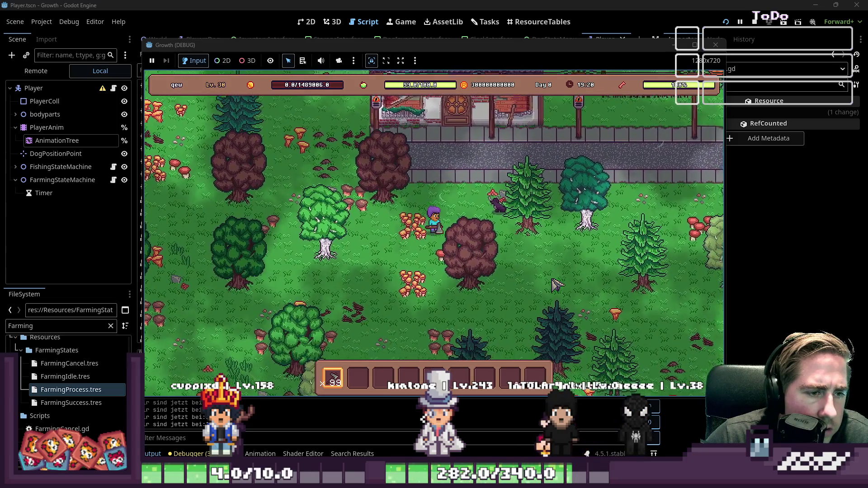
key(w)
key(a)
key(s)
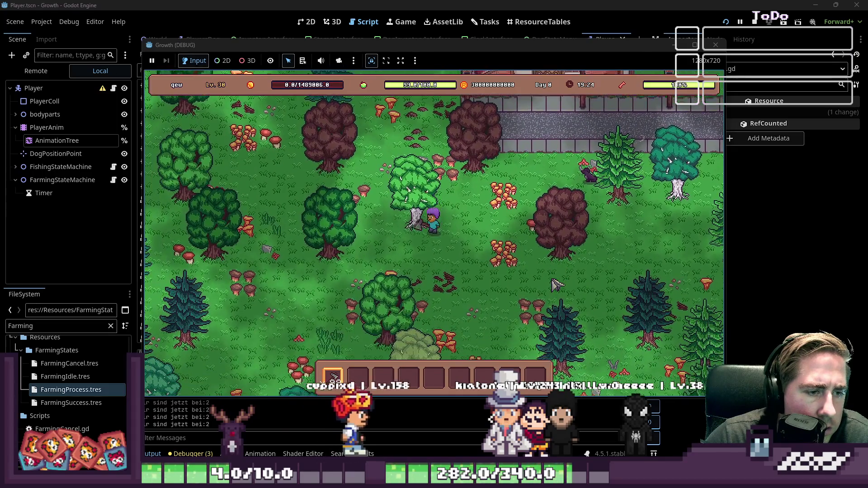
key(w)
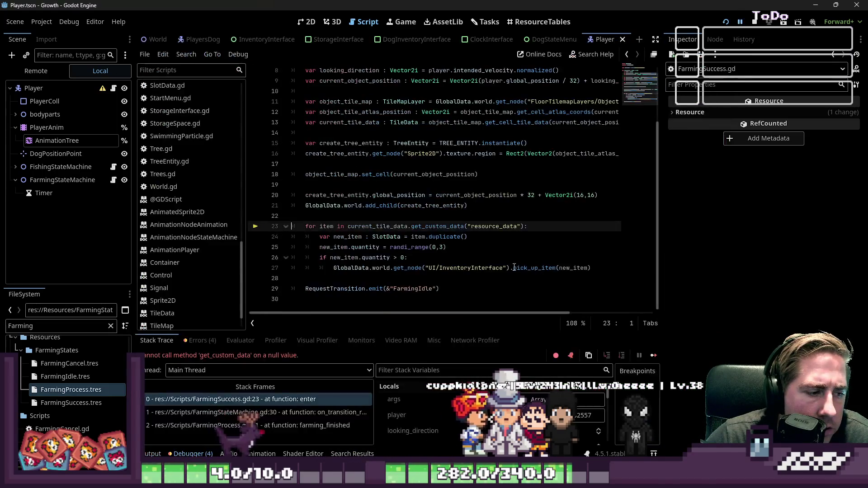
Select .normalized() on FarmingSuccess.gd line 8, switch to the Remote scene tree and run the project
click(396, 244)
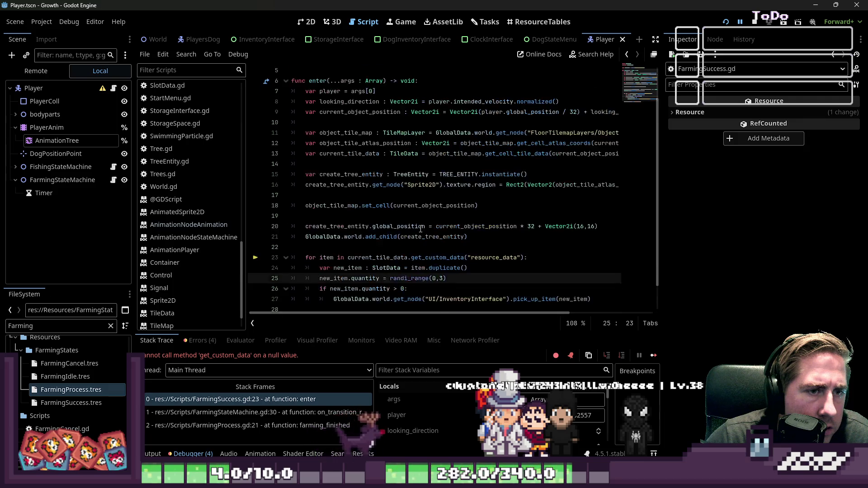
scroll(430, 280, up, 2)
click(516, 131)
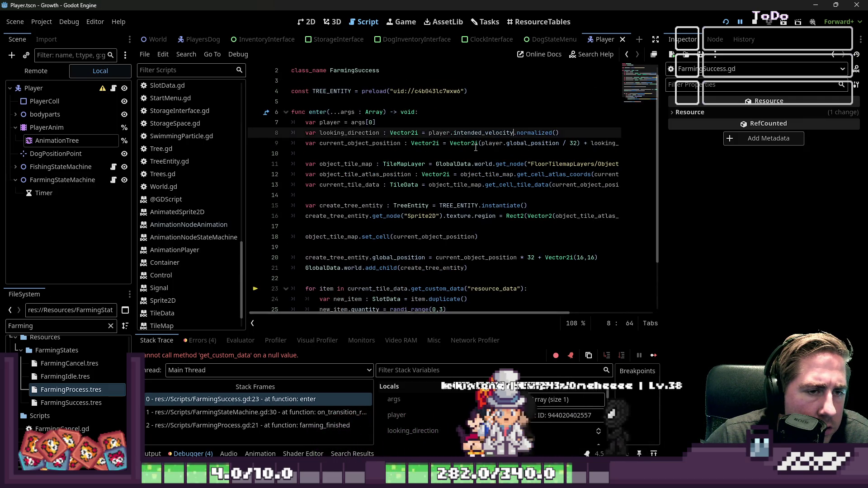
scroll(472, 147, down, 2)
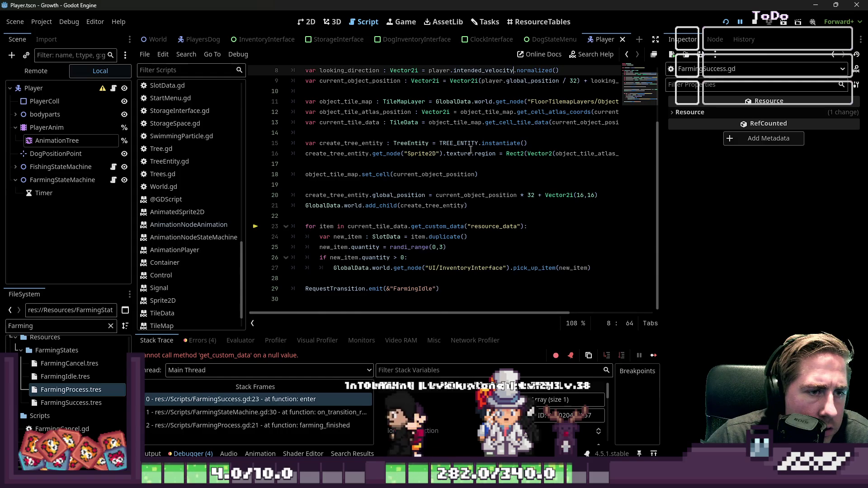
scroll(471, 150, up, 2)
drag(514, 133, 561, 132)
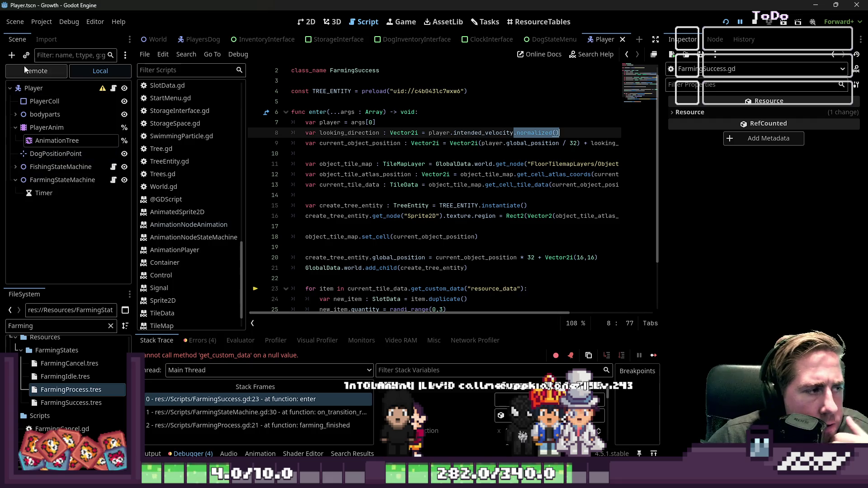
click(35, 76)
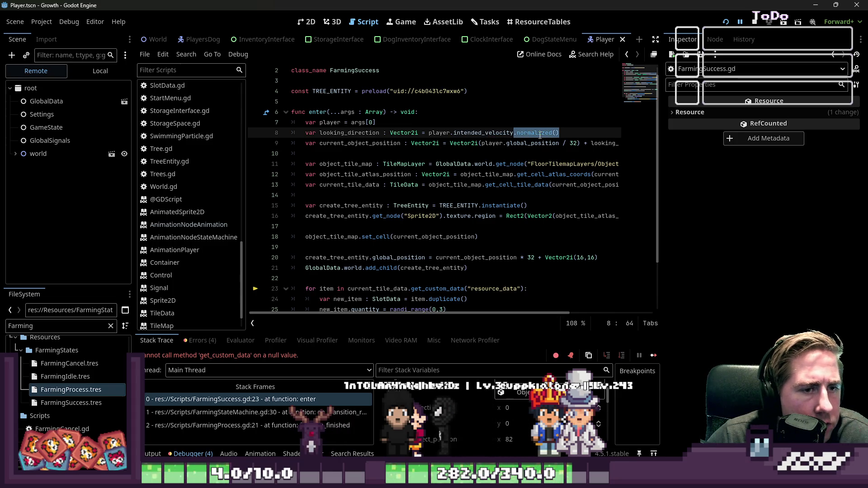
click(725, 23)
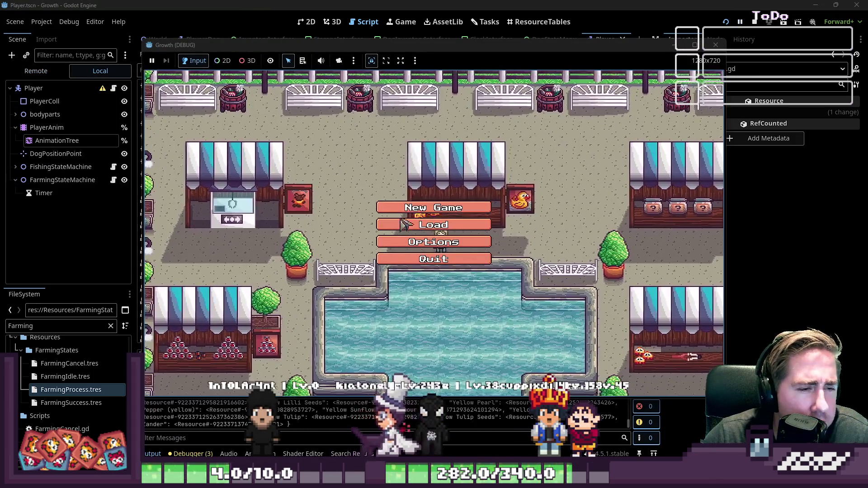
Start a new game with a character named 'daw' and toggle the inventory
click(463, 138)
text(daw)
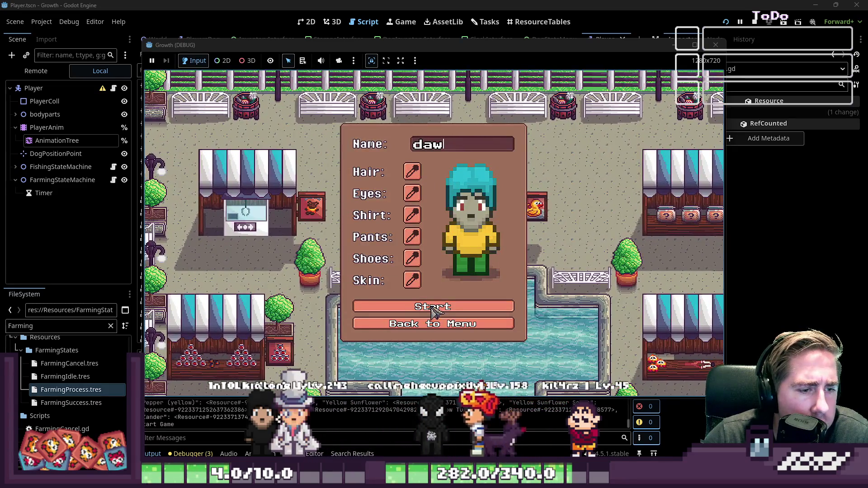
click(433, 312)
key(i)
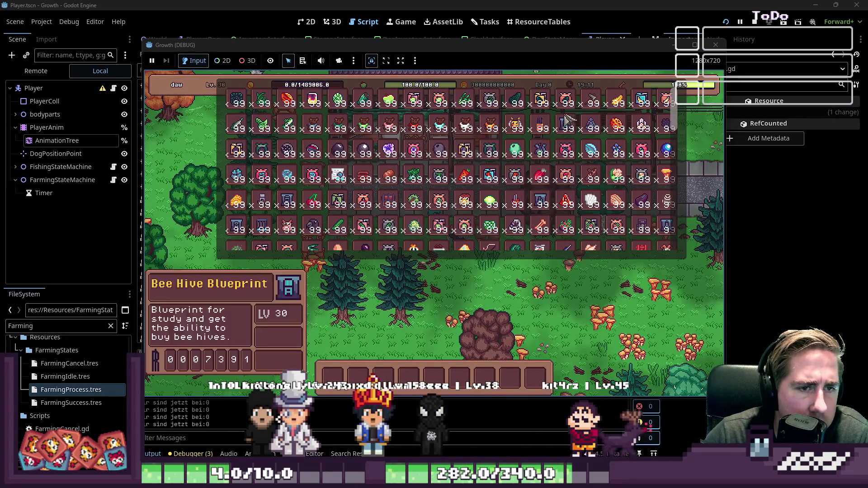
key(i)
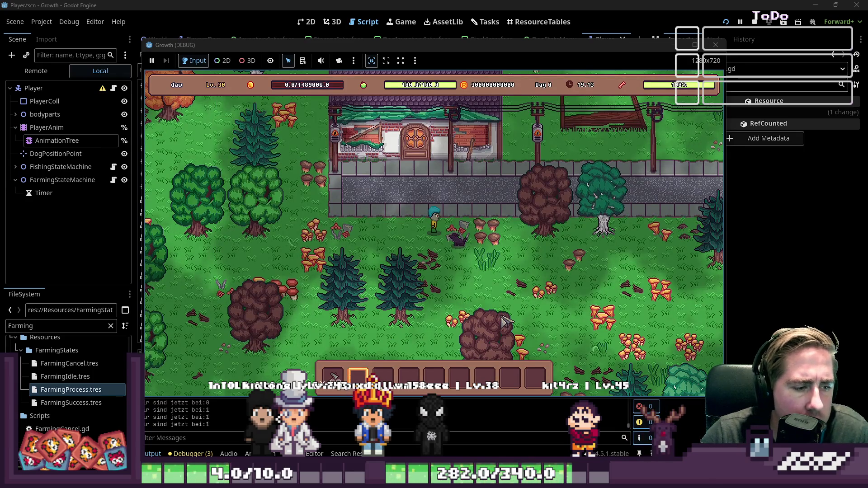
Select hotbar slot 1, walk through the forest and swing the axe at a tree
key(s)
key(1)
key(d)
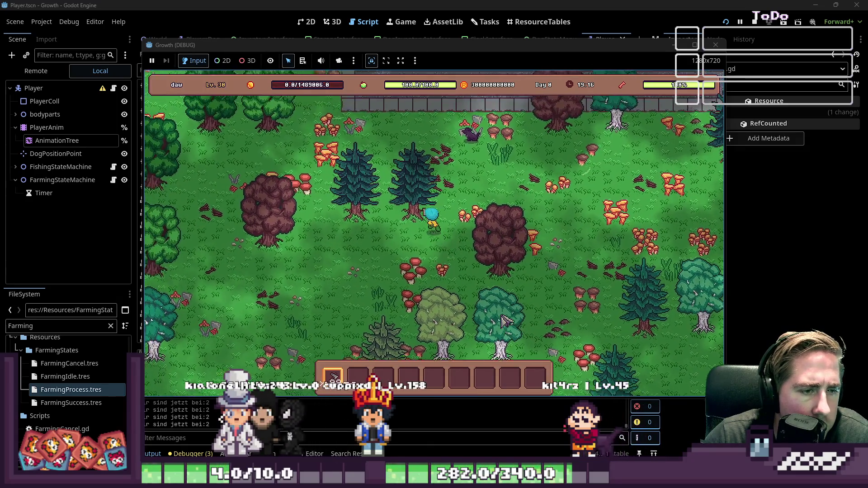
key(a)
click(505, 321)
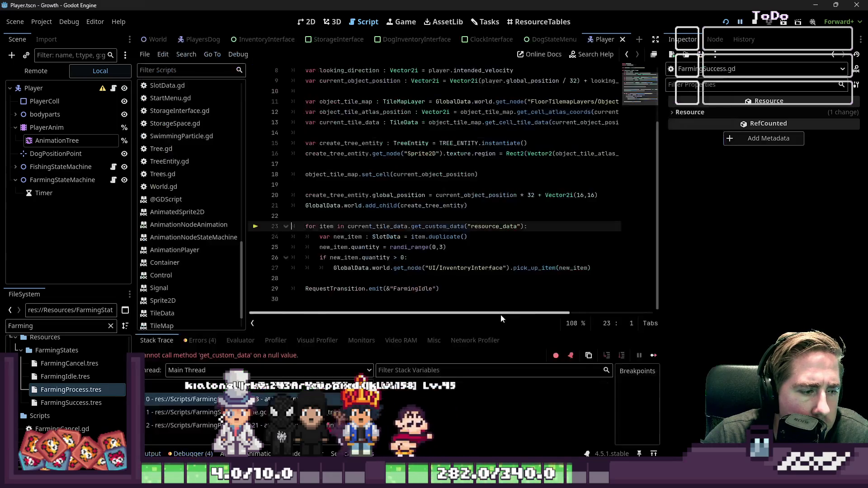
Undo to restore .normalized() on FarmingSuccess.gd line 8
click(447, 268)
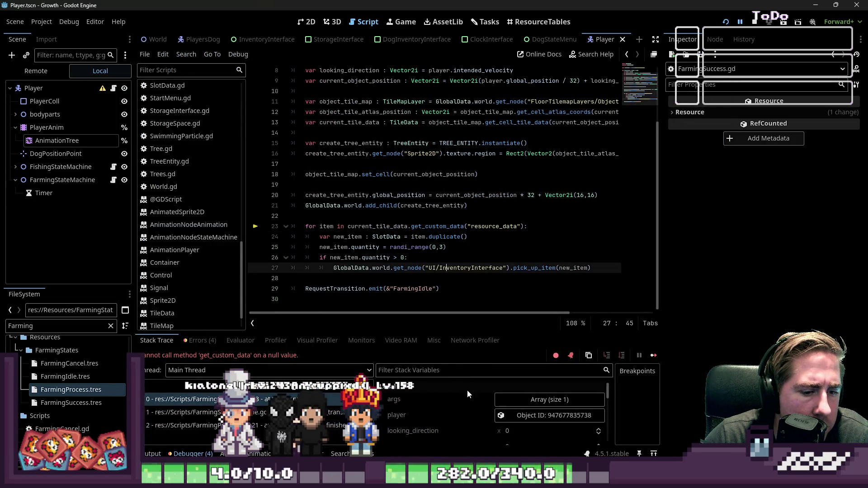
click(443, 268)
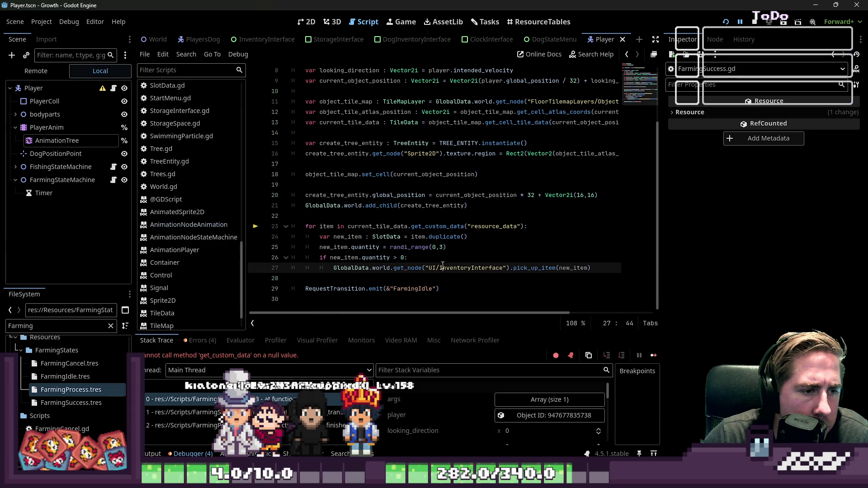
key(ctrl+z)
scroll(196, 209, up, 5)
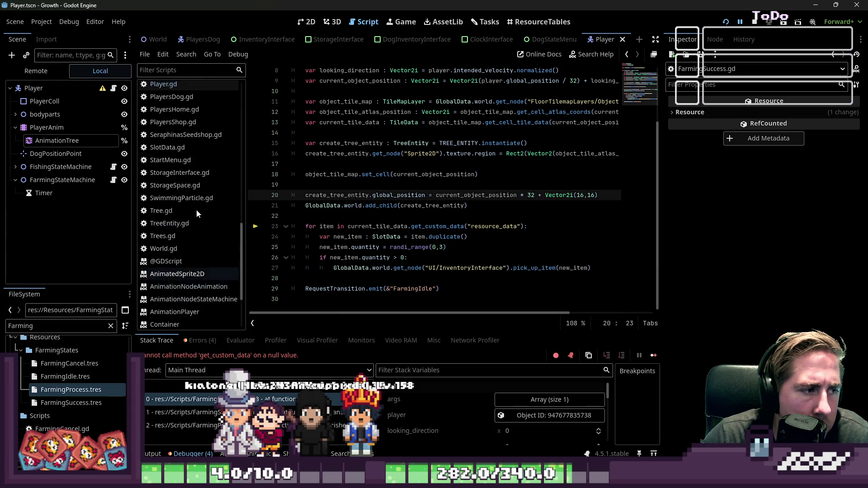
Delete the intended_velocity = velocity line 148 in Player.gd and rerun the game
click(171, 177)
click(340, 207)
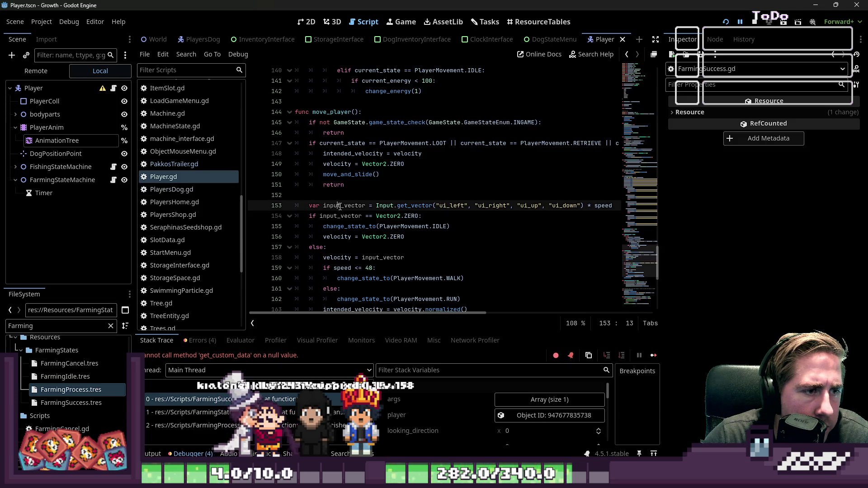
click(449, 153)
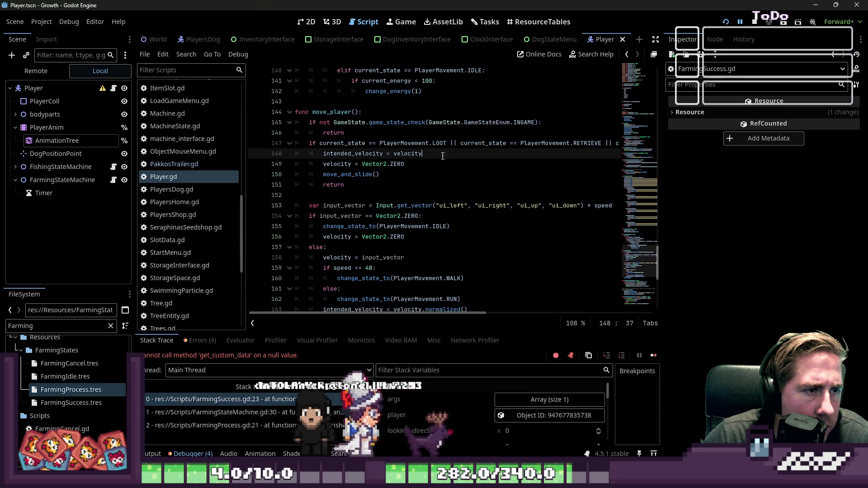
mouse_move(450, 153)
mouse_down()
mouse_move(253, 150)
mouse_move(252, 157)
mouse_up()
key(BackSpace)
key(BackSpace)
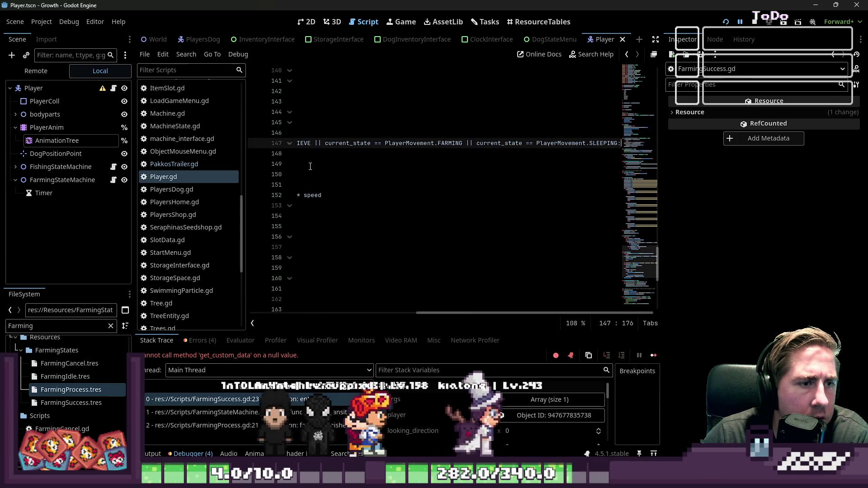
click(353, 195)
drag(435, 316, 208, 313)
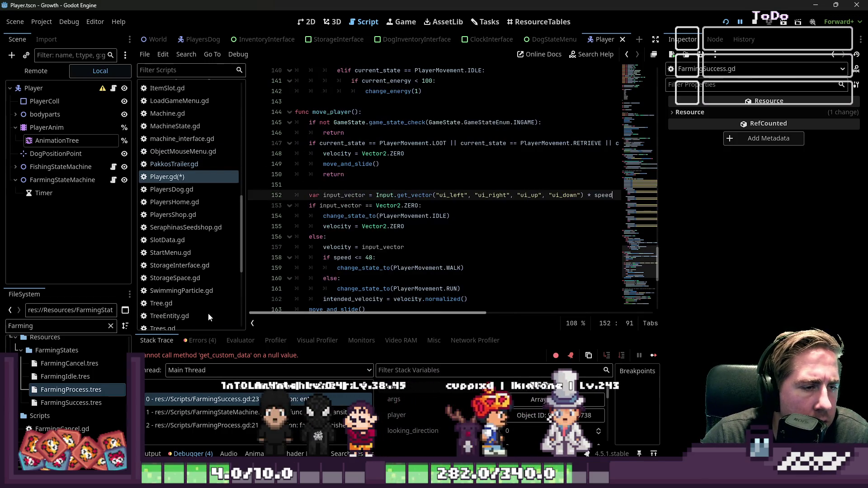
click(729, 22)
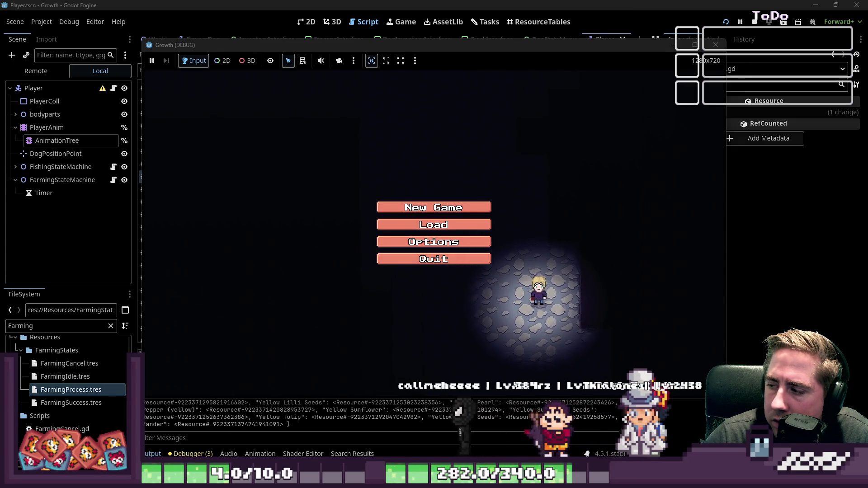
Start a new game with a character named 'ads' and open then close the inventory
click(399, 206)
text(ads)
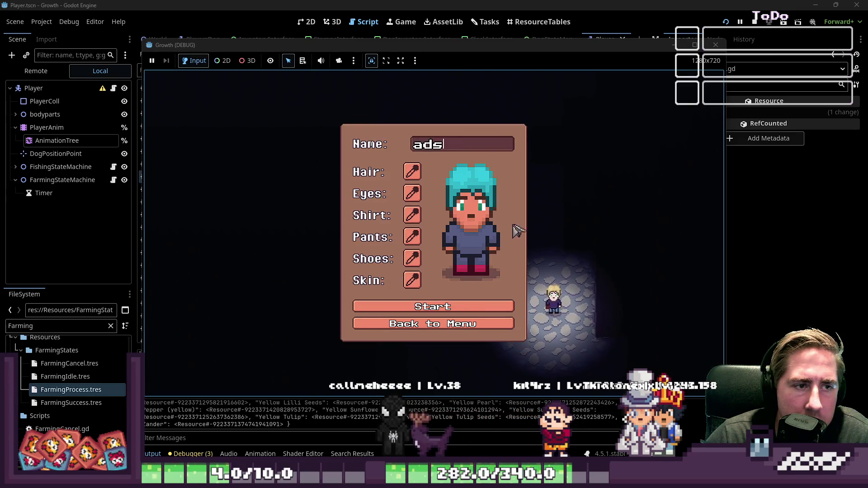
click(433, 305)
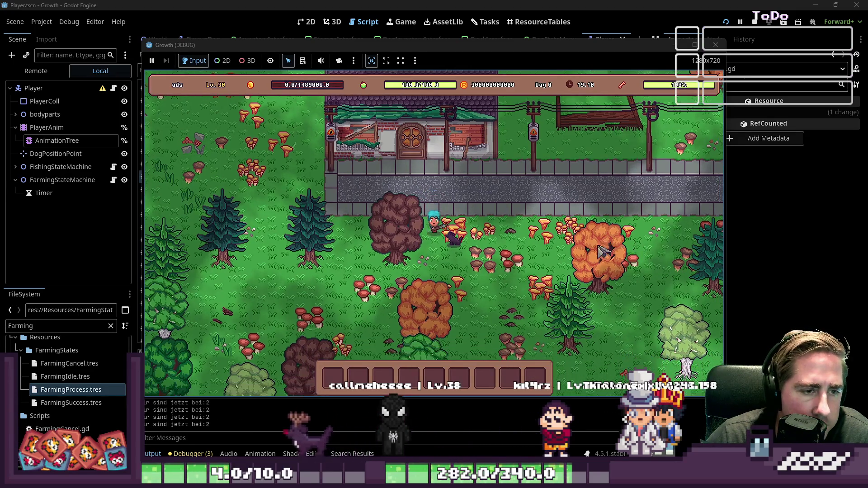
key(i)
mouse_move(564, 122)
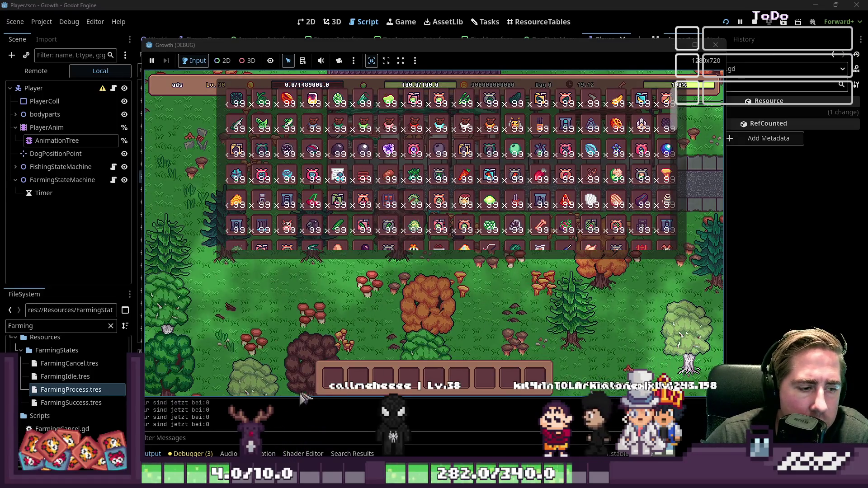
key(i)
Walk the player up toward the building, then left past the tree and down-left
key(w)
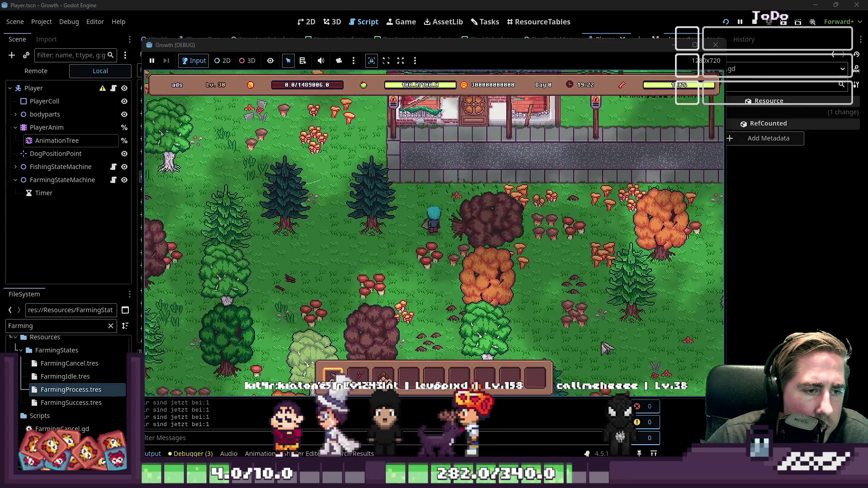
key(a)
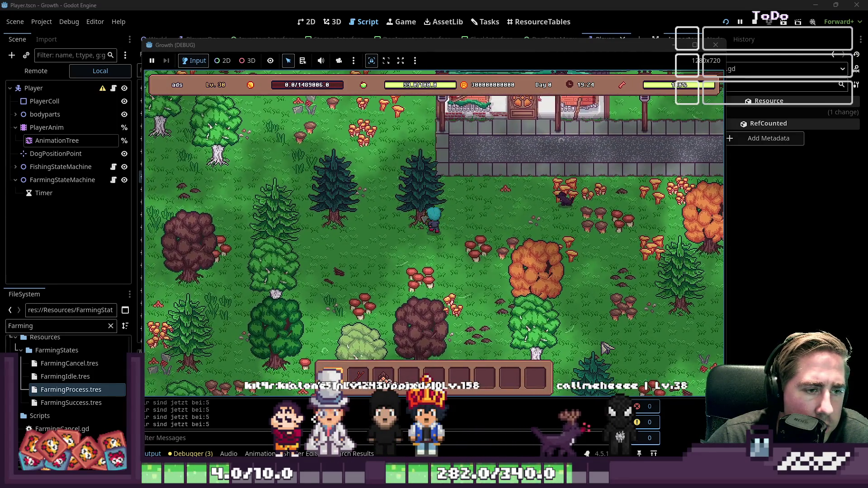
key(a)
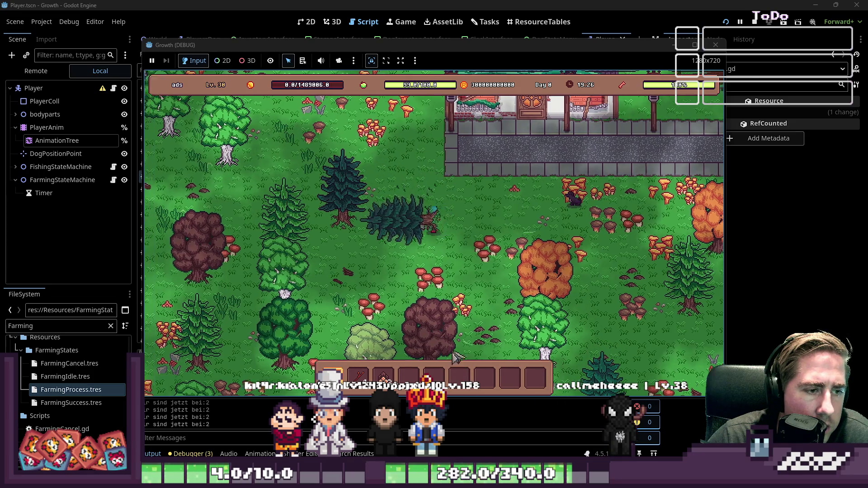
key(a)
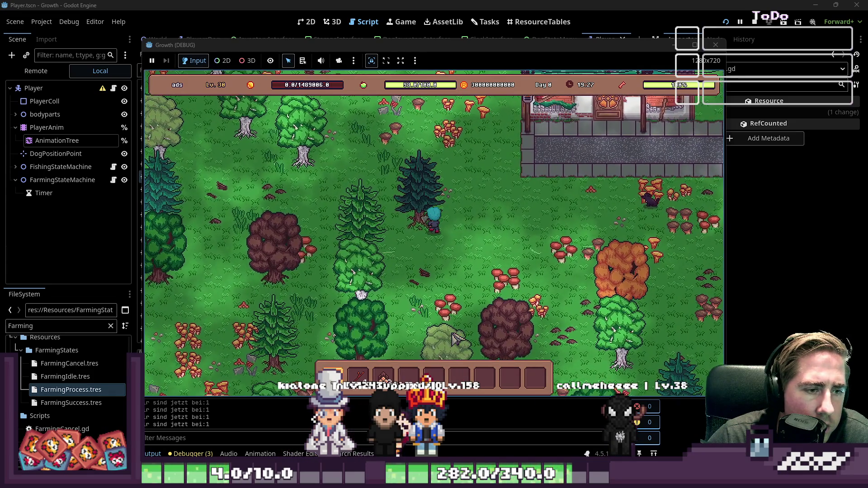
key(a)
key(s)
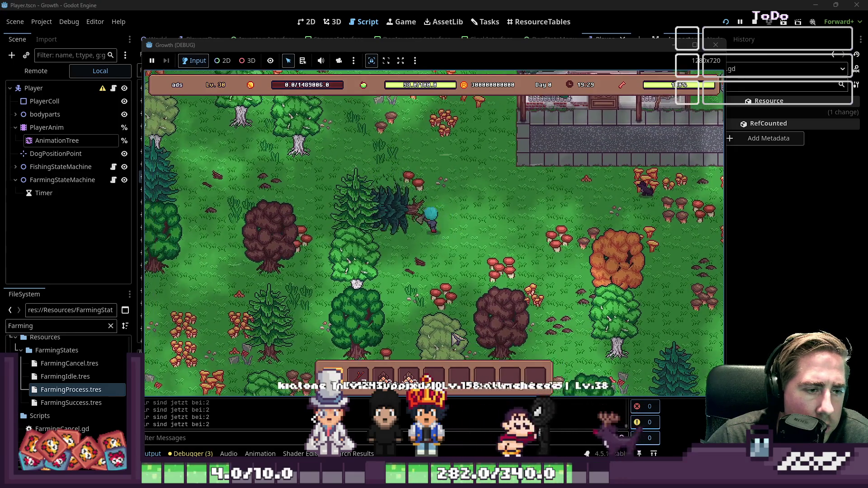
Walk diagonally around the forest, then stop the game with F8
key(w)
key(d)
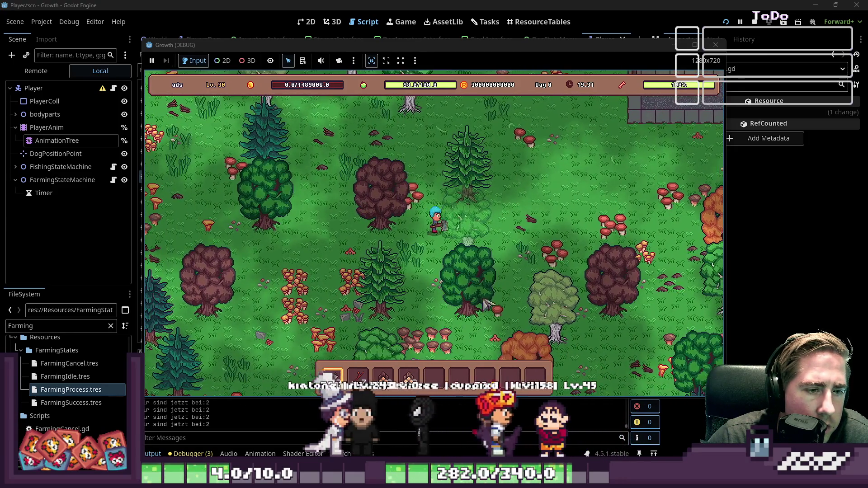
key(a)
key(s)
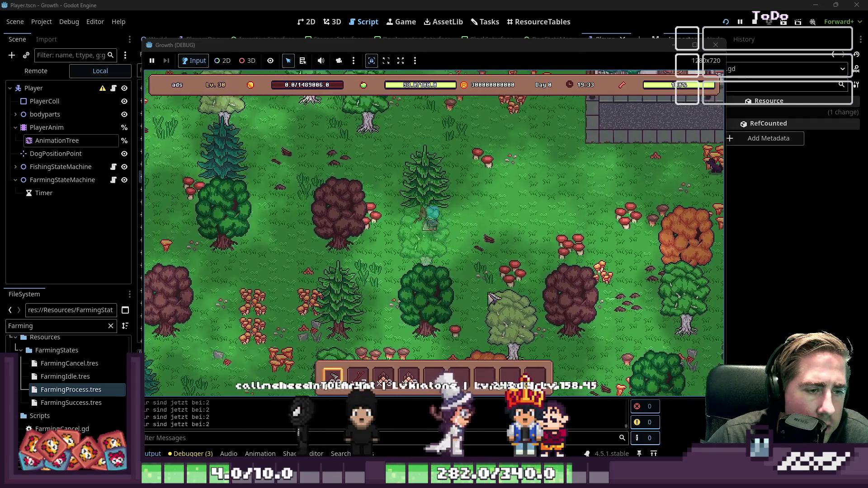
key(d)
key(s)
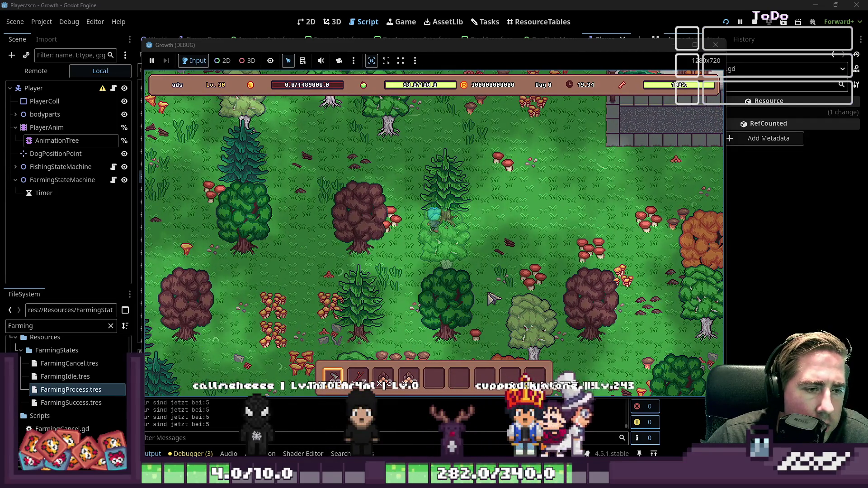
key(F8)
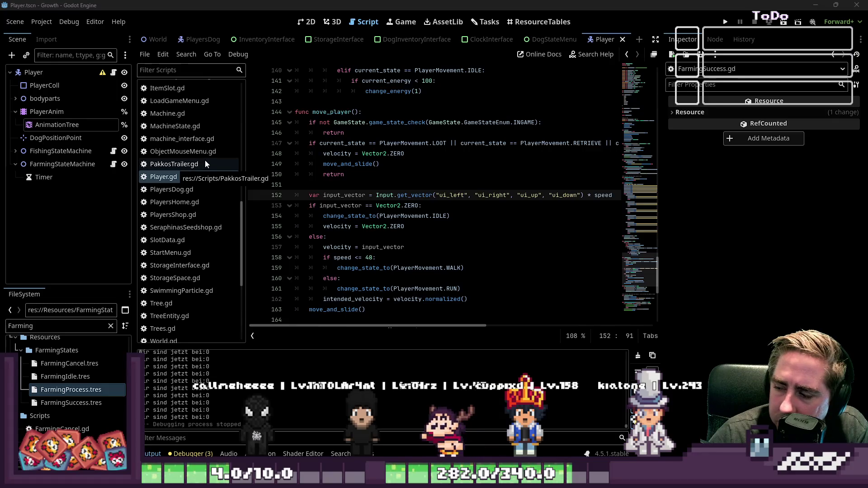
scroll(199, 144, up, 5)
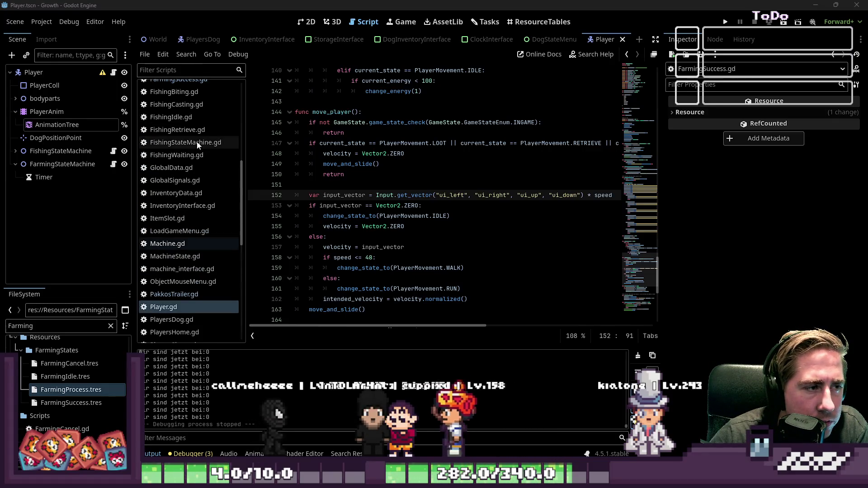
scroll(197, 145, up, 2)
scroll(198, 144, up, 1)
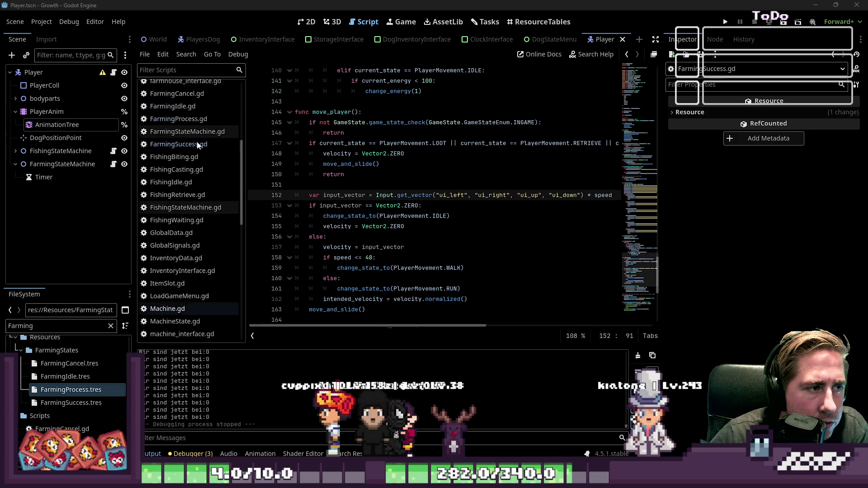
scroll(197, 145, up, 1)
click(64, 123)
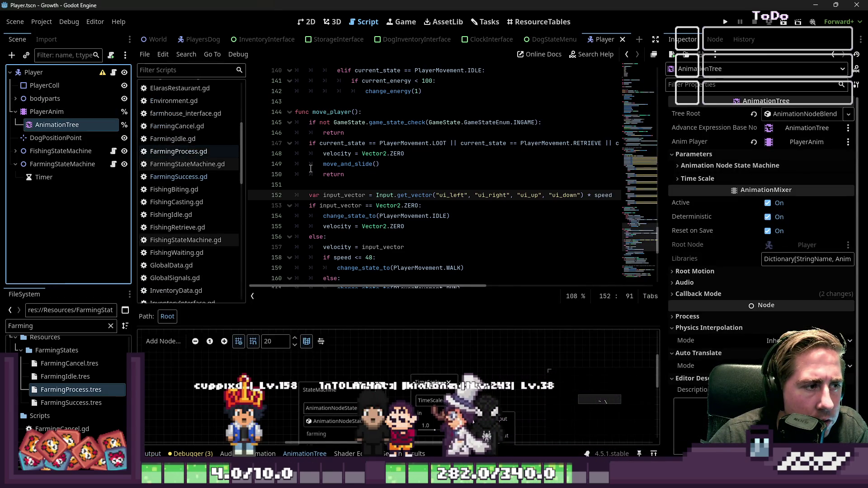
scroll(311, 168, down, 2)
click(184, 179)
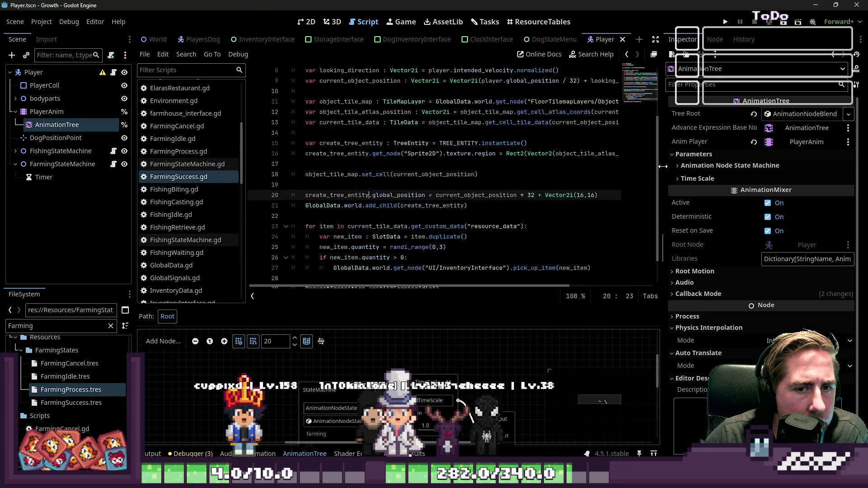
drag(663, 166, 756, 169)
key(Up)
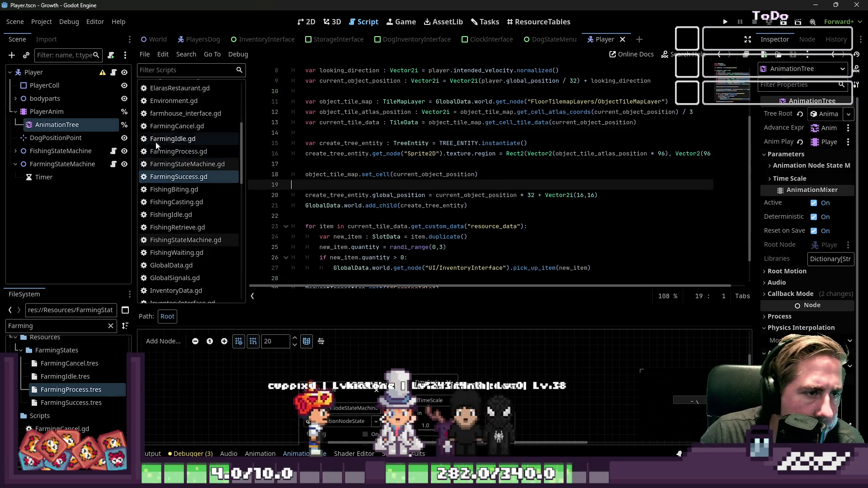
scroll(241, 145, up, 3)
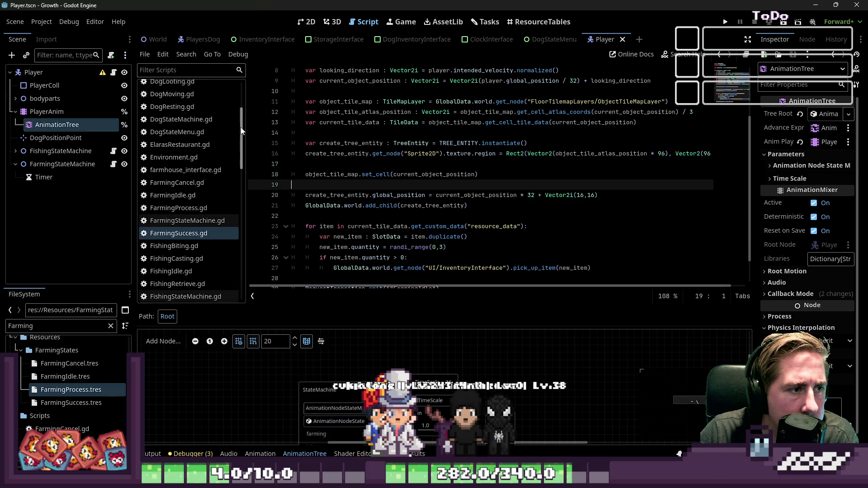
scroll(407, 149, up, 2)
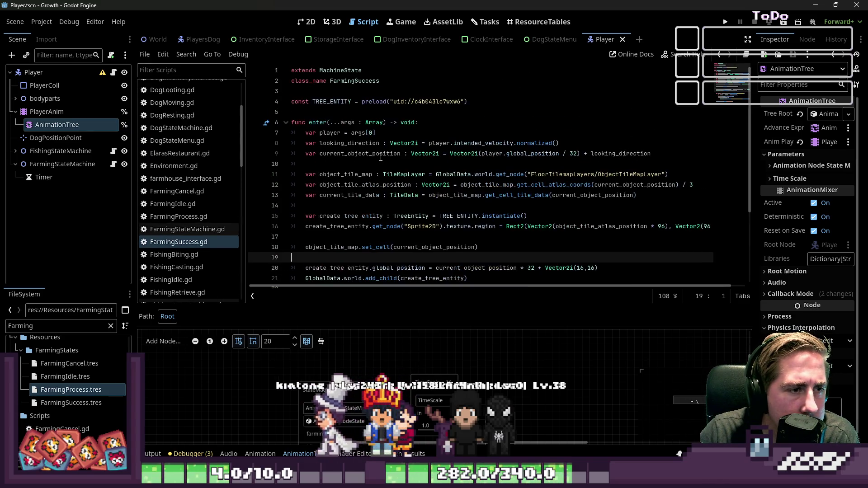
scroll(379, 155, down, 3)
scroll(205, 148, down, 1)
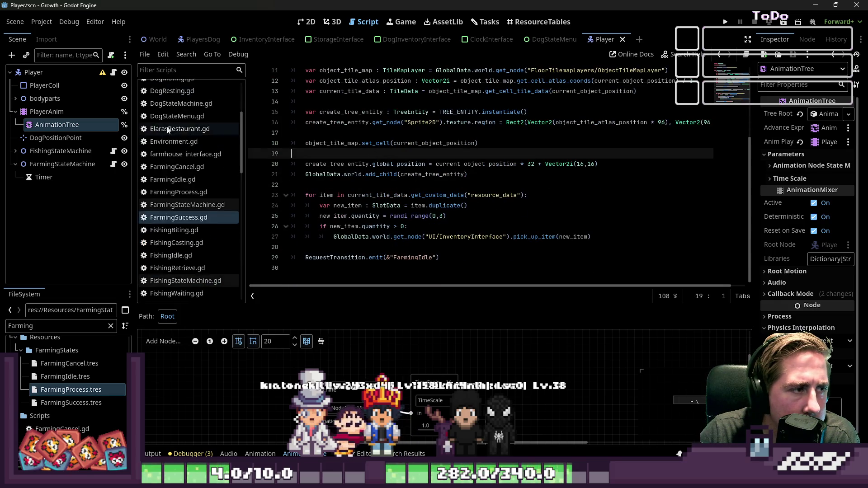
click(38, 72)
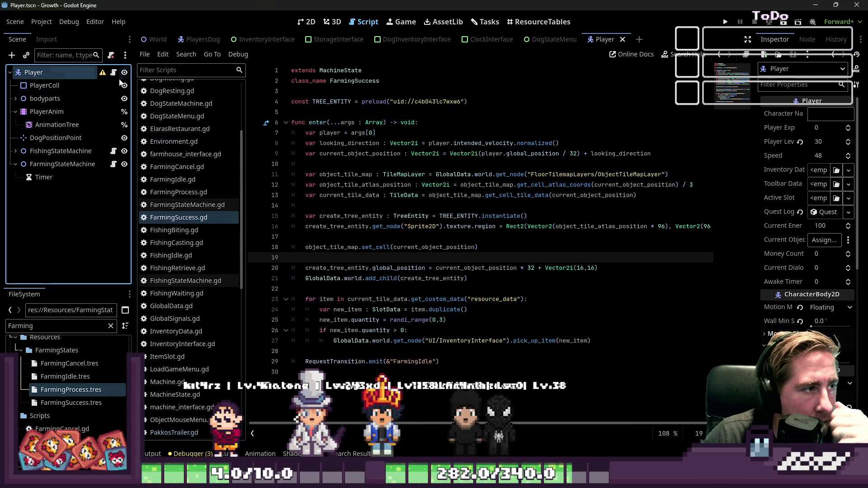
click(113, 72)
scroll(438, 184, up, 3)
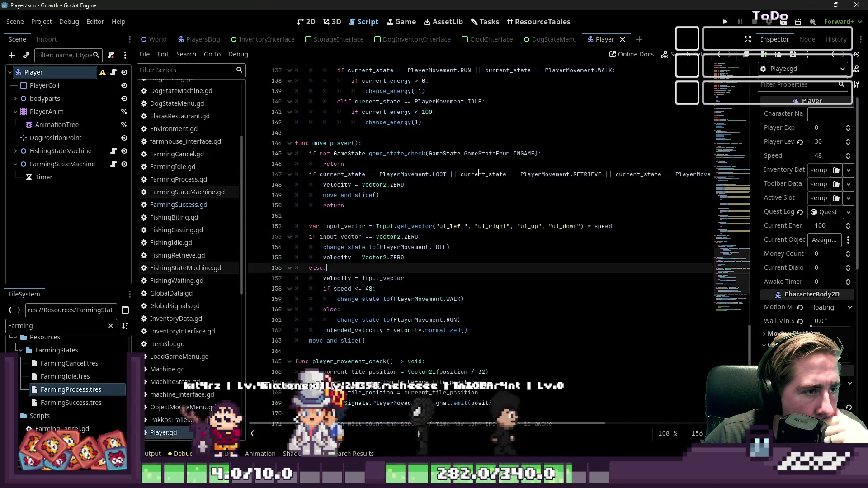
click(438, 184)
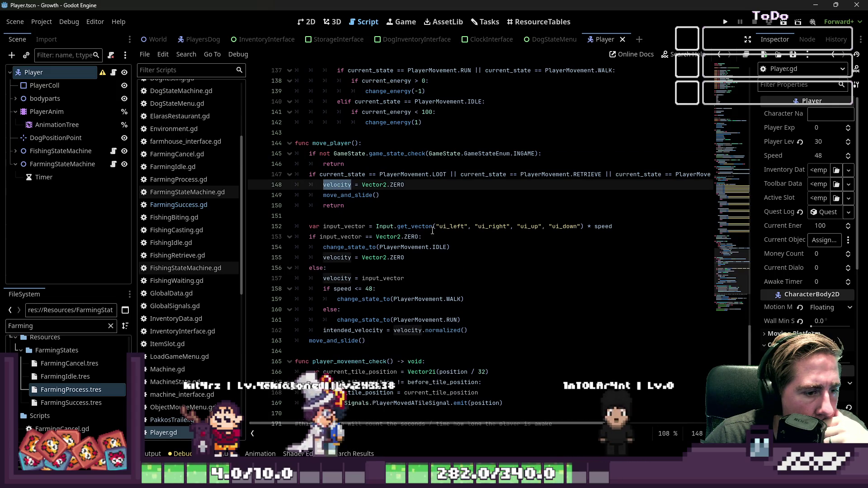
scroll(441, 226, down, 2)
scroll(443, 239, down, 3)
double_click(414, 178)
scroll(452, 204, up, 3)
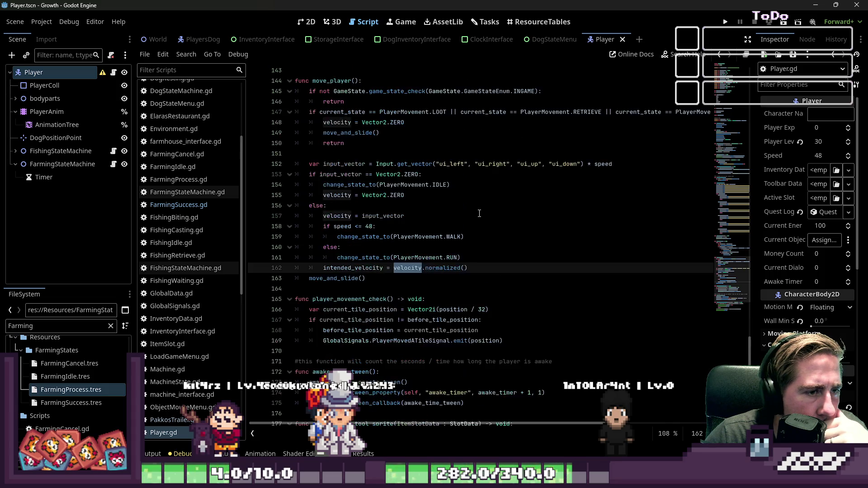
scroll(493, 234, up, 1)
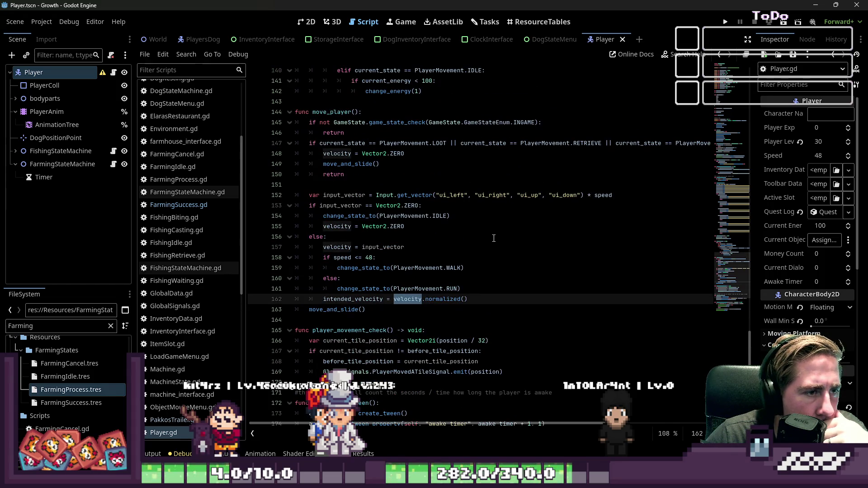
click(337, 162)
double_click(337, 153)
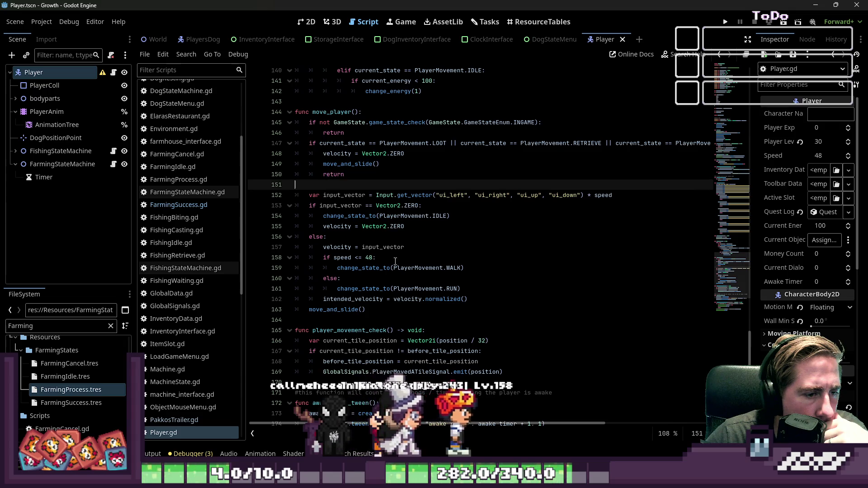
click(378, 300)
double_click(378, 301)
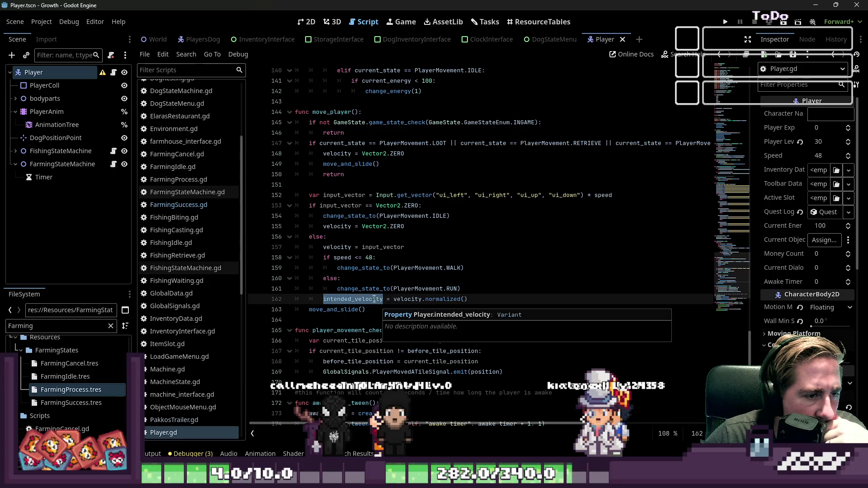
double_click(337, 226)
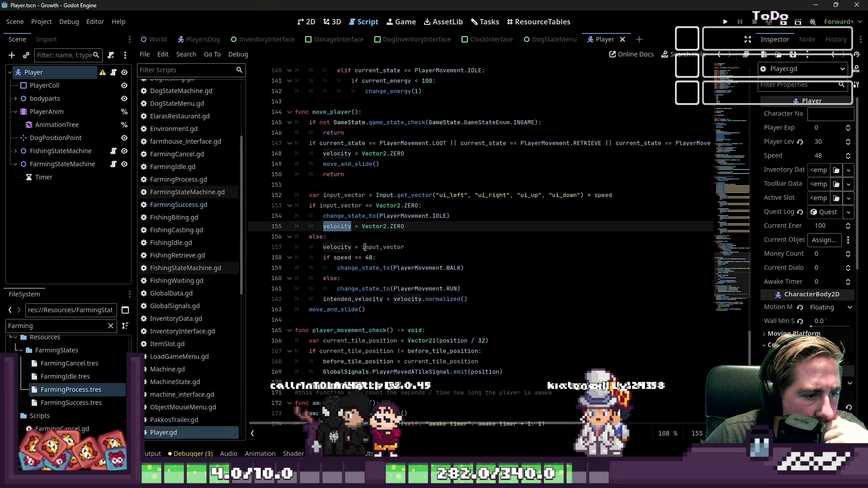
click(441, 249)
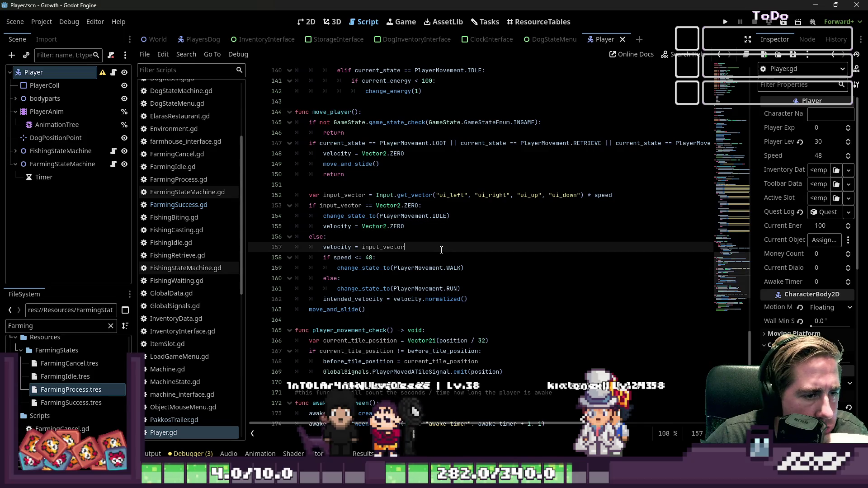
double_click(416, 302)
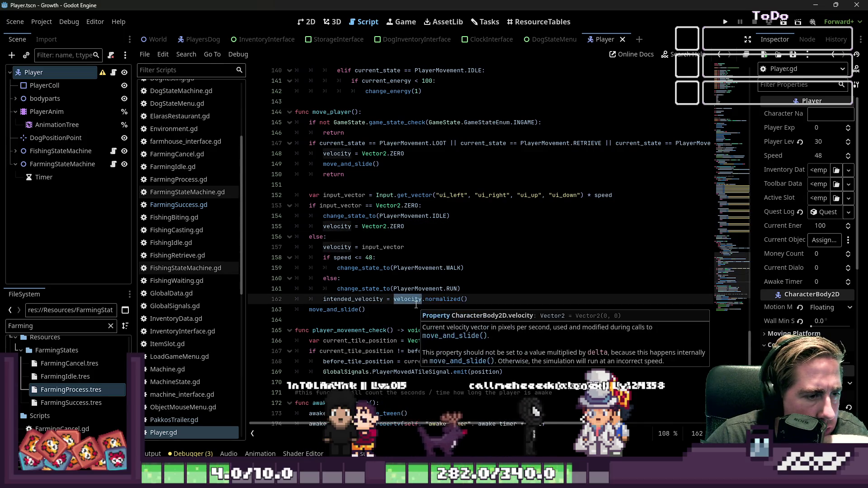
click(388, 299)
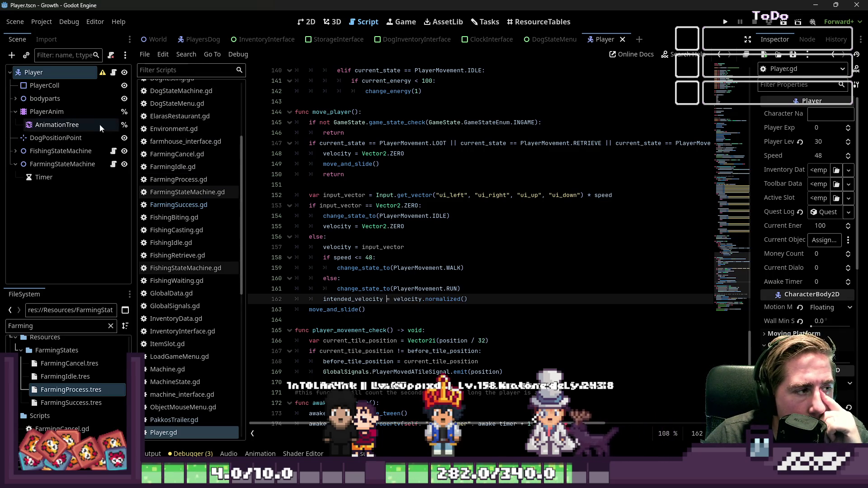
Select the AnimationTree and briefly check its Root Motion, state machine and Time Scale settings
click(64, 125)
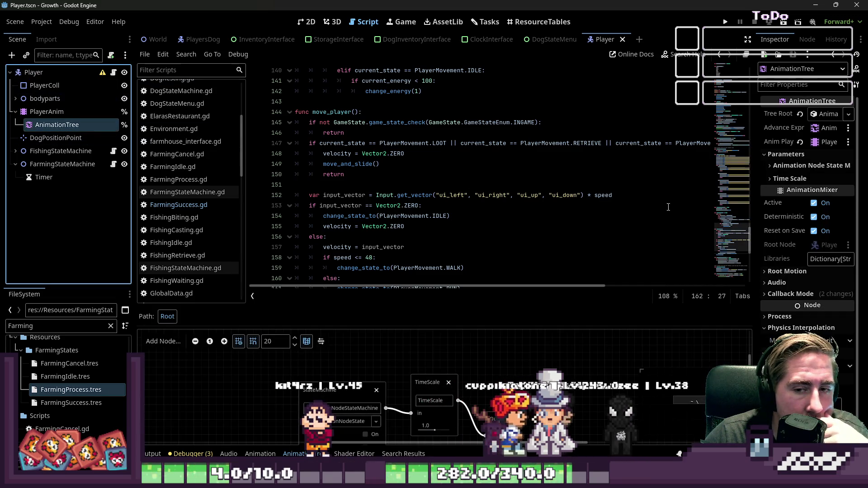
drag(754, 239, 530, 236)
scroll(705, 234, down, 1)
click(565, 246)
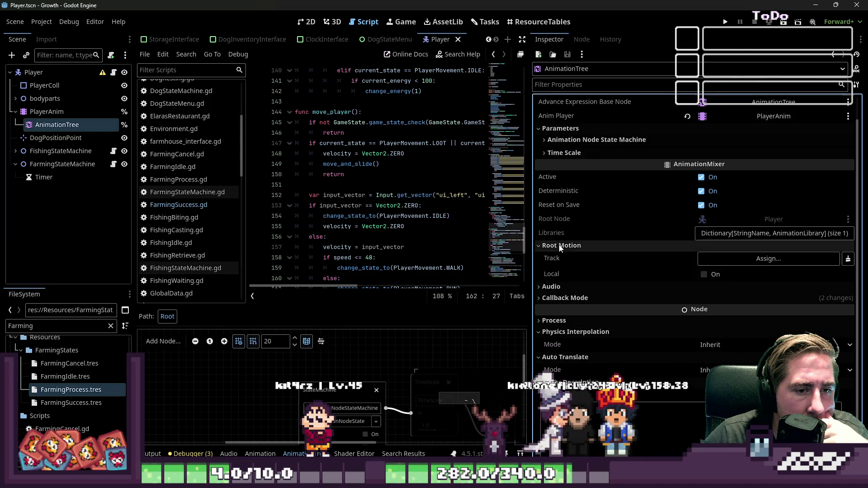
click(569, 246)
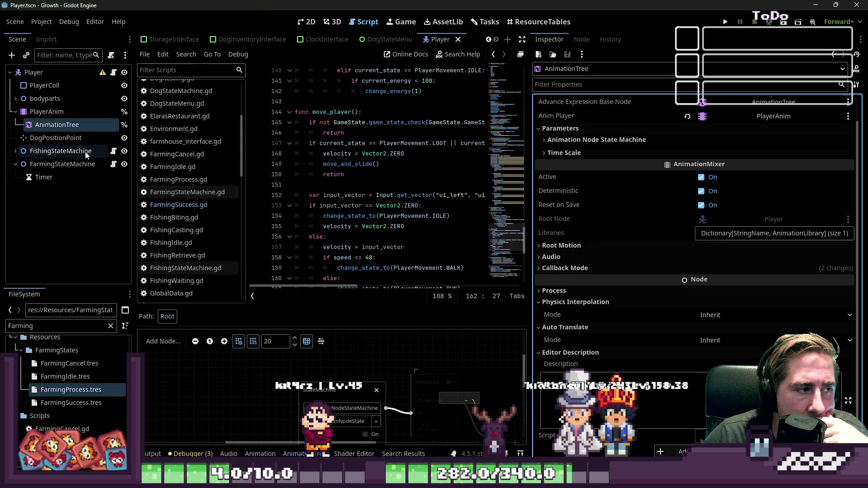
click(607, 141)
click(607, 141)
click(590, 153)
click(590, 153)
Set the state machine's Farming blend position to 0.0, 0.0
scroll(585, 133, up, 1)
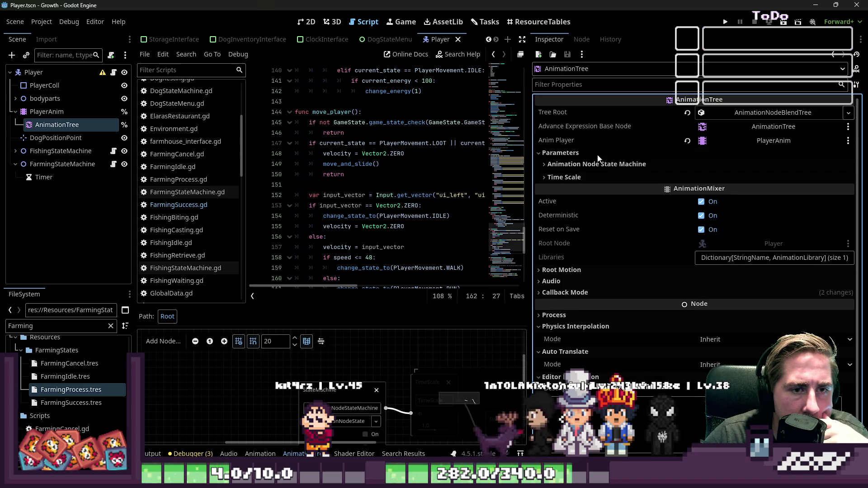
click(601, 170)
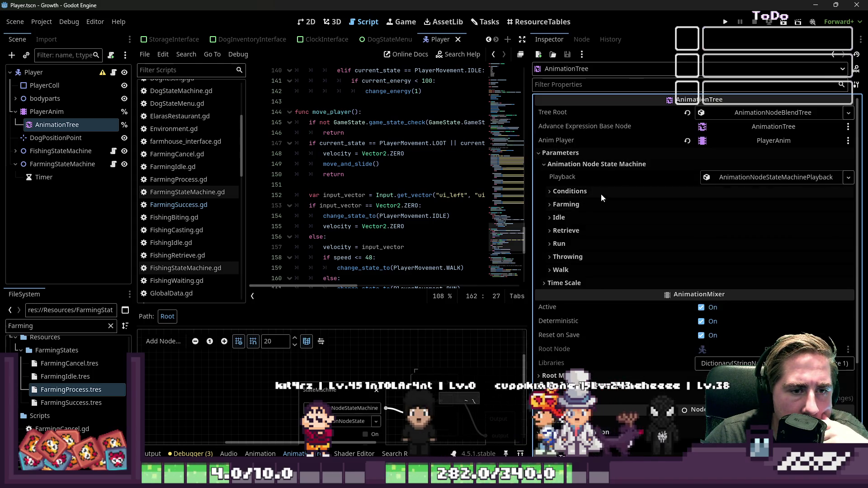
click(601, 194)
click(601, 193)
click(599, 204)
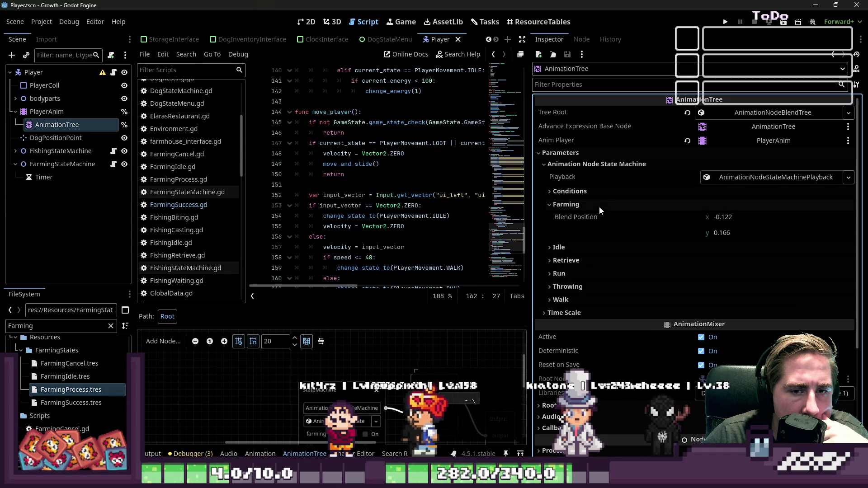
click(723, 218)
click(741, 234)
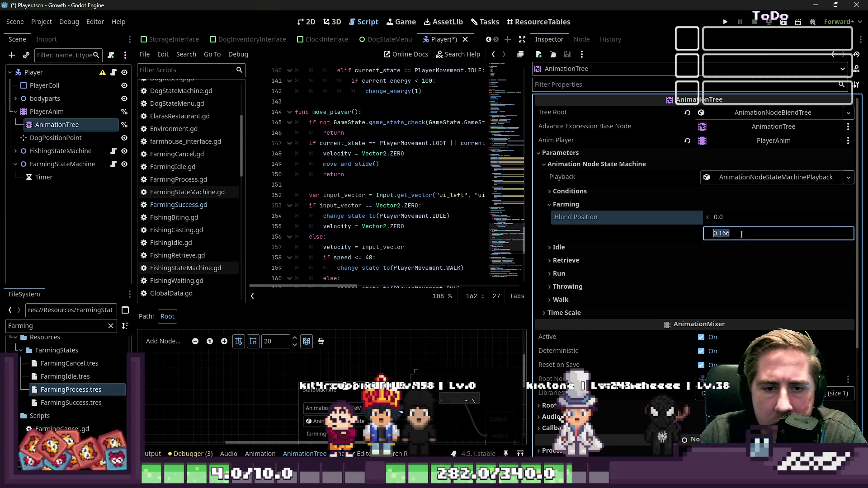
text(0)
Review the Idle, Retrieve, Throwing, Run and Walk blend positions, then run the game
click(702, 250)
click(711, 290)
click(701, 347)
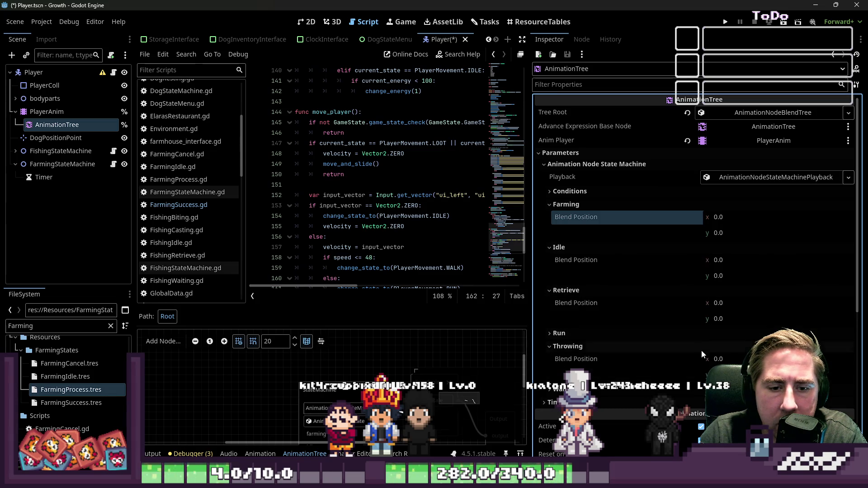
click(674, 333)
scroll(674, 332, down, 1)
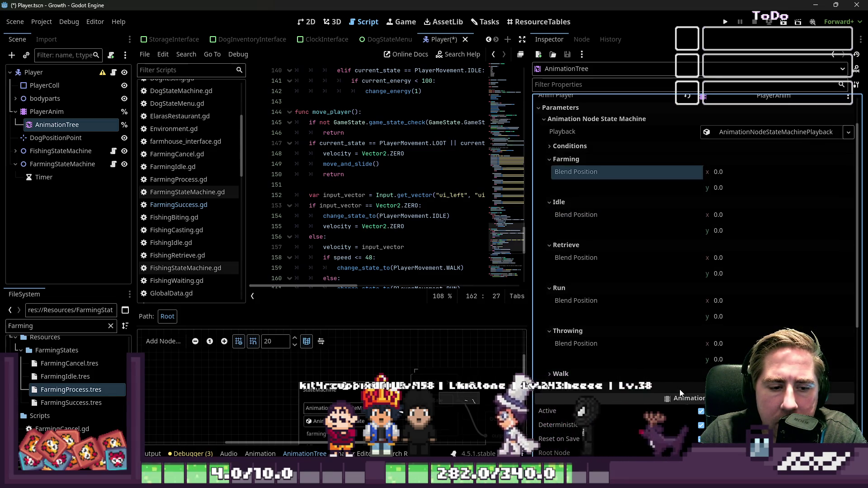
click(679, 378)
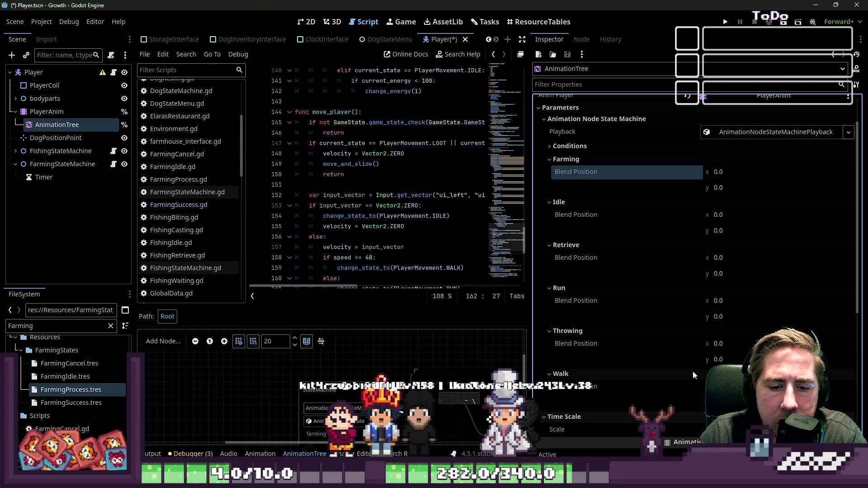
click(726, 21)
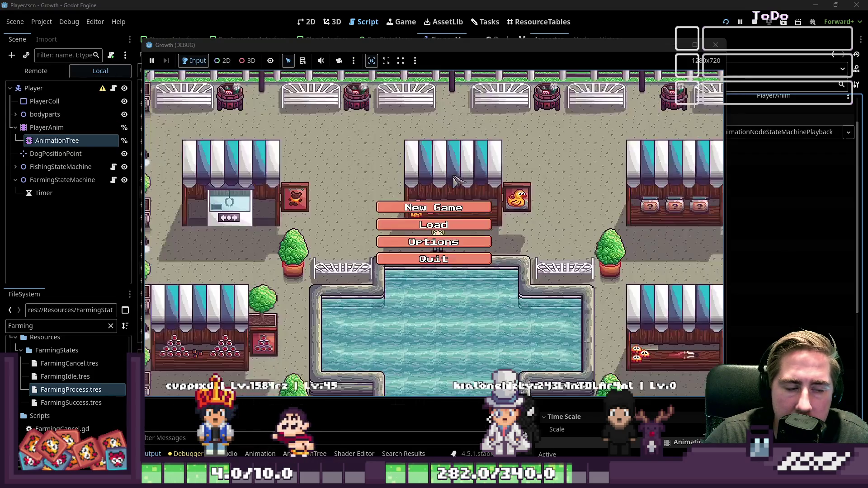
Start a new game with a character named 'asdg' and close the inventory
click(434, 207)
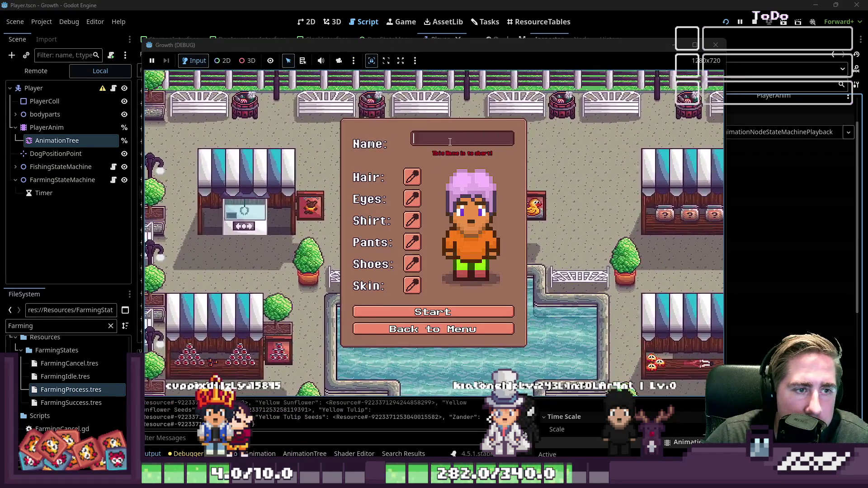
text(asdg)
click(432, 312)
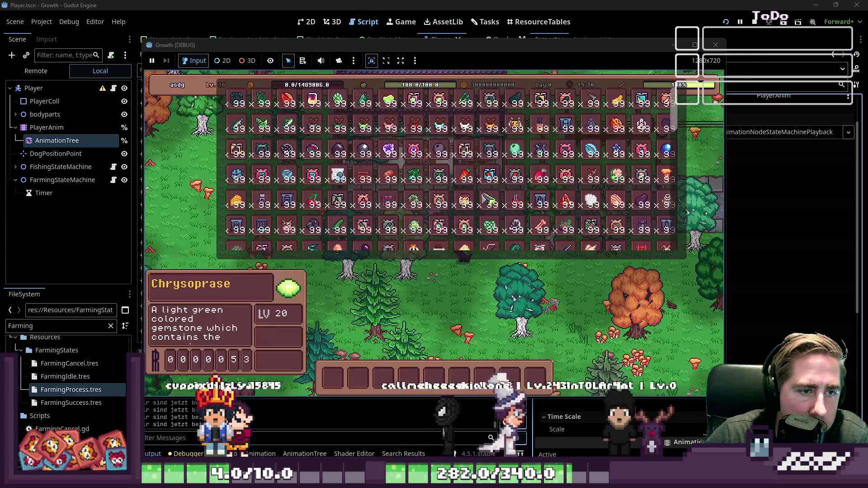
key(i)
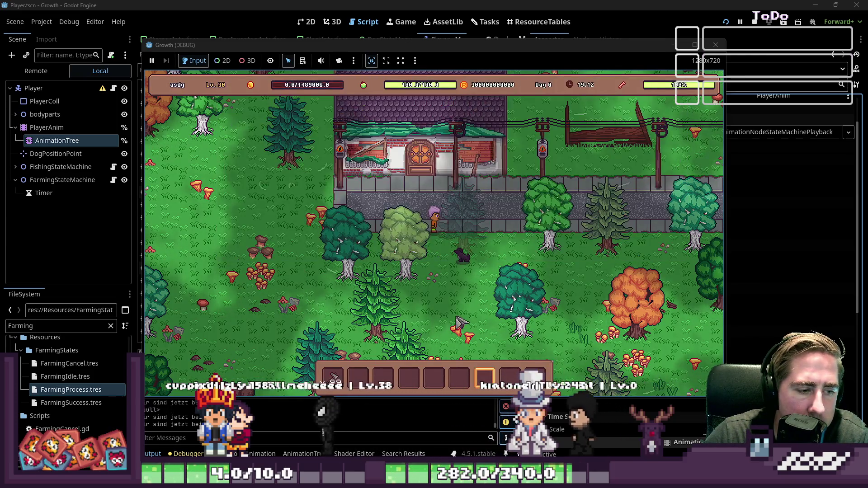
Walk the character around the forest toward the house, then stop the game
key(1)
key(s)
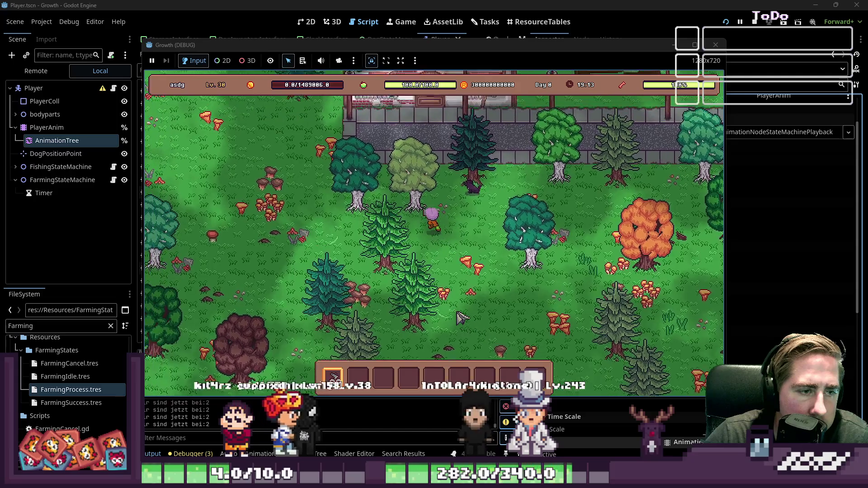
key(w)
key(a)
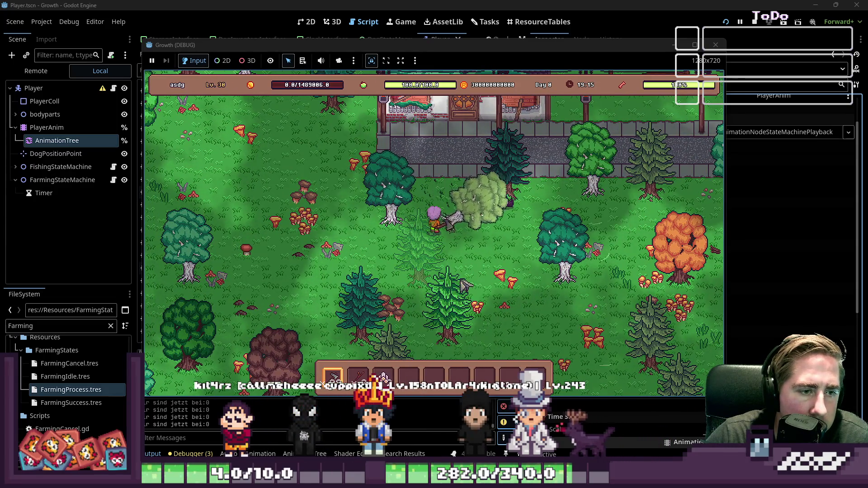
key(w)
key(a)
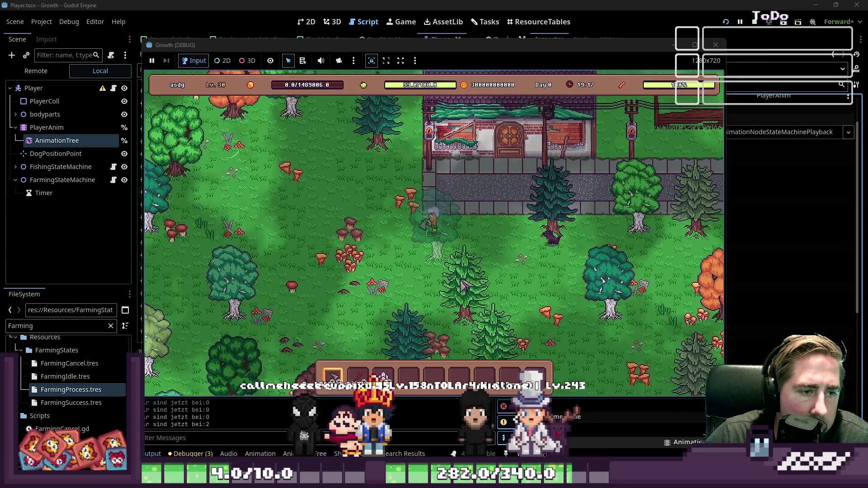
key(s)
key(d)
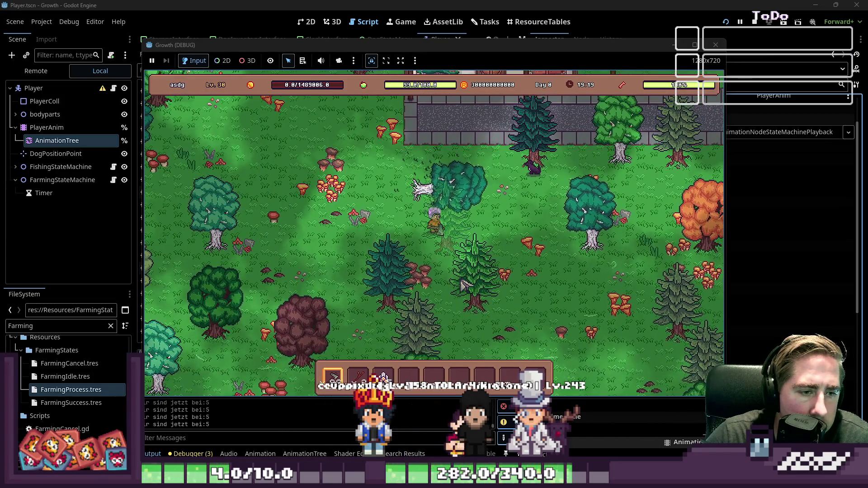
key(w)
key(d)
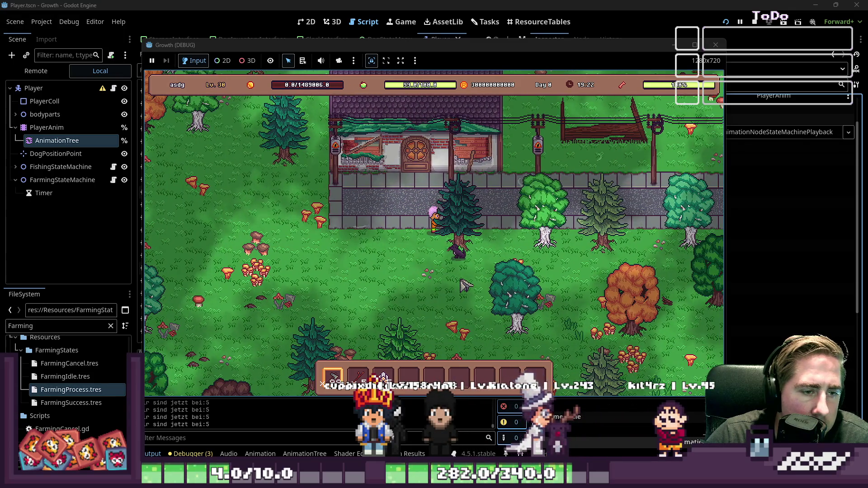
click(714, 47)
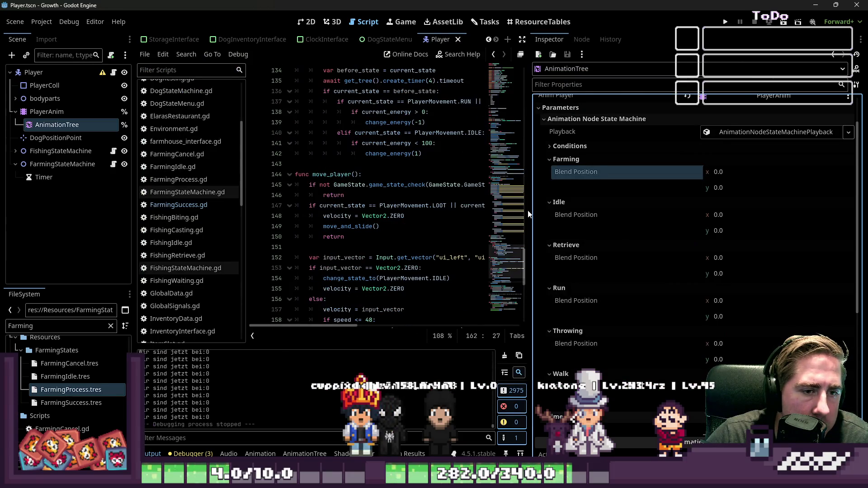
Add a print of intended_velocity with an empty label under the PlayerMovement.LOOT case
drag(529, 211, 764, 210)
scroll(483, 122, up, 12)
click(483, 122)
key(Return)
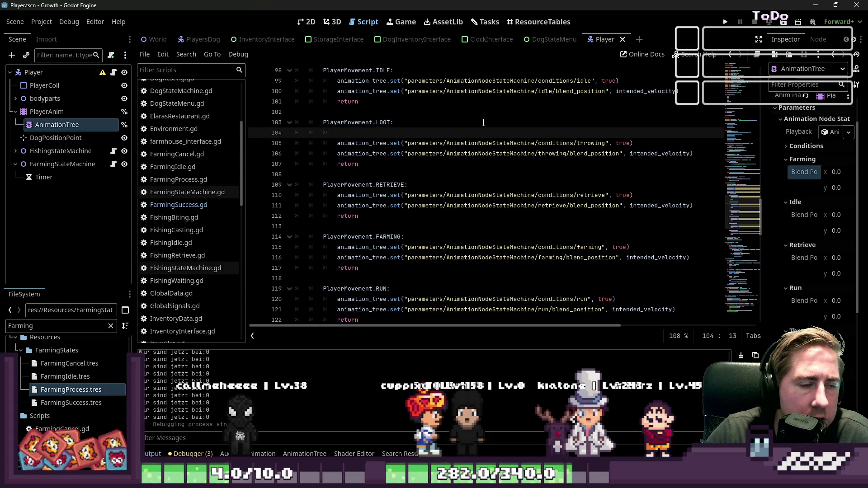
text(print()
text(ind)
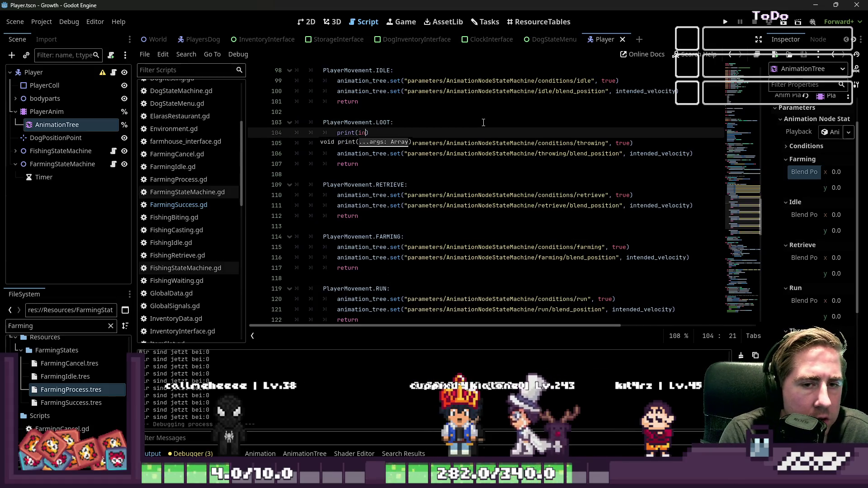
key(BackSpace)
text(te)
key(Return)
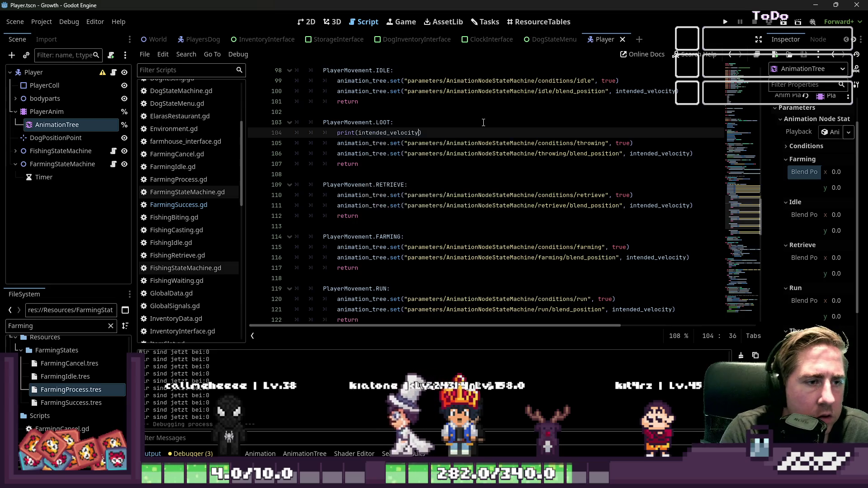
text("",)
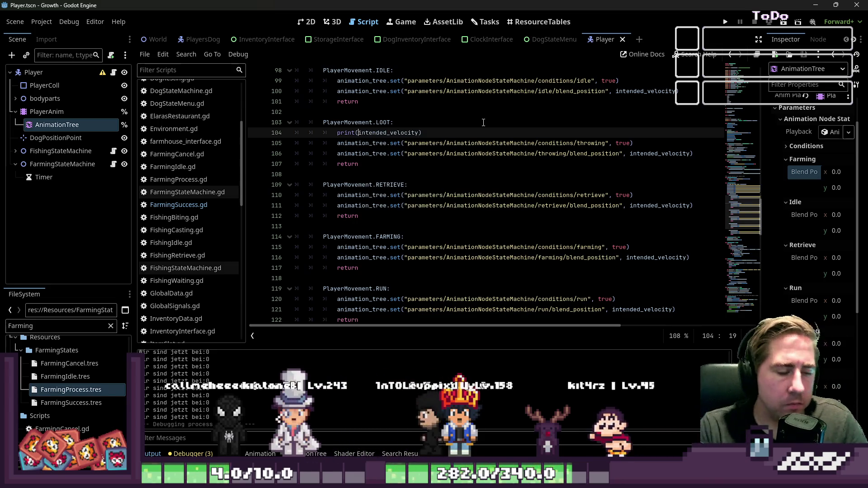
key(Left)
key(Left)
key(Left)
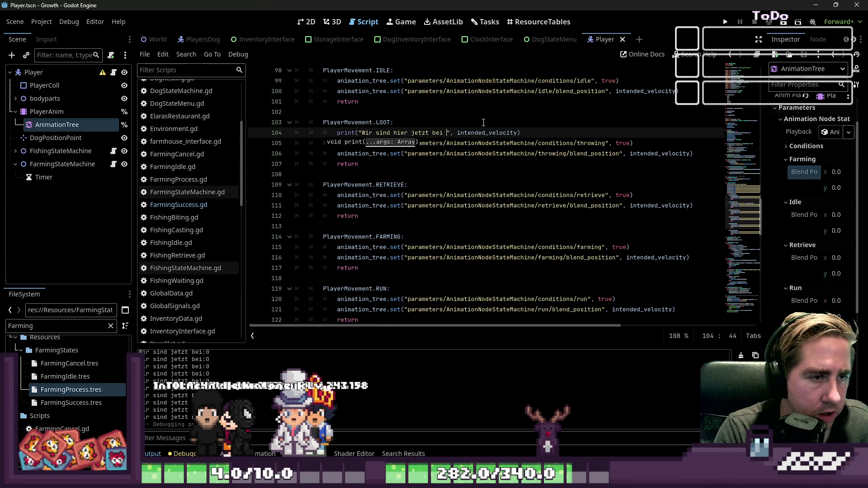
Add a colon to the LOOT label, rerun the game, delete an old slot and load the ads save
text(LOOT:)
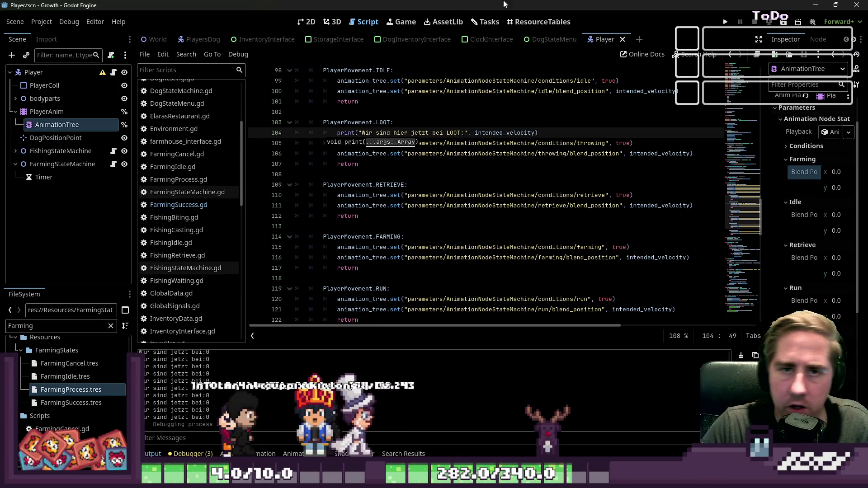
click(724, 21)
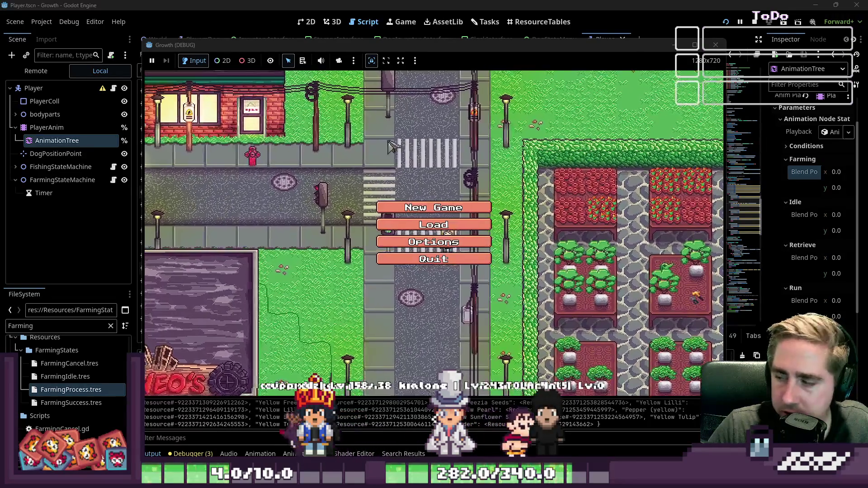
click(433, 225)
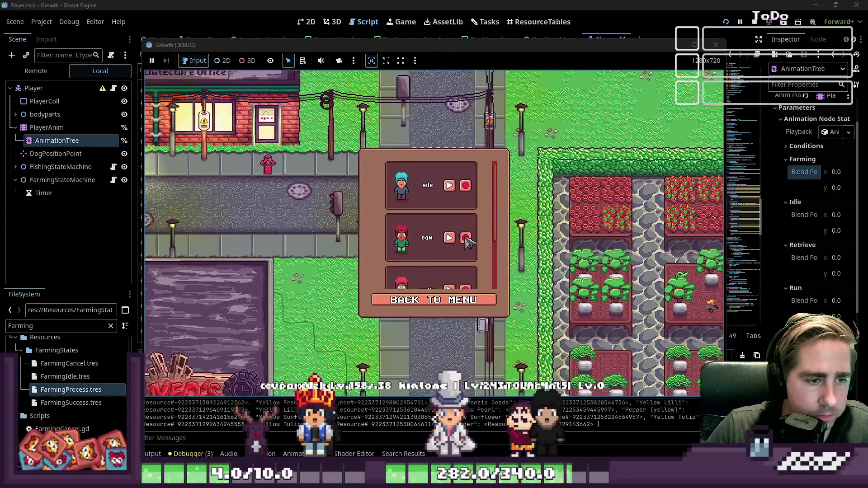
click(465, 239)
click(466, 238)
click(449, 185)
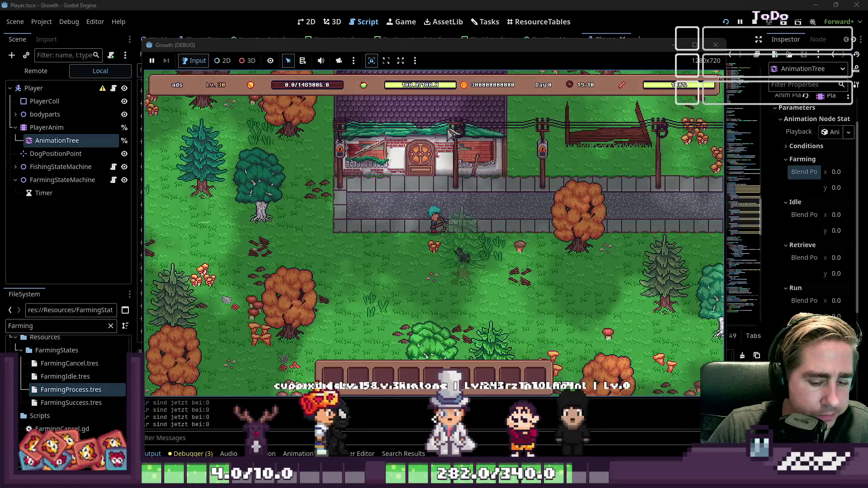
Toggle the inventory, walk the character around briefly, and return to the editor
key(i)
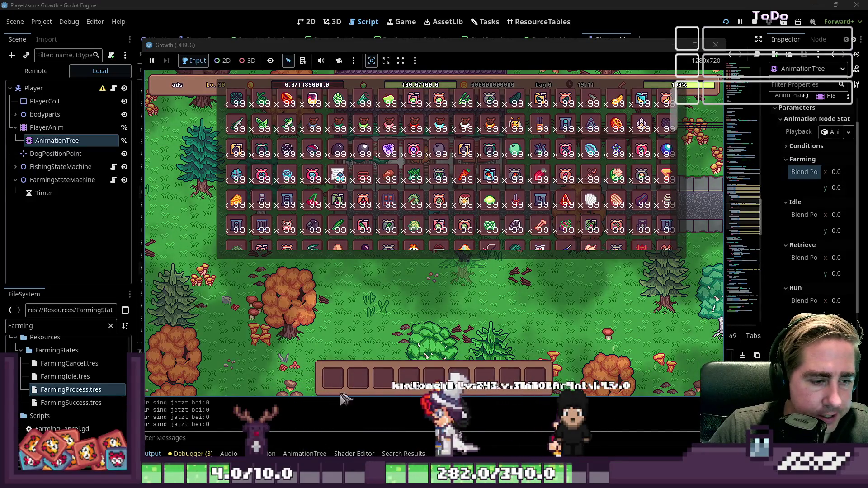
key(i)
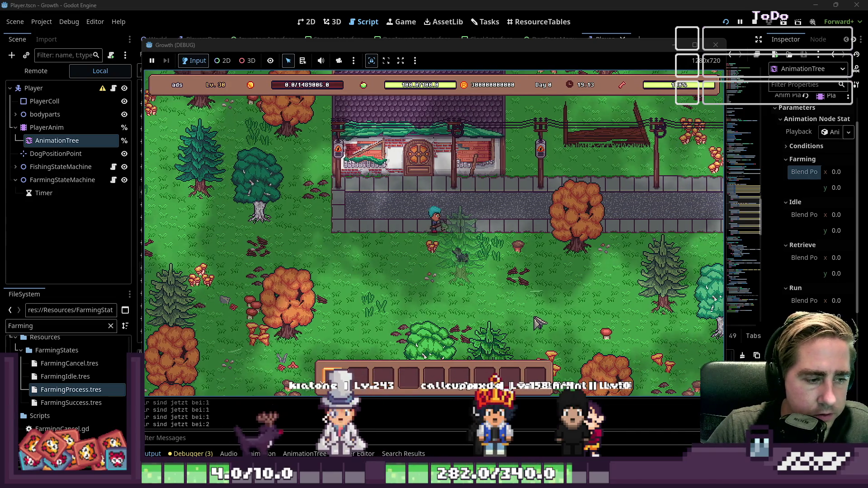
key(s)
key(d)
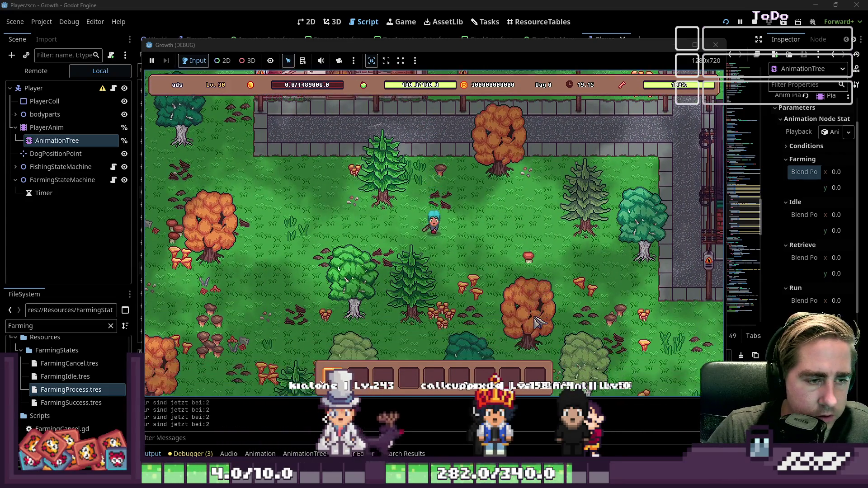
key(w)
key(a)
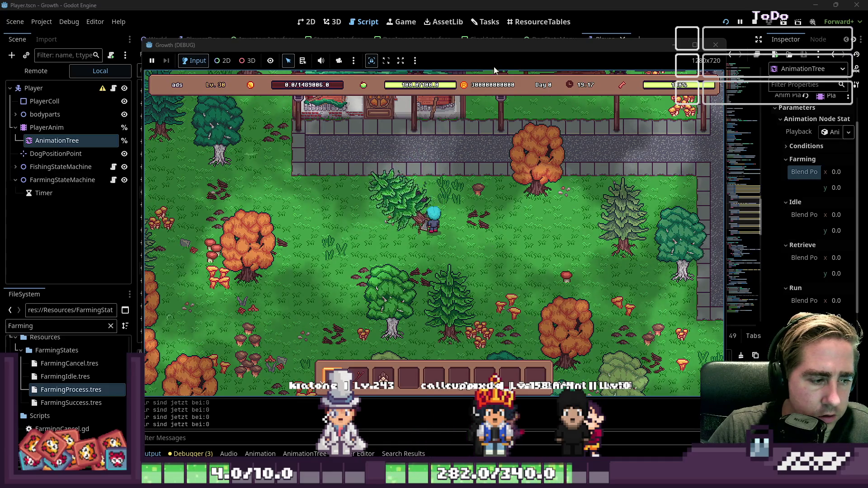
click(306, 398)
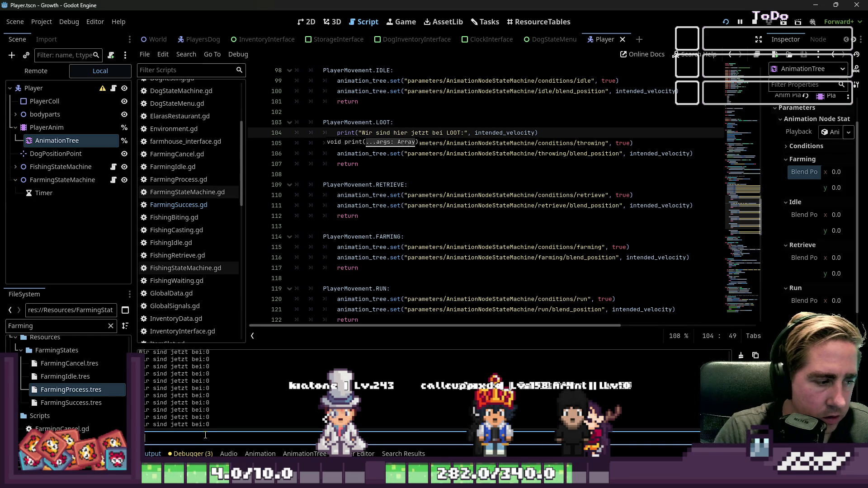
click(422, 438)
Filter the Output log on 'jetzt' and go to the PlayerMovement.RETRIEVE line
text(ir sindjetz)
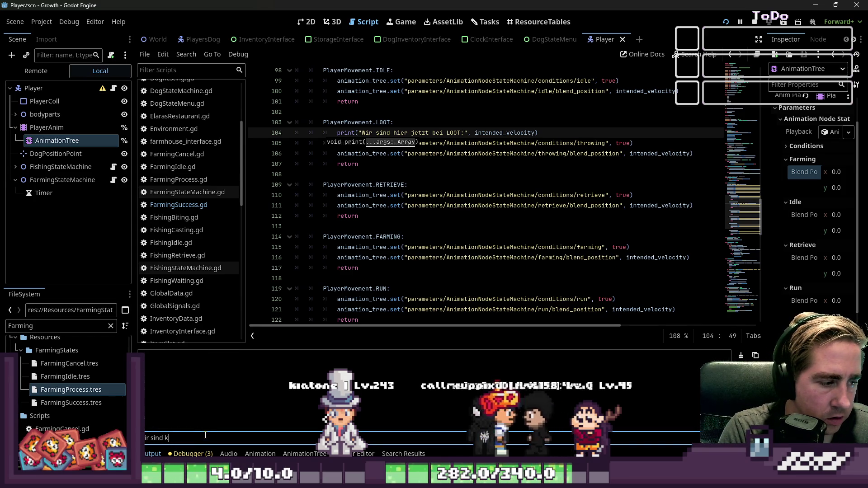
text(t)
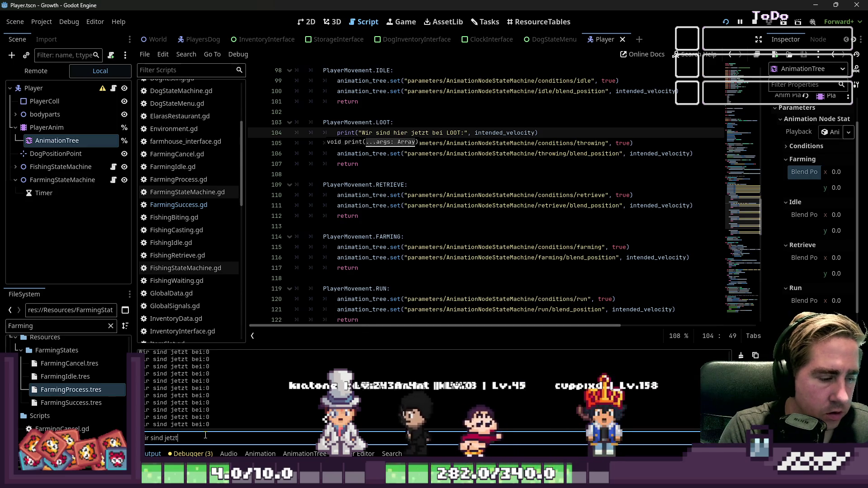
click(402, 187)
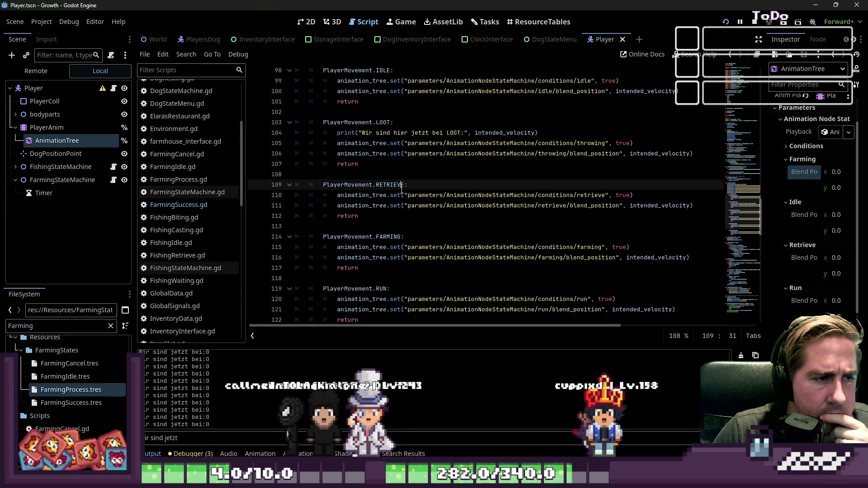
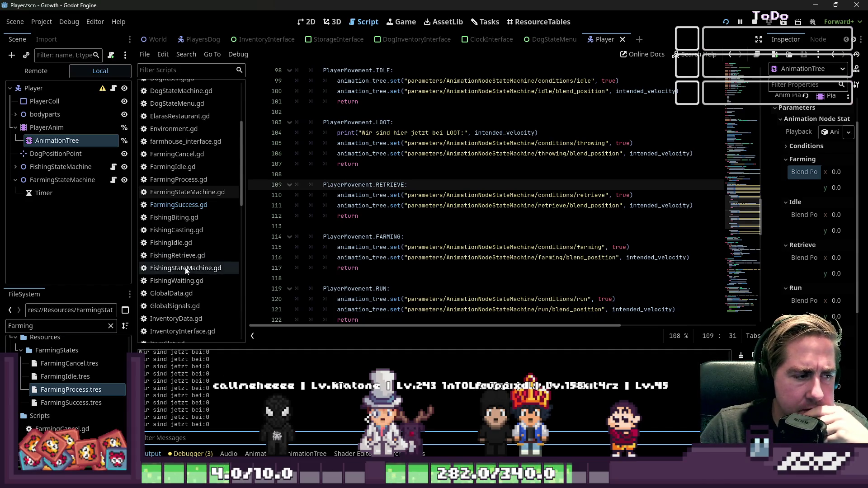
Run the project with F5, walk the player diagonally in every direction, then return to the Player script
scroll(339, 173, up, 4)
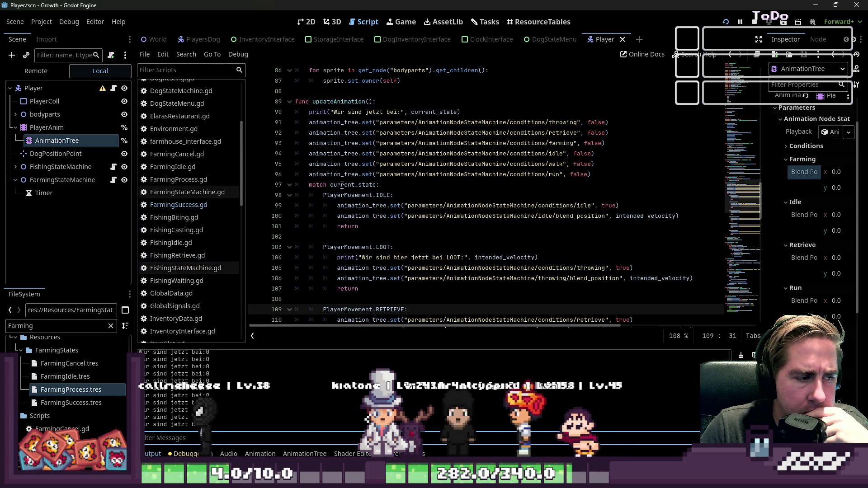
key(F5)
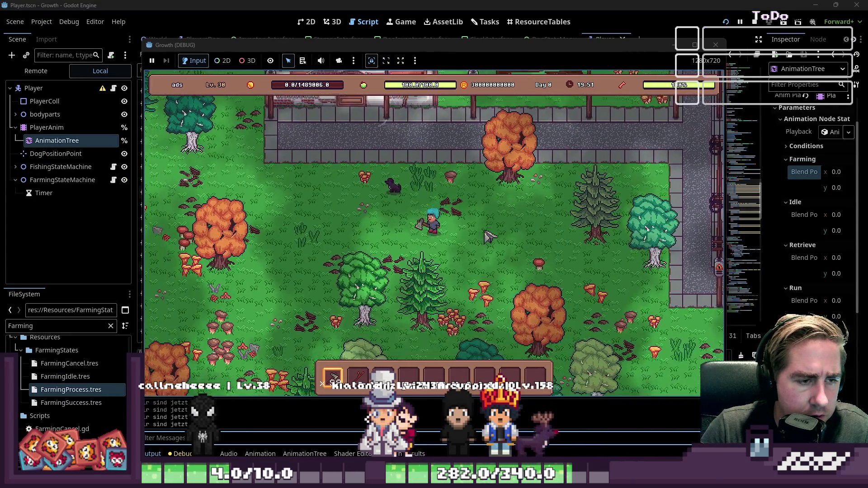
key(d)
key(w)
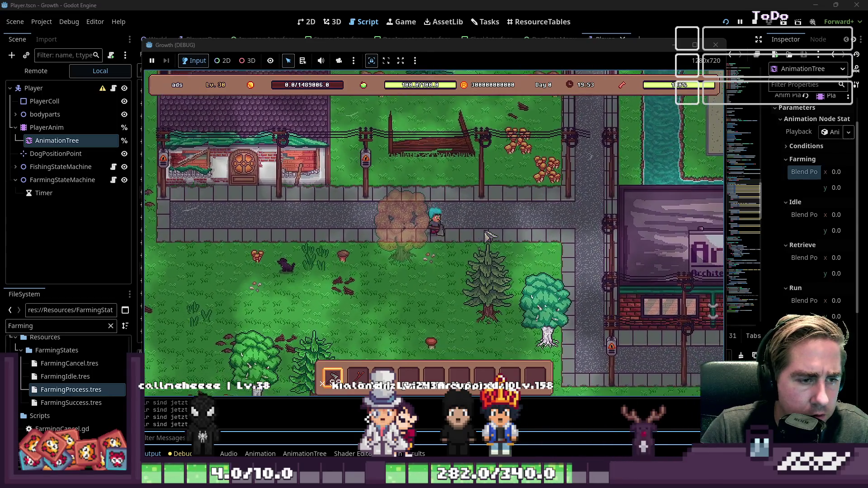
key(w)
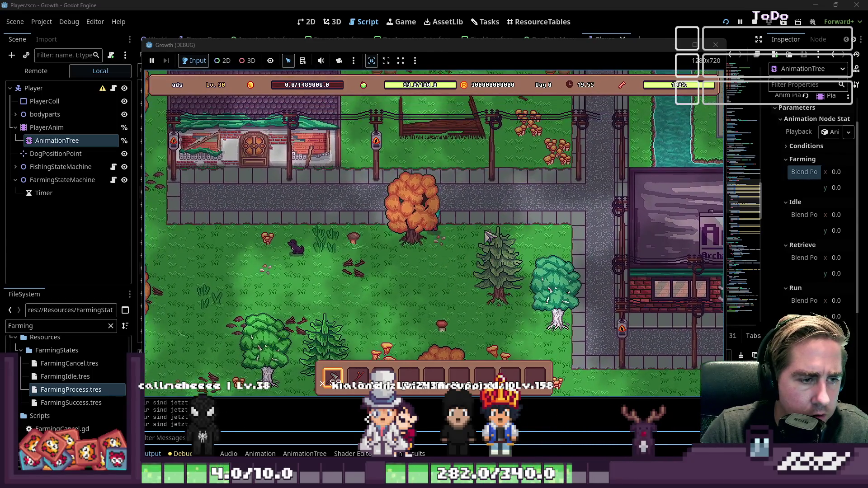
key(s)
key(a)
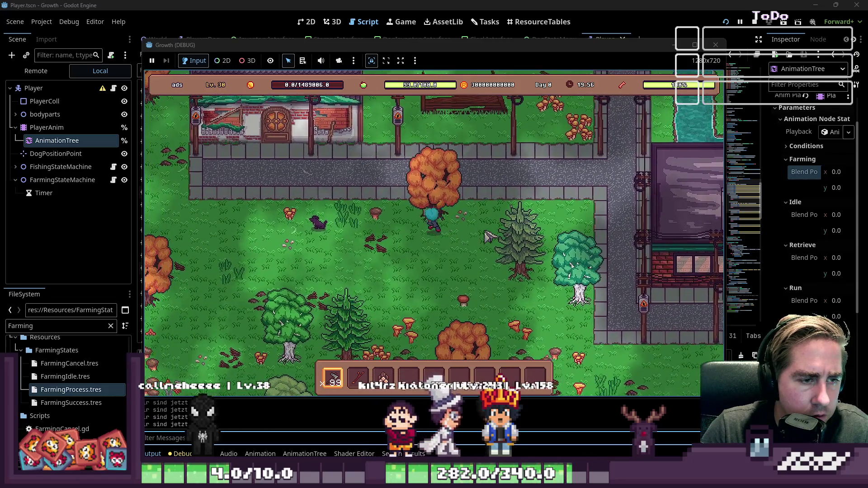
key(s)
key(d)
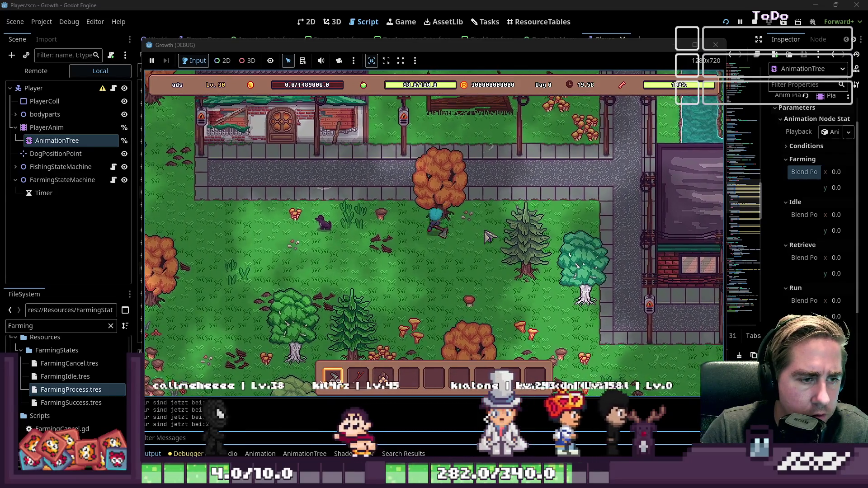
key(w)
key(a)
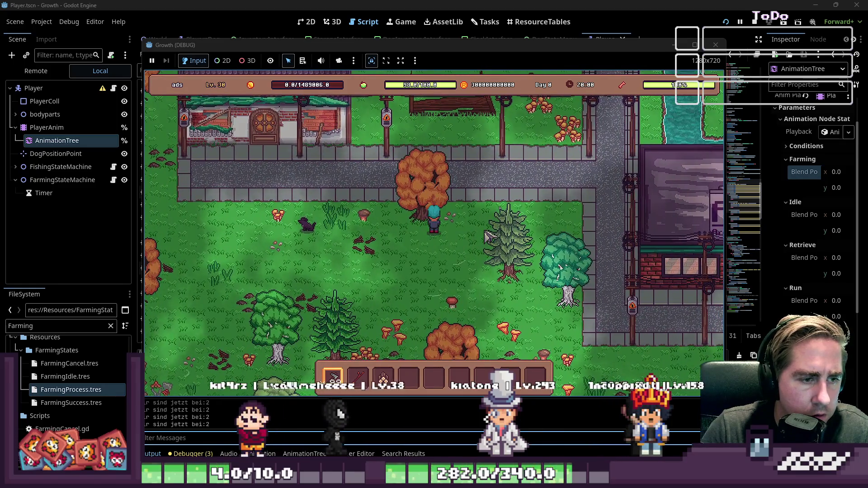
key(s)
key(d)
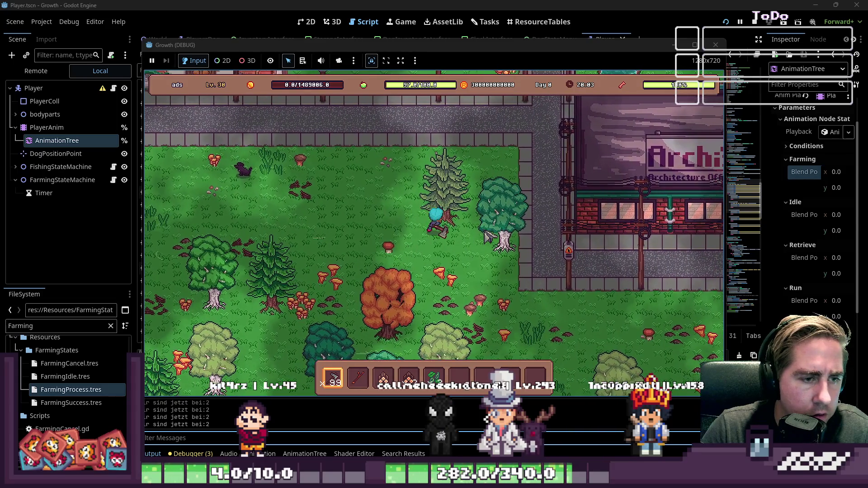
key(alt+Tab)
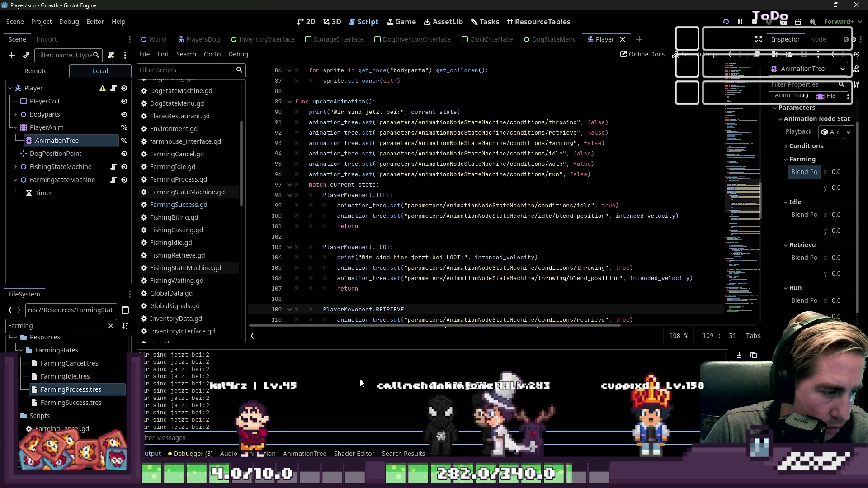
Stop the game and delete the LOOT debug print line from the Player script
key(F8)
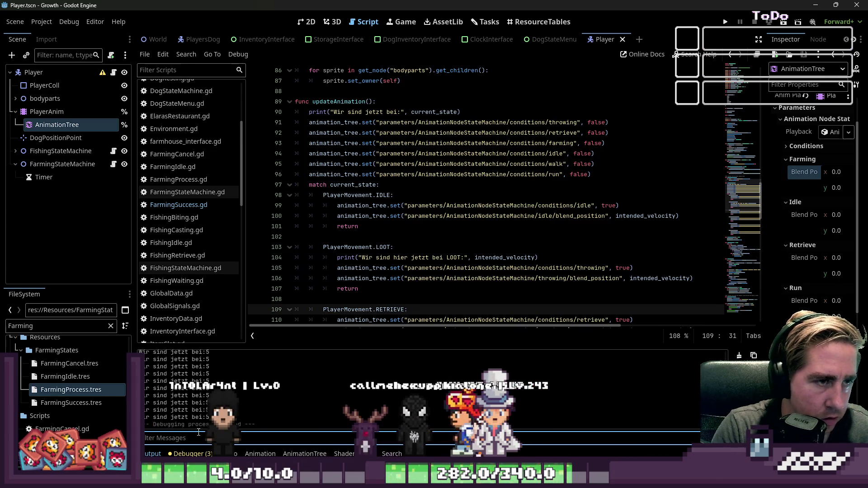
scroll(489, 157, down, 4)
click(461, 142)
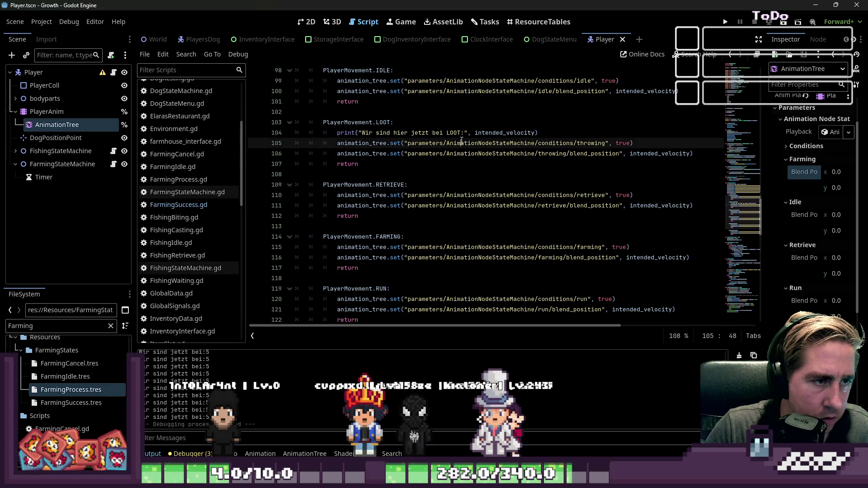
click(469, 132)
drag(539, 132, 338, 133)
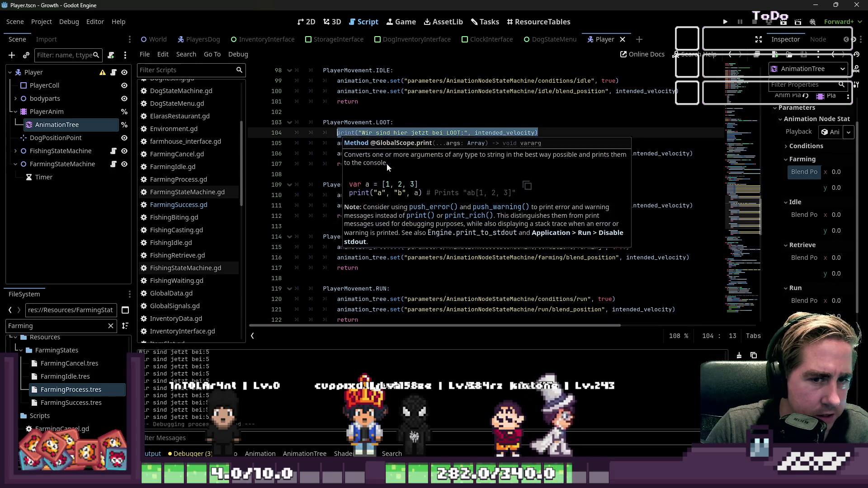
click(674, 176)
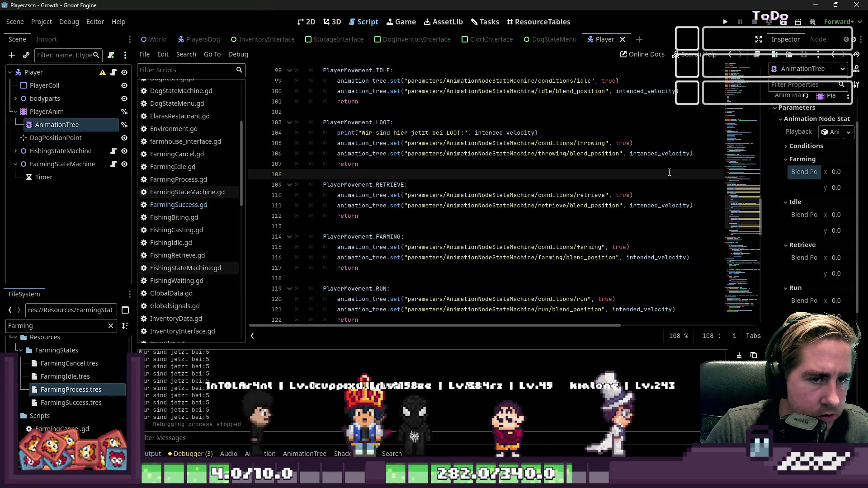
click(547, 134)
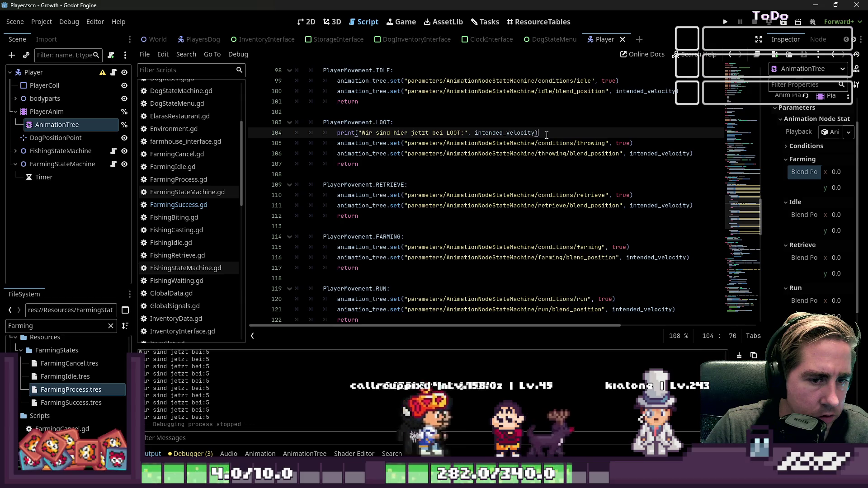
drag(546, 134, 337, 134)
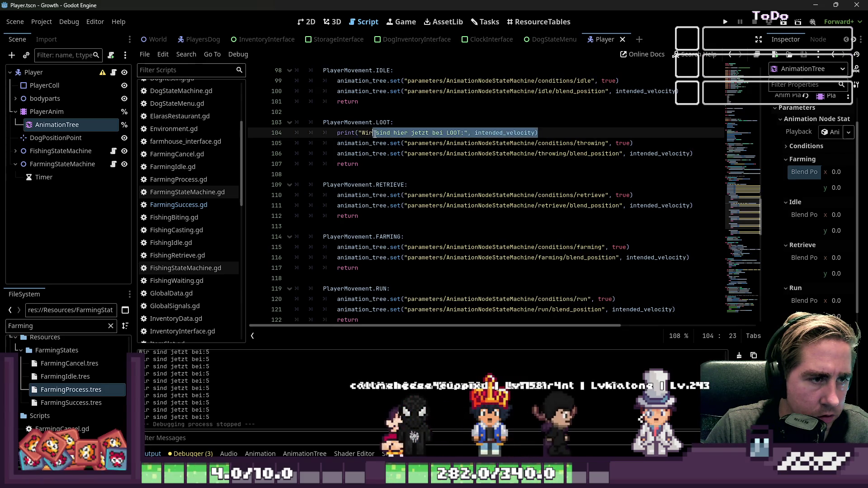
key(BackSpace)
key(BackSpace)
key(BackSpace)
key(BackSpace)
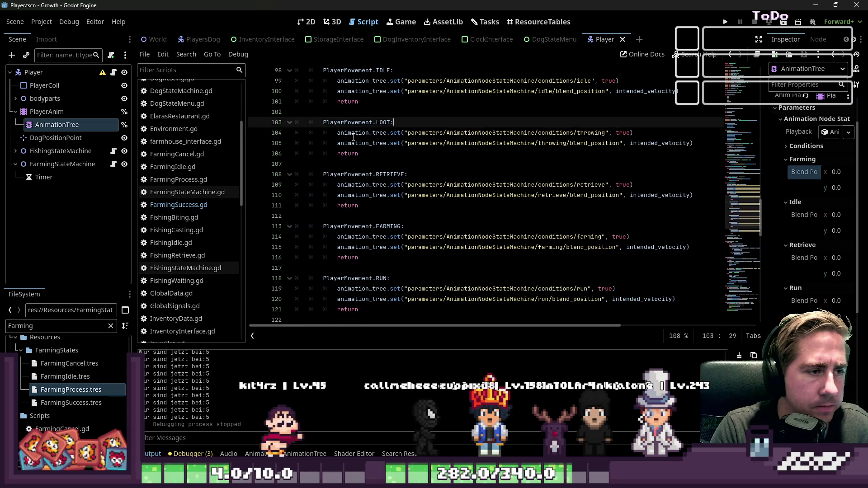
key(Down)
key(Down)
key(Down)
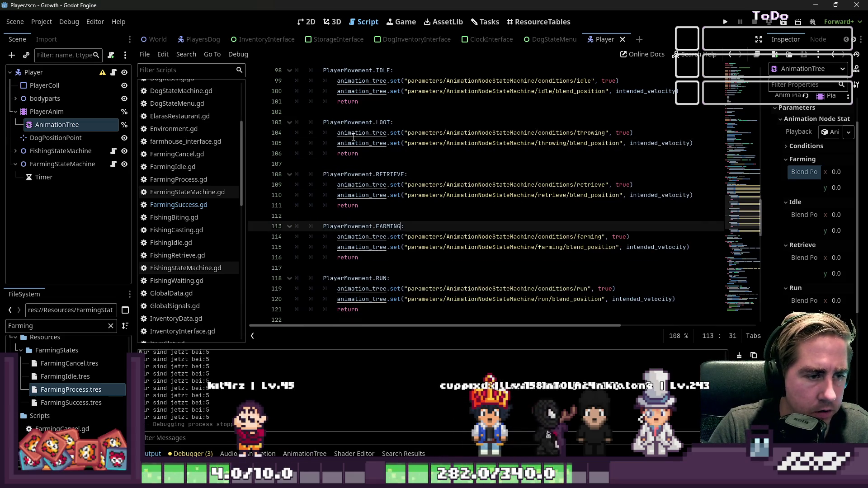
Add an empty line under the FARMING case
key(End)
key(Return)
scroll(354, 138, up, 1)
key(Up)
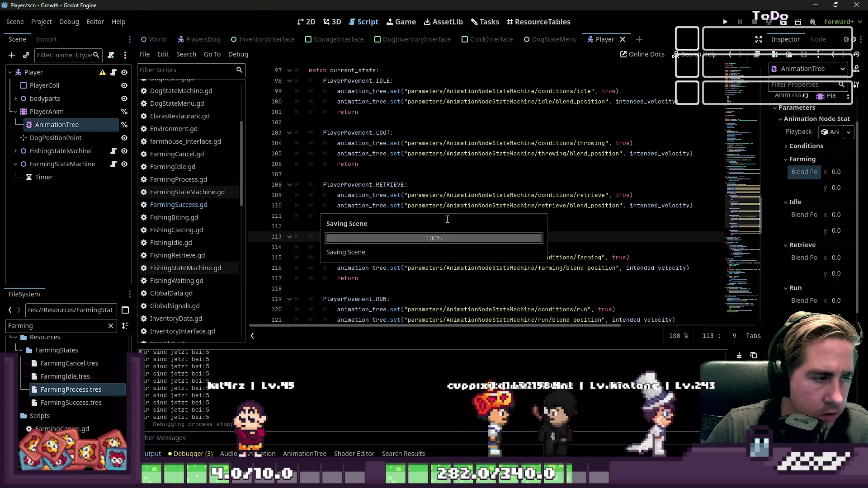
Open the FarmingProcess script and launch the game again
click(181, 204)
click(179, 179)
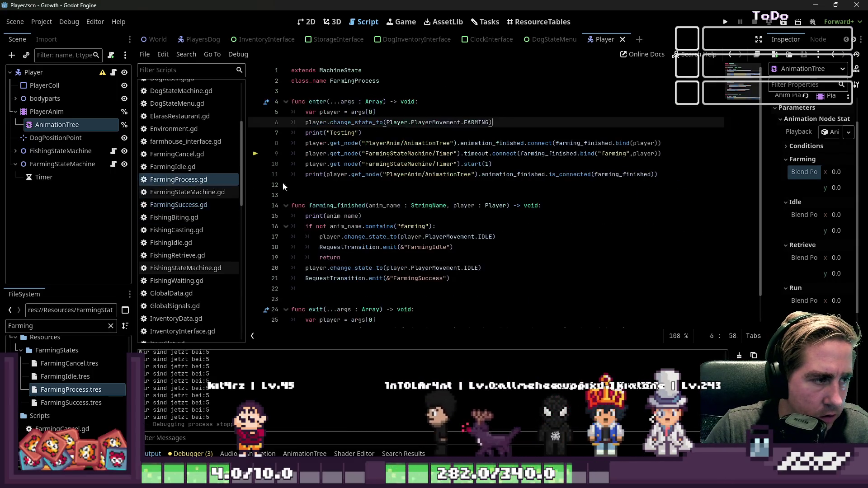
click(382, 172)
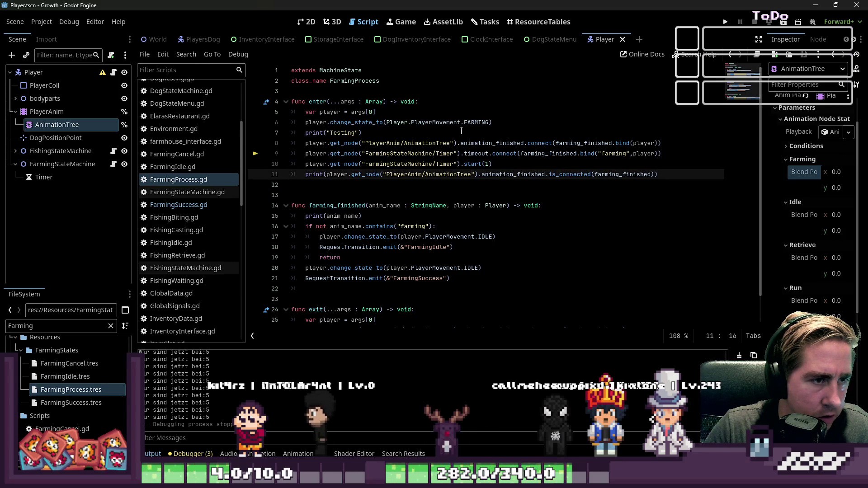
click(727, 22)
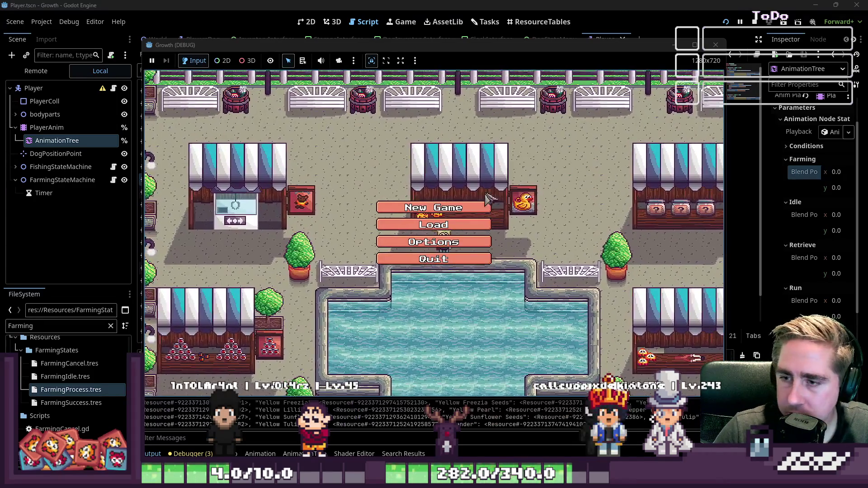
Start a new game with a character named 'csa'
click(478, 207)
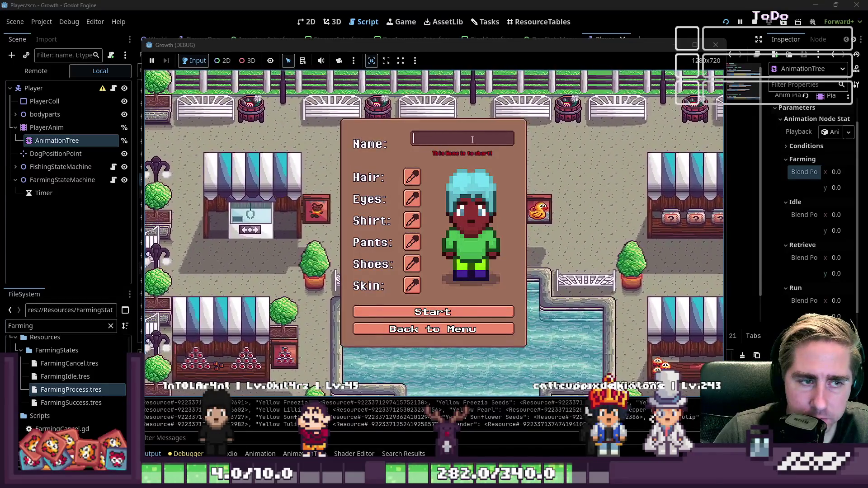
text(csa)
click(435, 305)
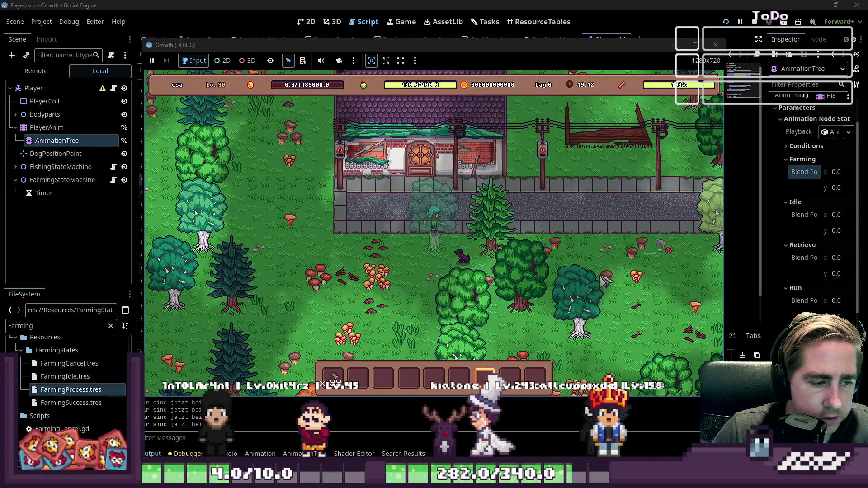
Walk the player left, right, up and down near the start, heading into the forest
key(a)
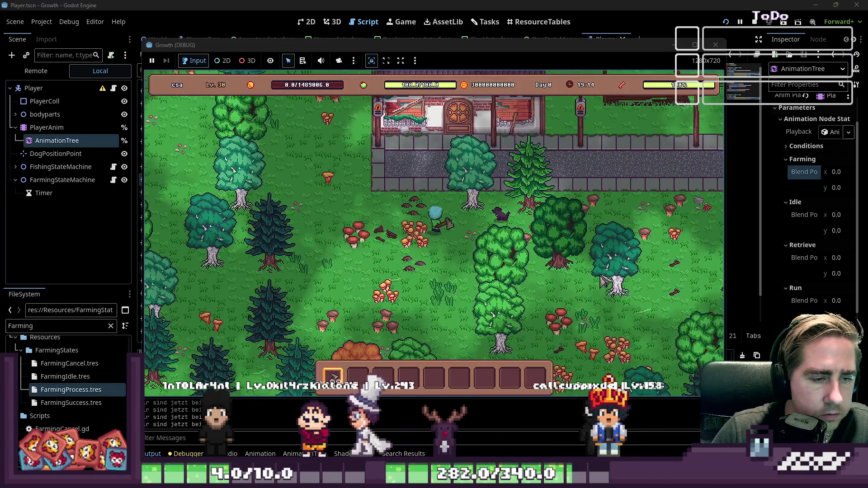
key(d)
key(s)
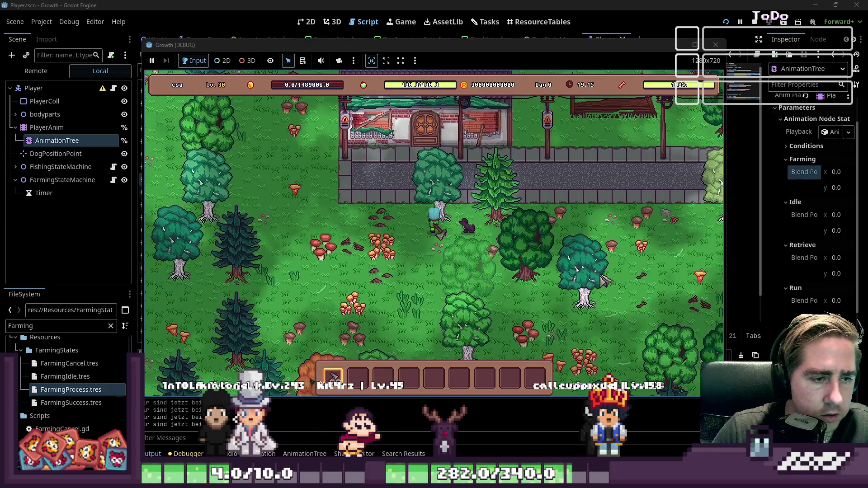
key(a)
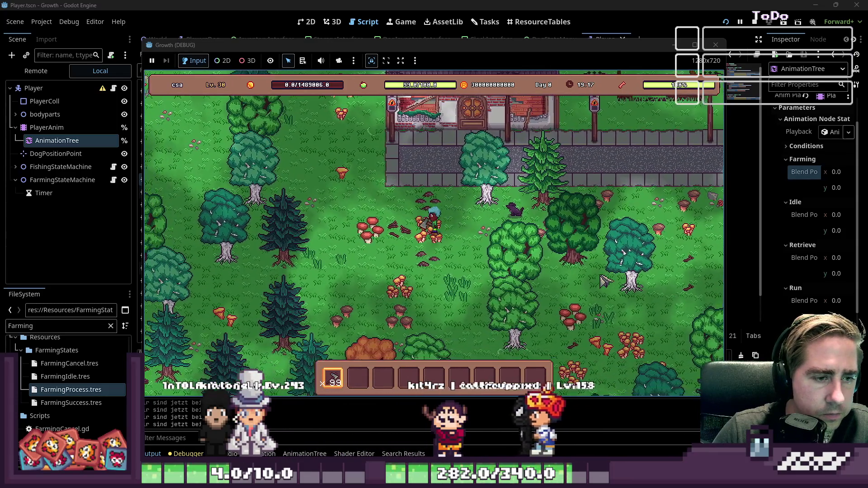
key(d)
key(d)
key(w)
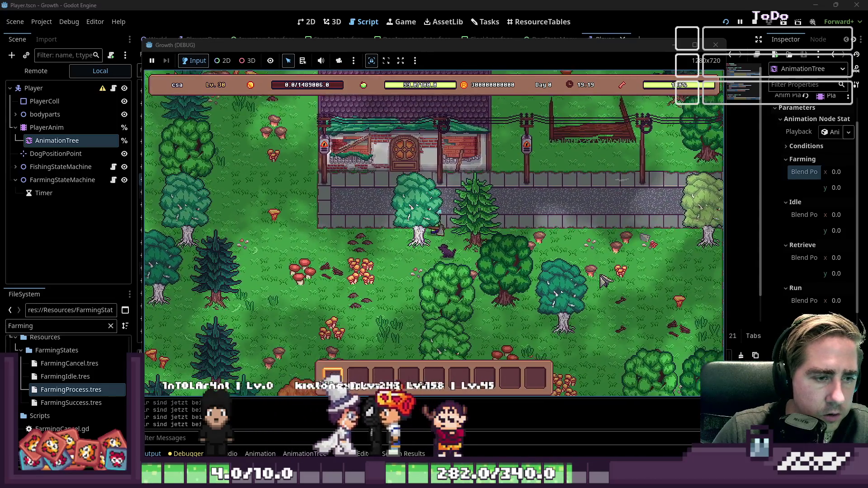
key(s)
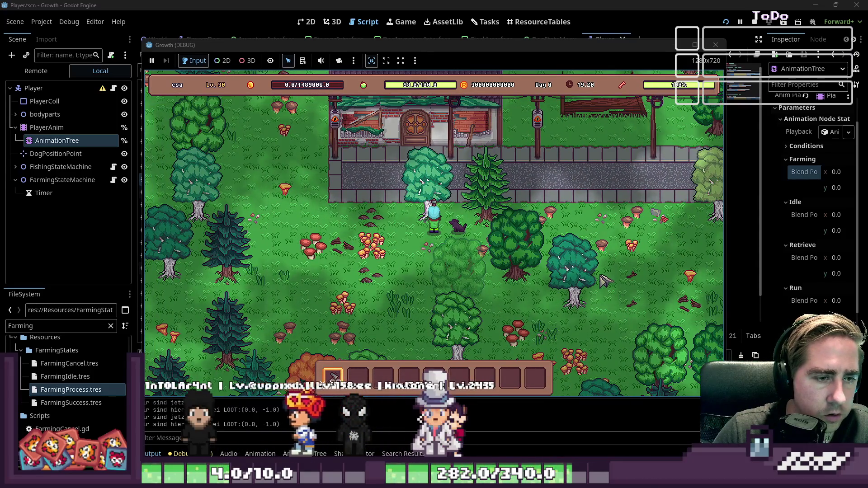
key(s)
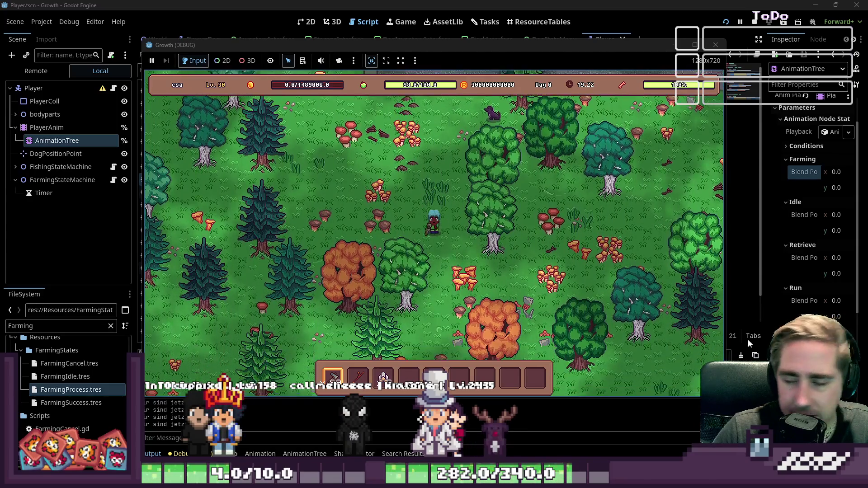
key(w)
key(d)
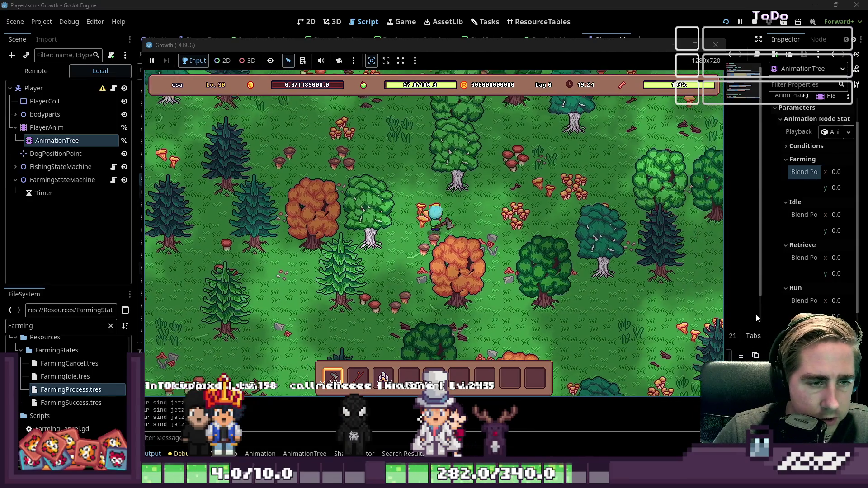
Walk the player around and down through the forest, then stop the game
key(s)
key(w)
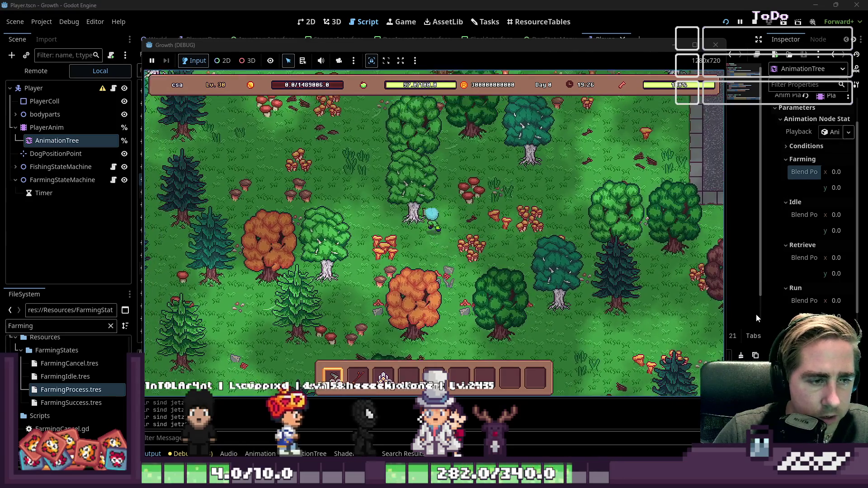
key(a)
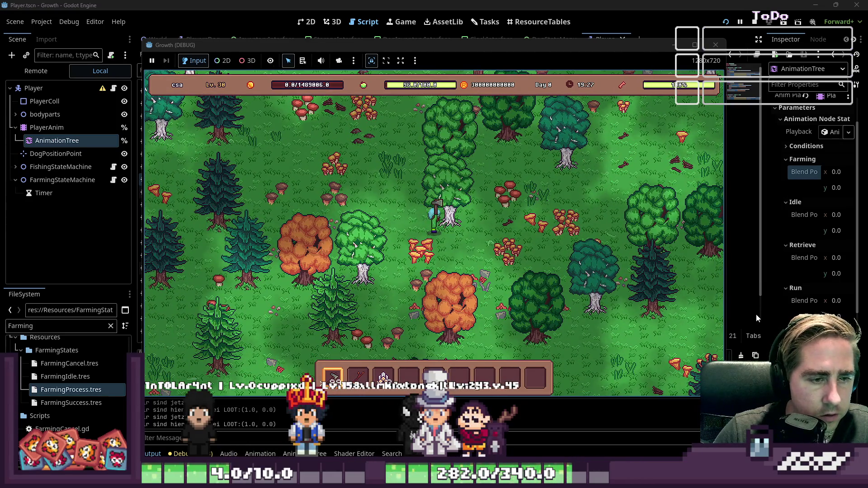
key(s)
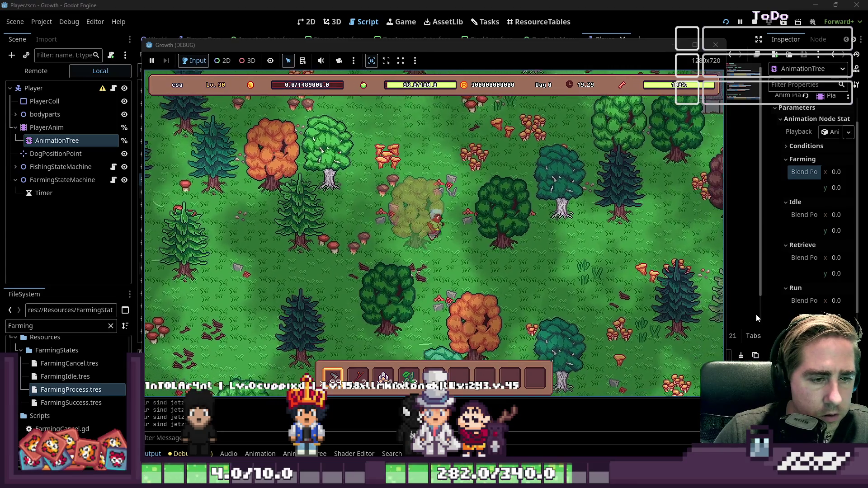
key(w)
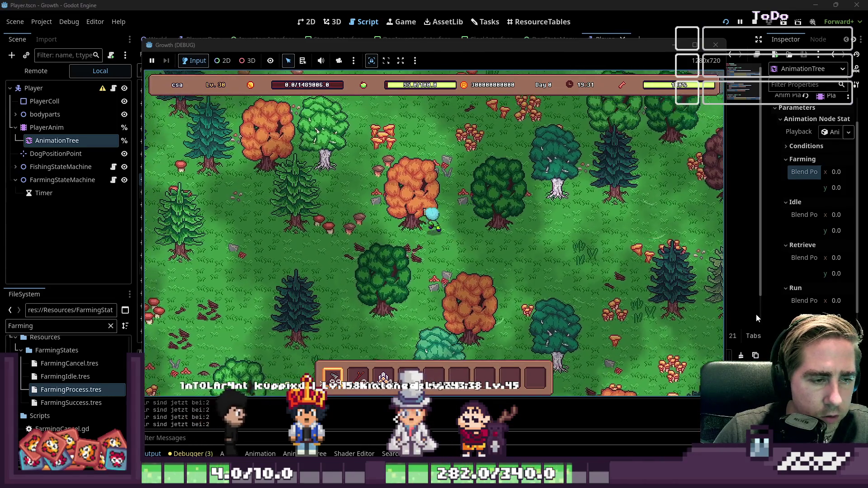
key(s)
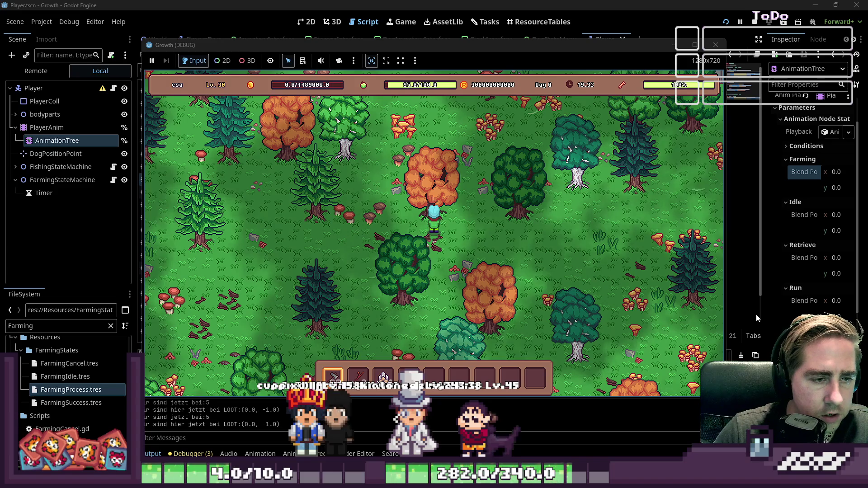
key(s)
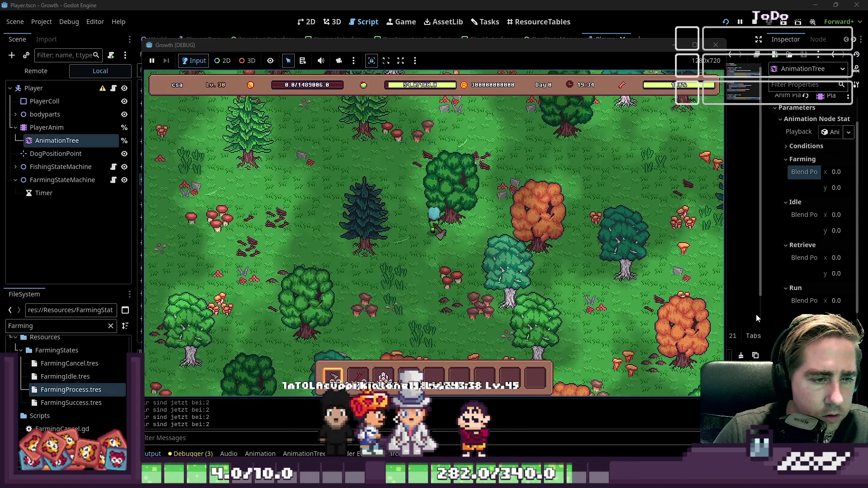
key(s)
key(d)
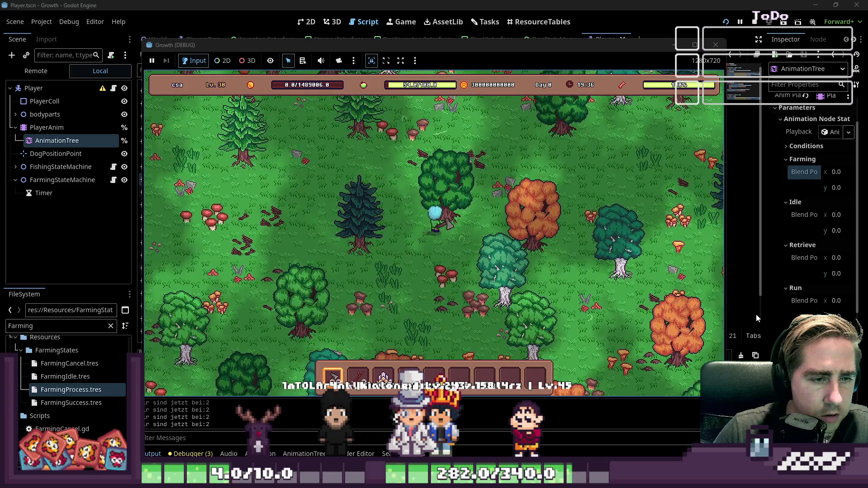
key(s)
key(d)
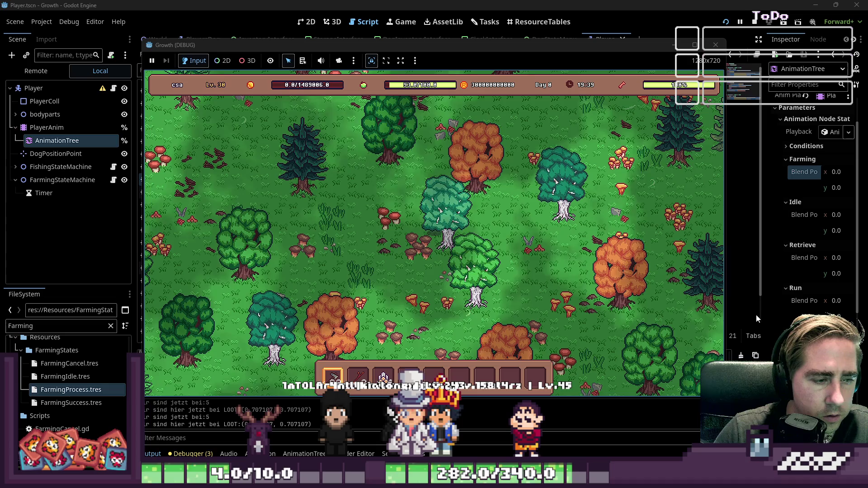
key(F8)
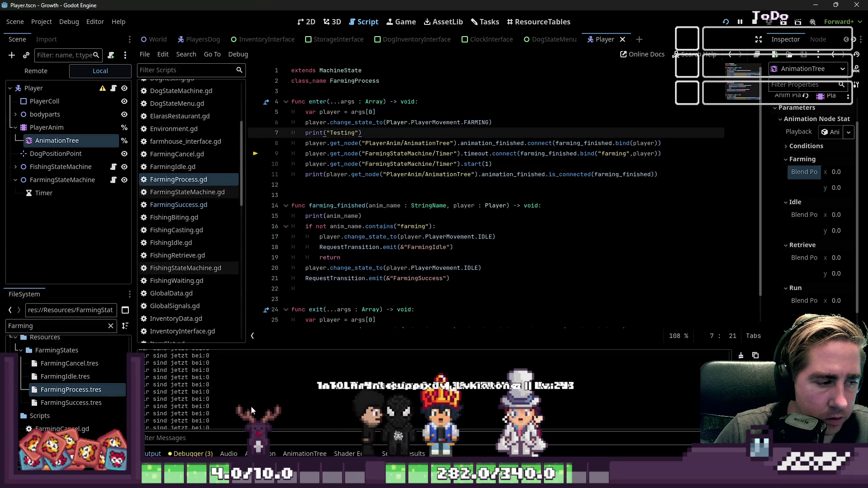
Delete the Timer connect and start lines from enter() in FarmingProcess
scroll(252, 410, up, 1)
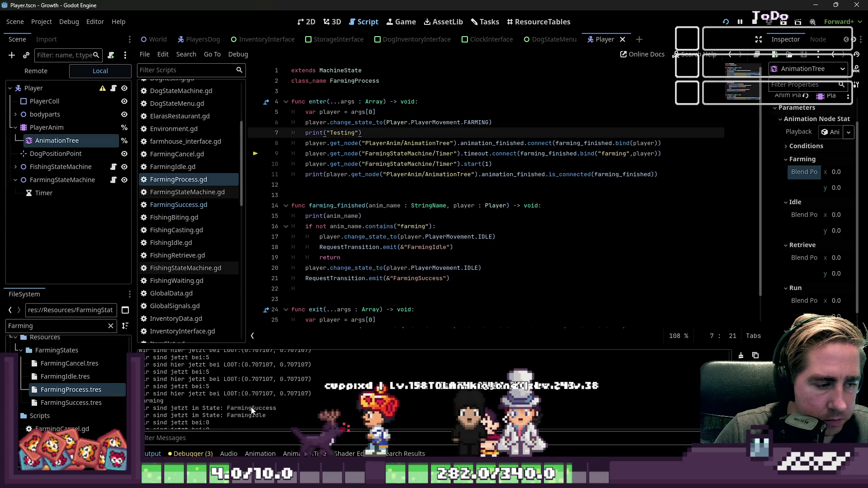
scroll(252, 410, up, 5)
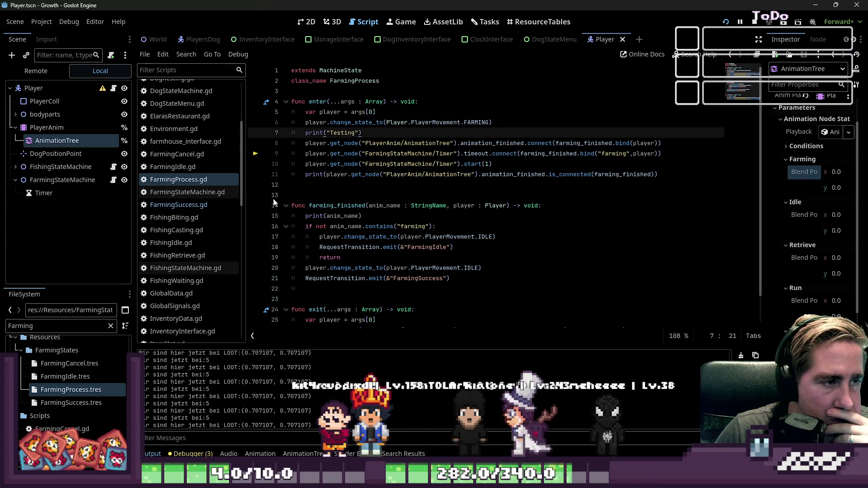
mouse_move(326, 146)
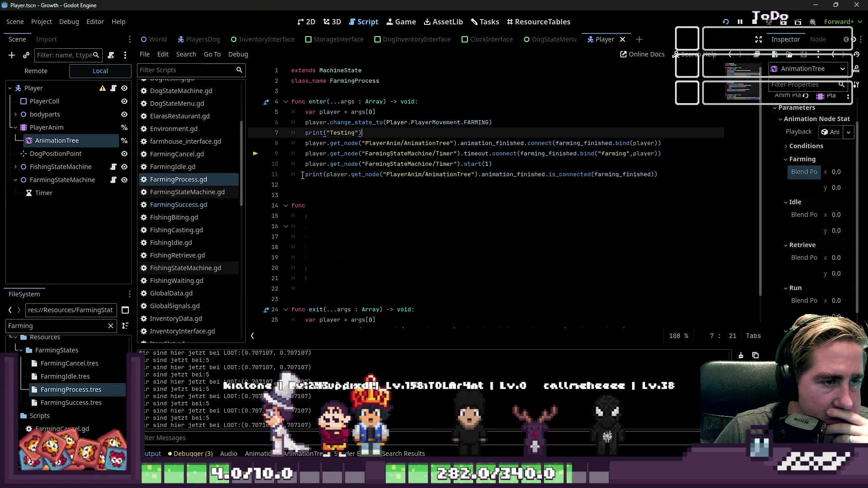
mouse_move(302, 175)
click(415, 126)
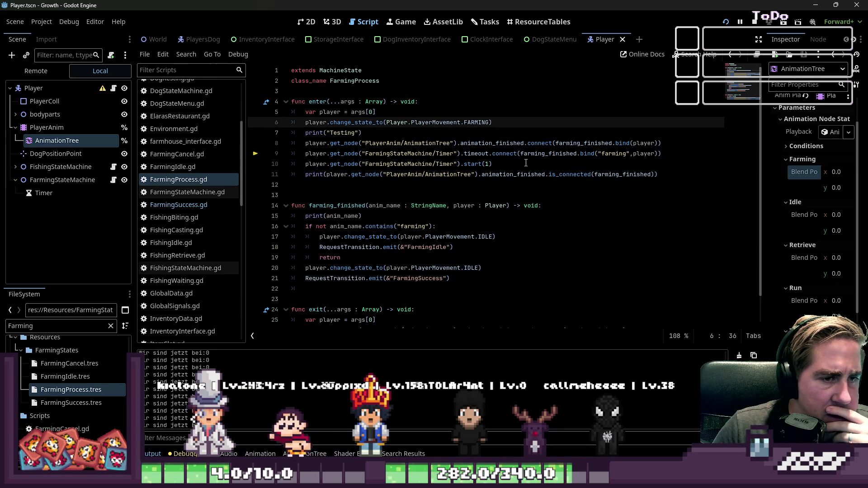
mouse_move(526, 163)
mouse_down()
mouse_move(219, 143)
mouse_move(190, 155)
mouse_up()
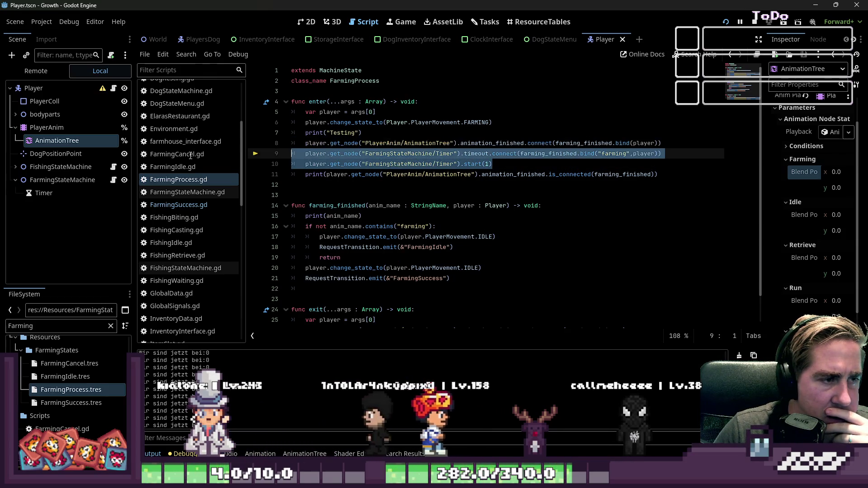
key(BackSpace)
key(BackSpace)
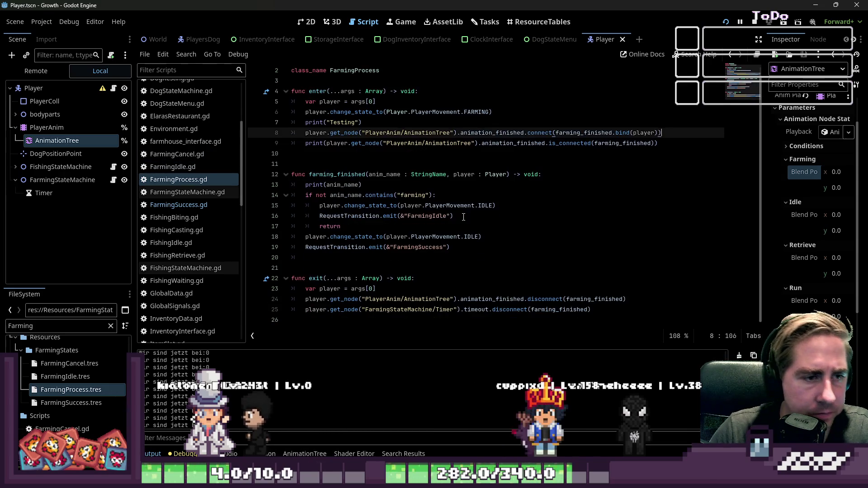
Delete the Timer disconnect line in exit() and save the script
drag(606, 310, 200, 310)
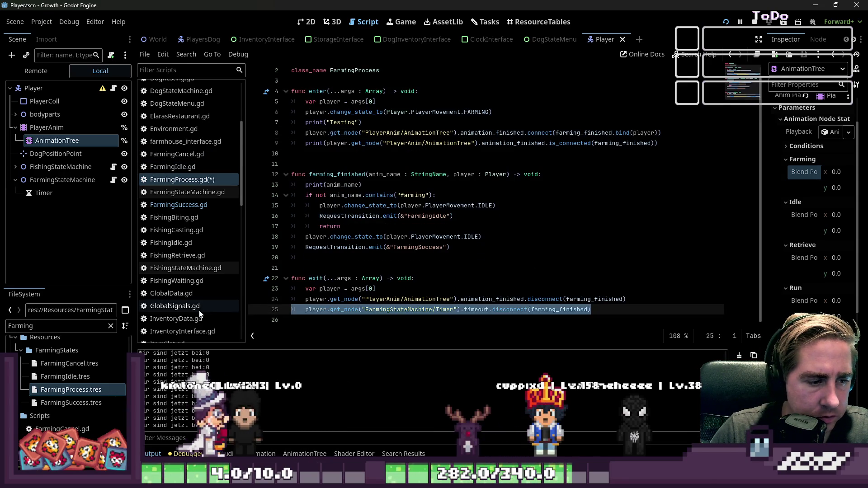
key(BackSpace)
key(BackSpace)
key(ctrl+s)
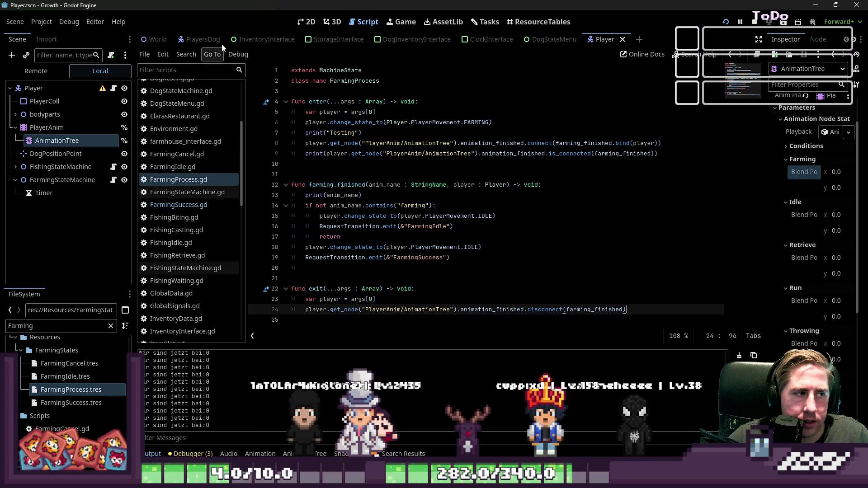
click(311, 22)
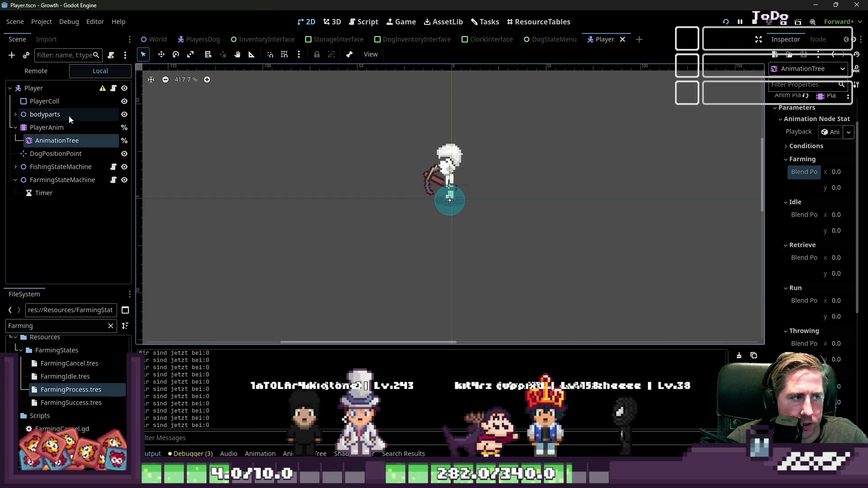
Open the AnimationTree editor, enter its state machine and enlarge the graph area
click(57, 140)
scroll(374, 381, down, 5)
scroll(357, 362, up, 5)
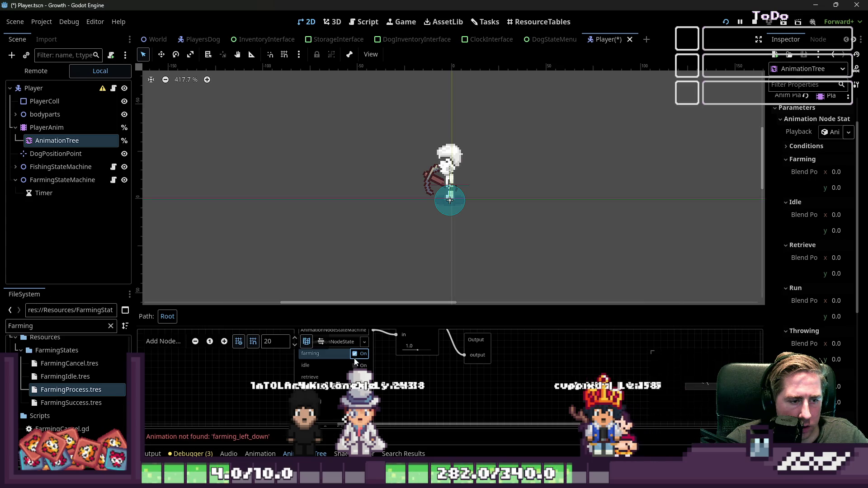
drag(354, 358, 382, 357)
click(362, 428)
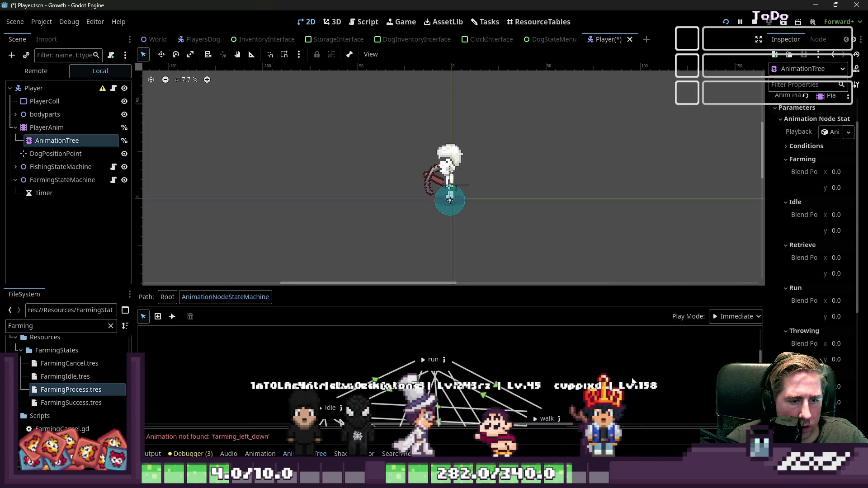
drag(510, 288, 511, 227)
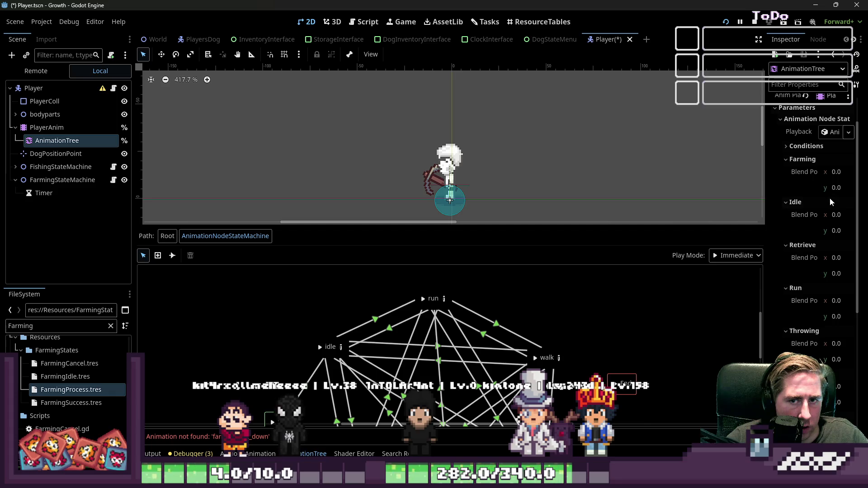
Set the Farming blend position to 0.7, 0.7 and expand the Conditions
click(836, 174)
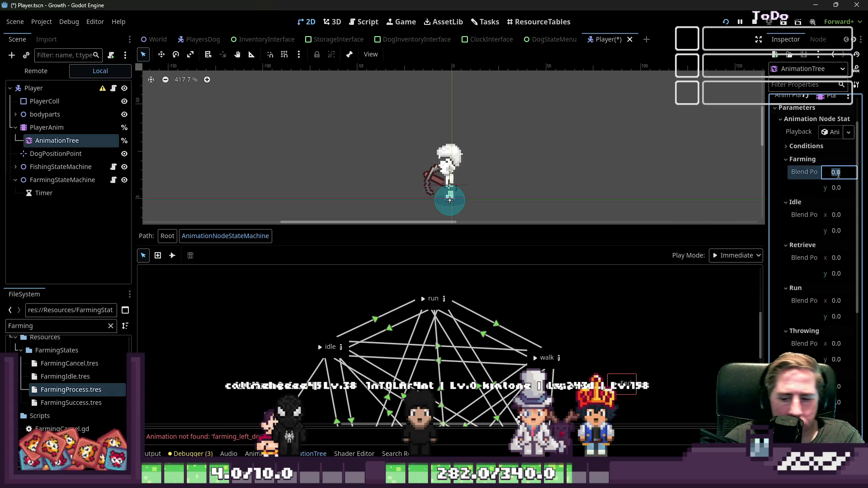
text(0,7)
click(838, 188)
text(0,4)
key(BackSpace)
key(BackSpace)
key(BackSpace)
text(0.7)
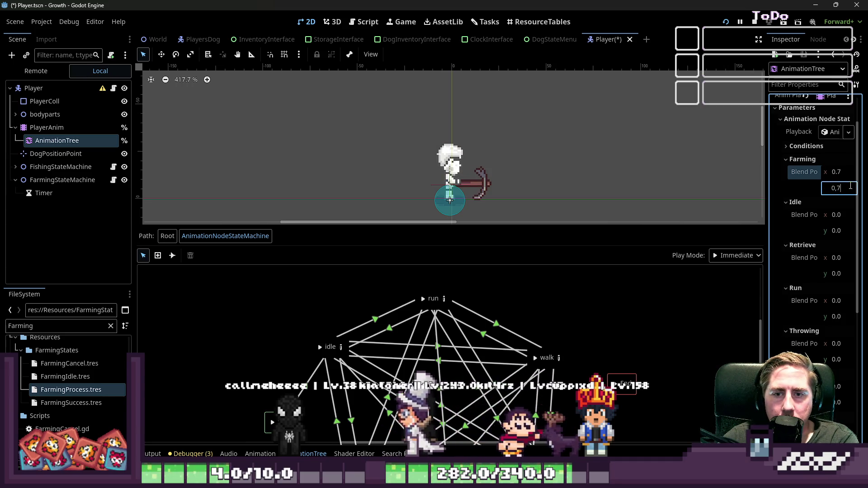
key(Return)
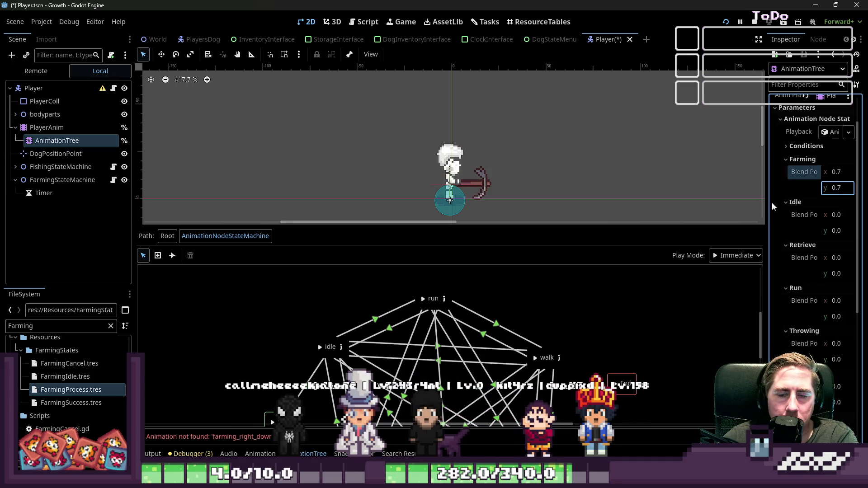
click(764, 201)
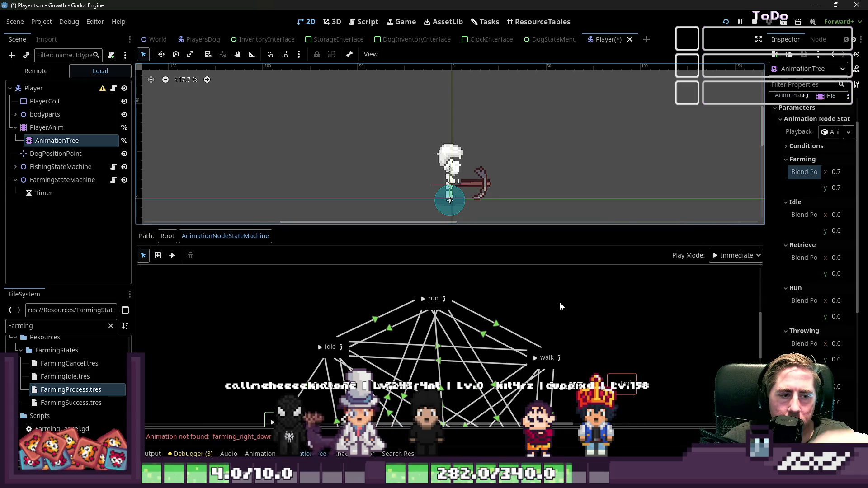
click(815, 149)
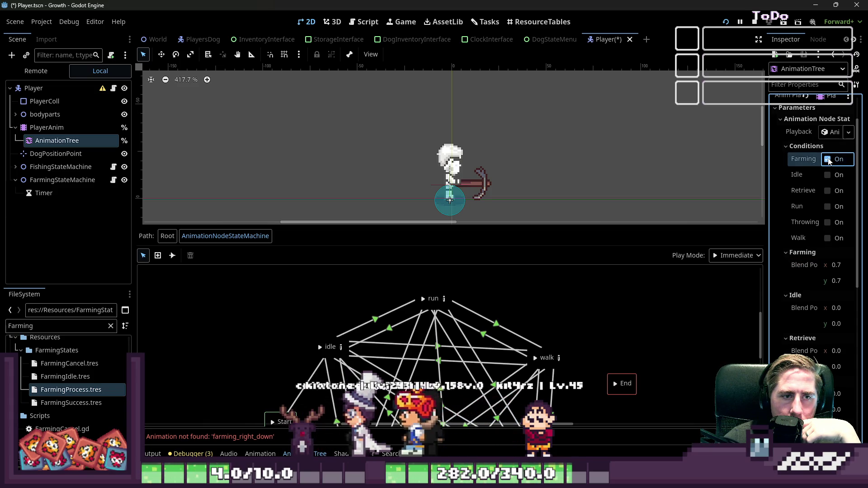
Set the Farming blend position to 0.7, 0.7 to preview the diagonal swing
click(831, 166)
click(836, 265)
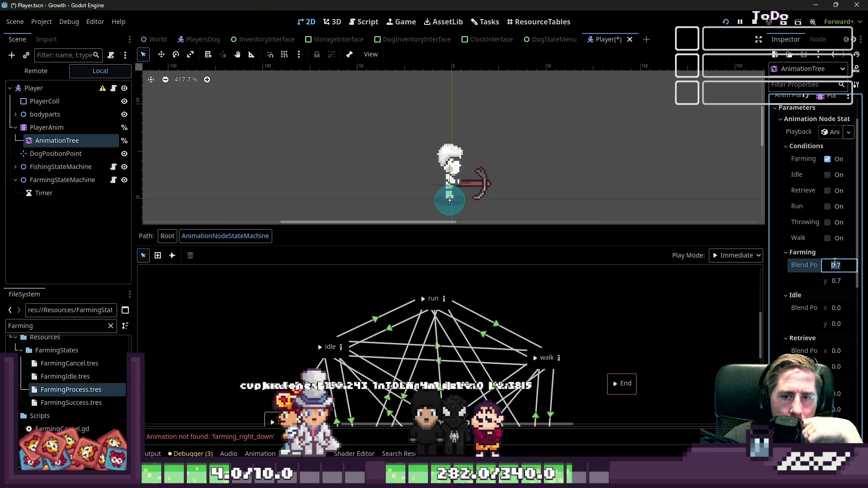
text(0)
click(840, 278)
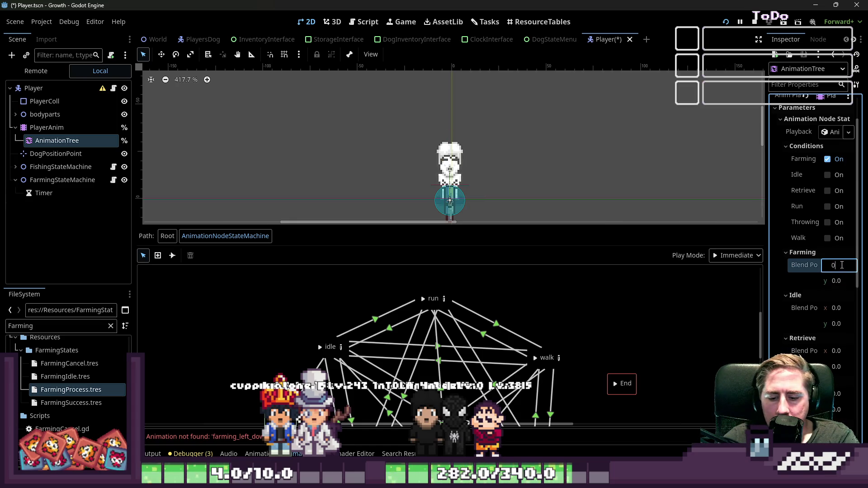
text(.7)
click(837, 278)
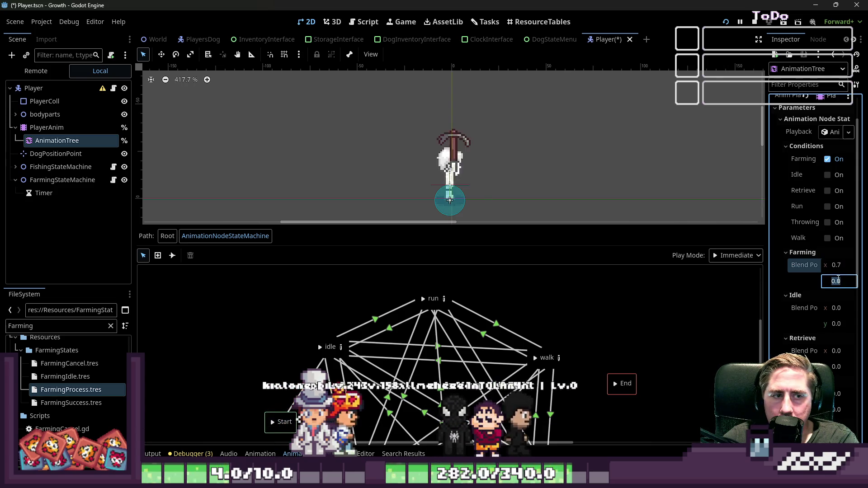
text(7)
key(Return)
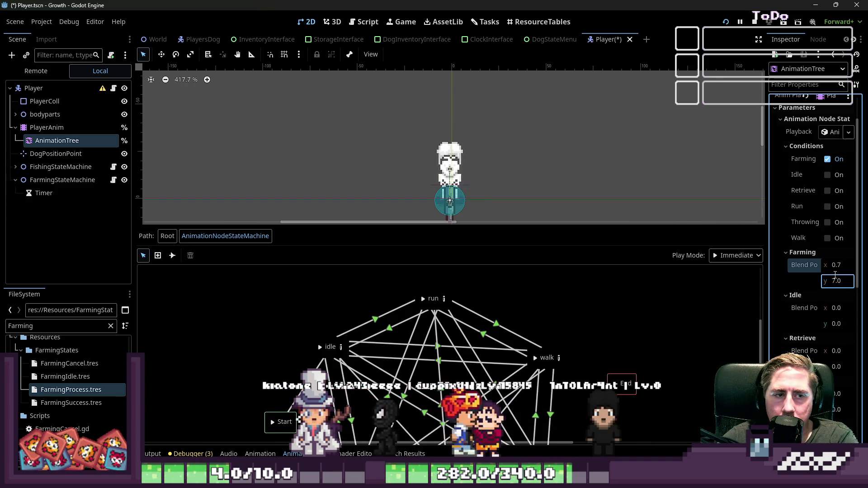
click(837, 281)
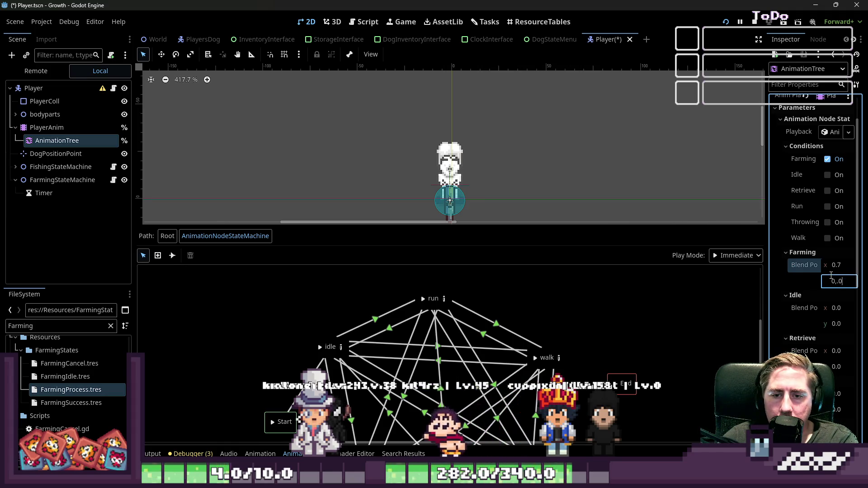
text(0.7)
key(Return)
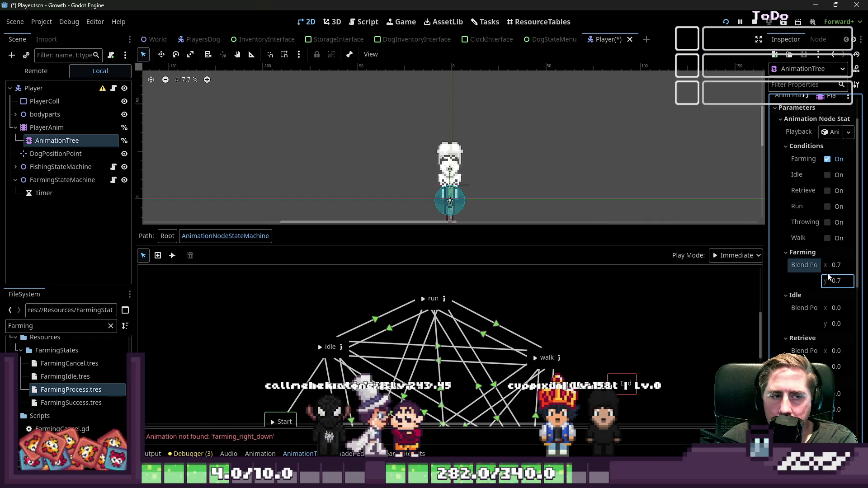
Reset the Farming blend position x and y back to 0
click(848, 266)
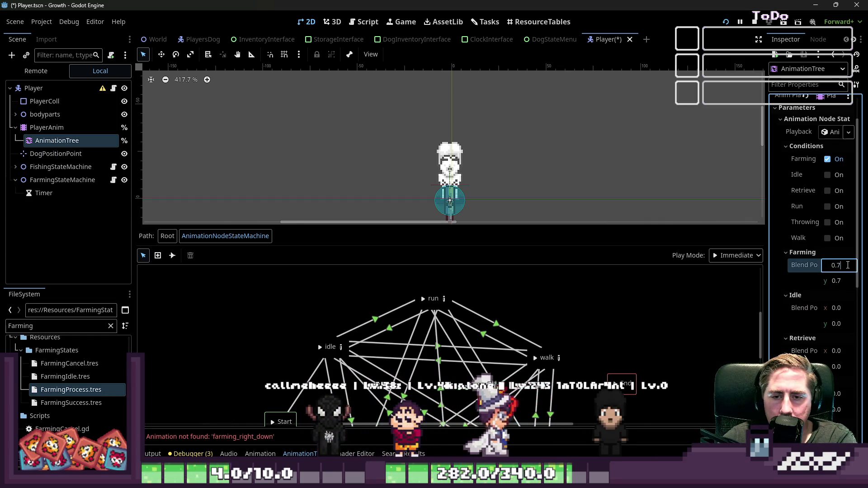
text(07070.7)
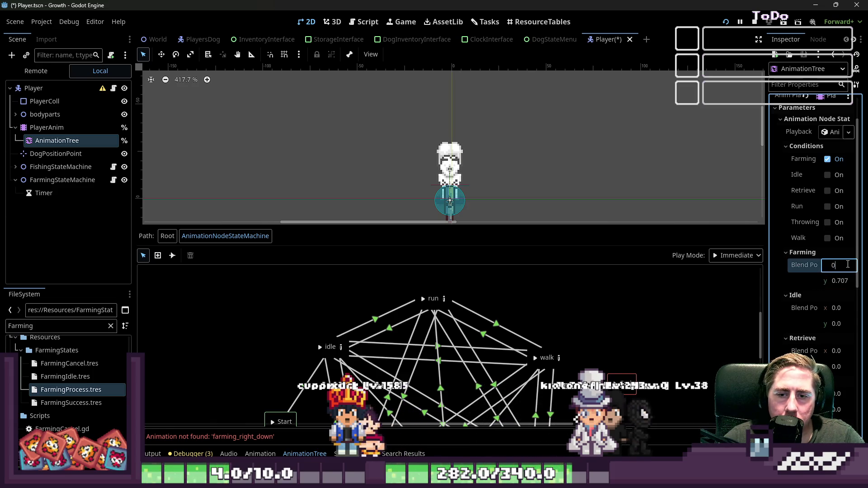
key(Tab)
text(0)
key(Tab)
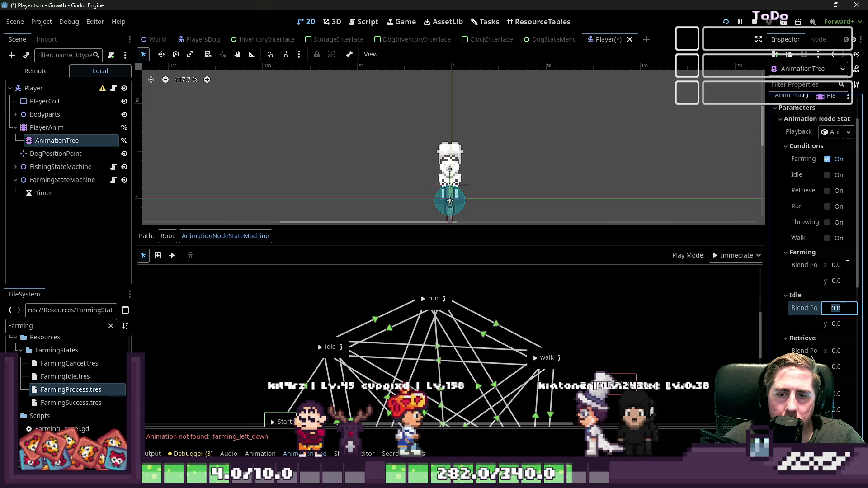
click(848, 264)
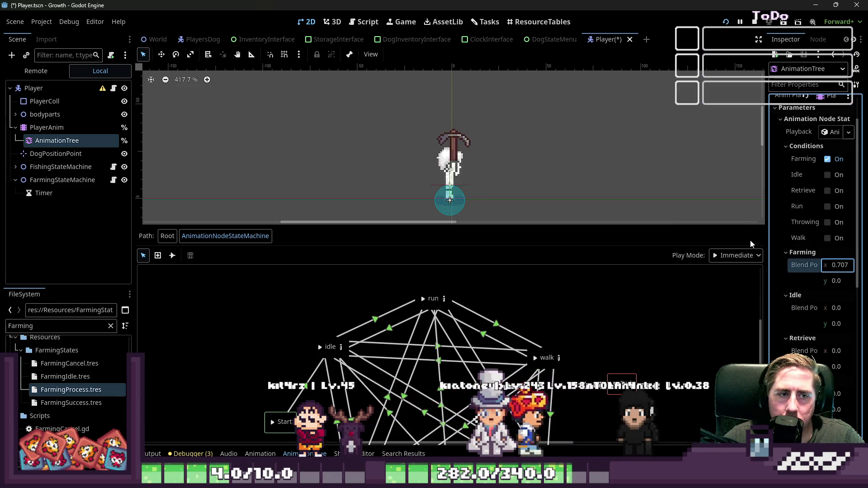
click(665, 226)
Dismiss the accidentally opened node creation dialog and select the farming state in the graph
click(851, 253)
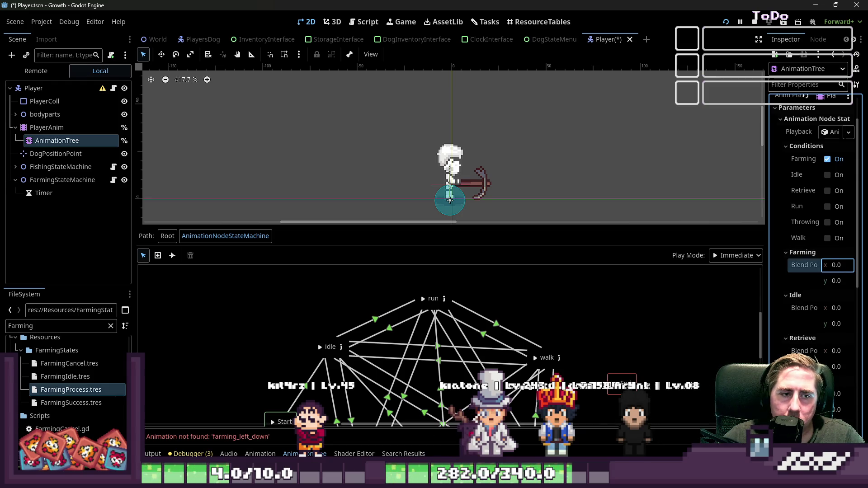
key(ctrl+a)
key(Escape)
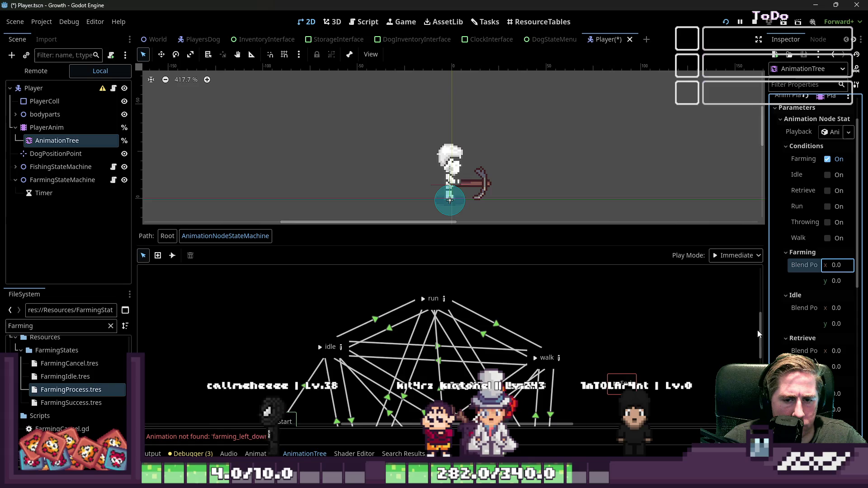
scroll(760, 359, down, 3)
scroll(651, 373, up, 1)
click(521, 398)
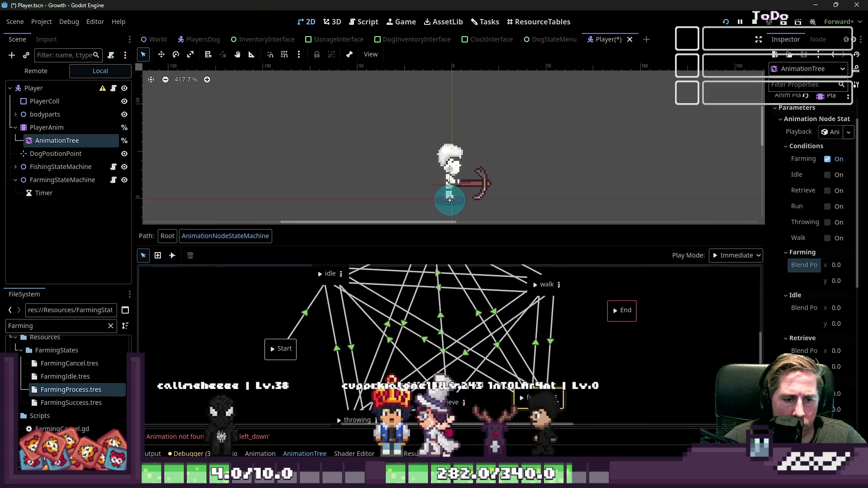
Open the farming blend space and preview the lower-right, upper-left, left and down directions
click(555, 398)
click(568, 368)
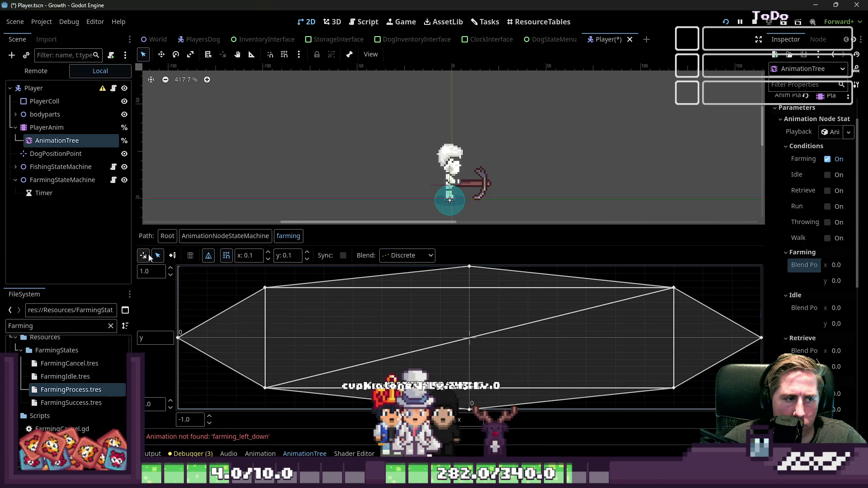
click(643, 381)
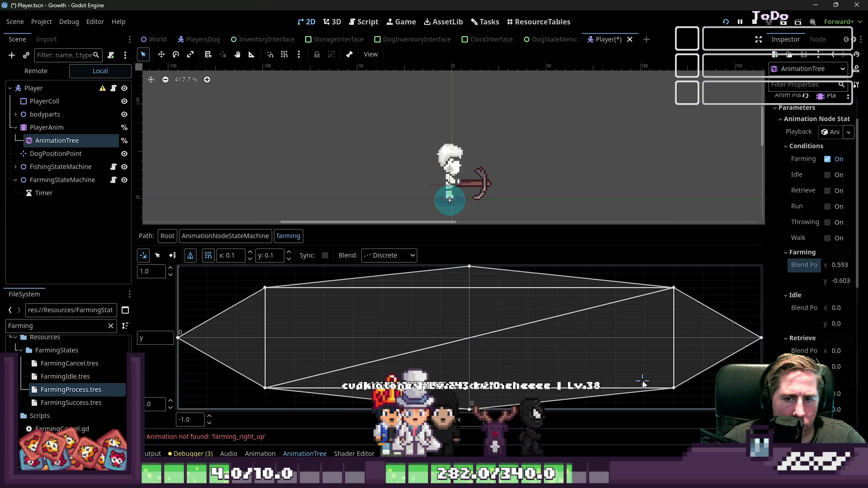
drag(644, 379, 520, 346)
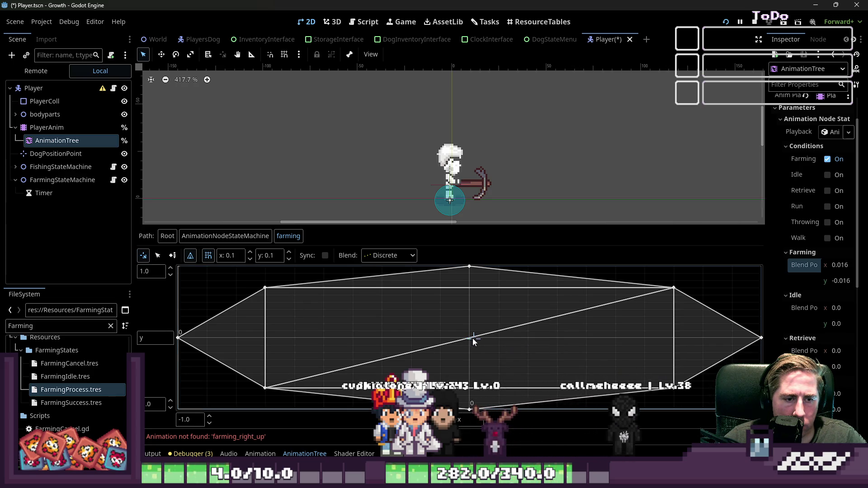
click(297, 302)
drag(297, 302, 380, 315)
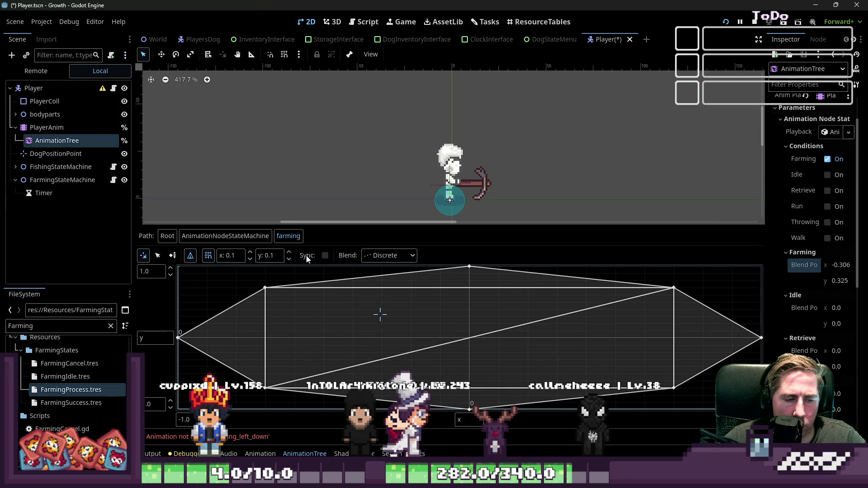
click(260, 334)
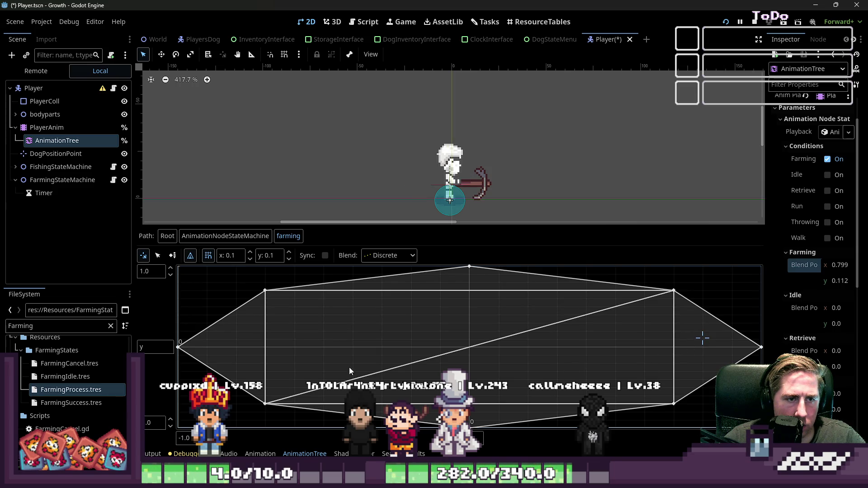
click(218, 340)
click(577, 426)
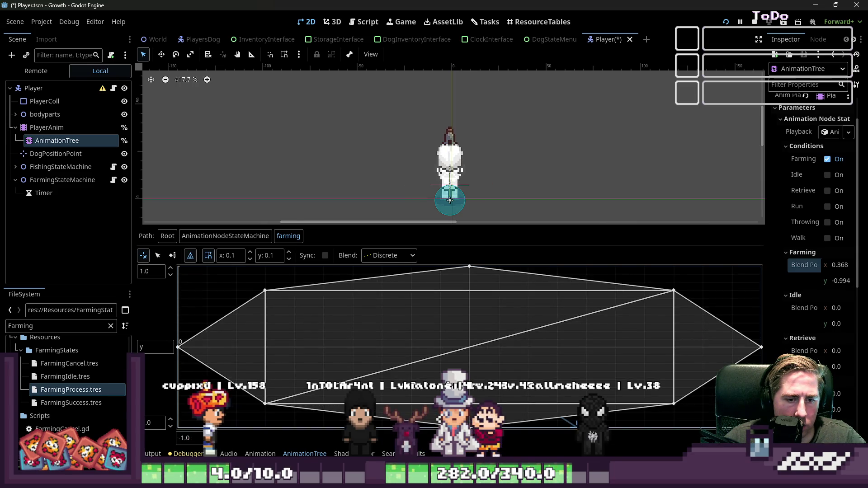
Preview the upper-right, upper-left, left-of-centre, up, down and right farming points
drag(665, 281, 695, 281)
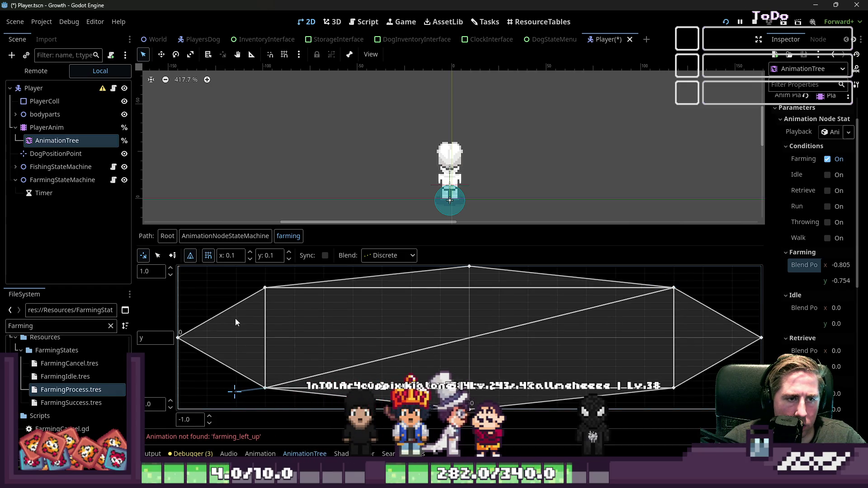
click(217, 282)
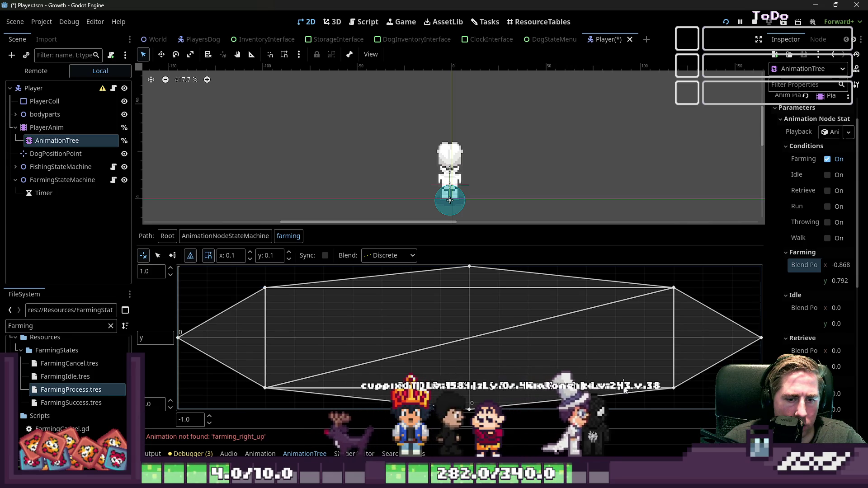
click(585, 349)
click(443, 350)
click(341, 350)
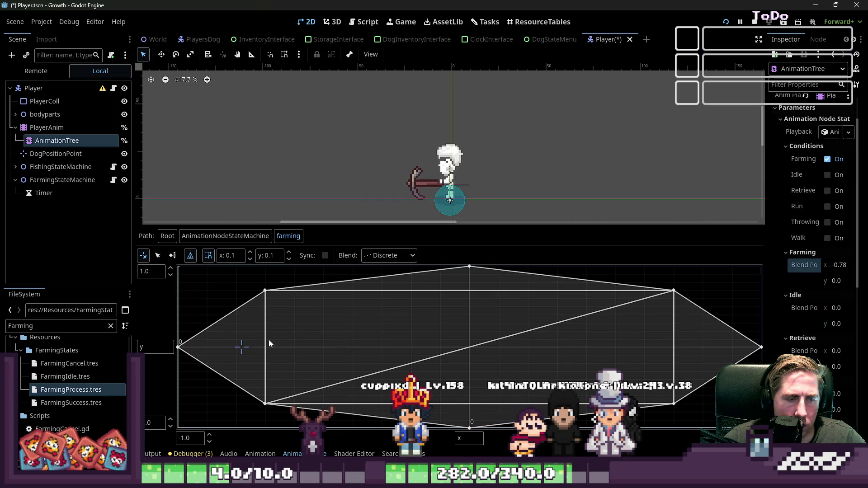
click(469, 275)
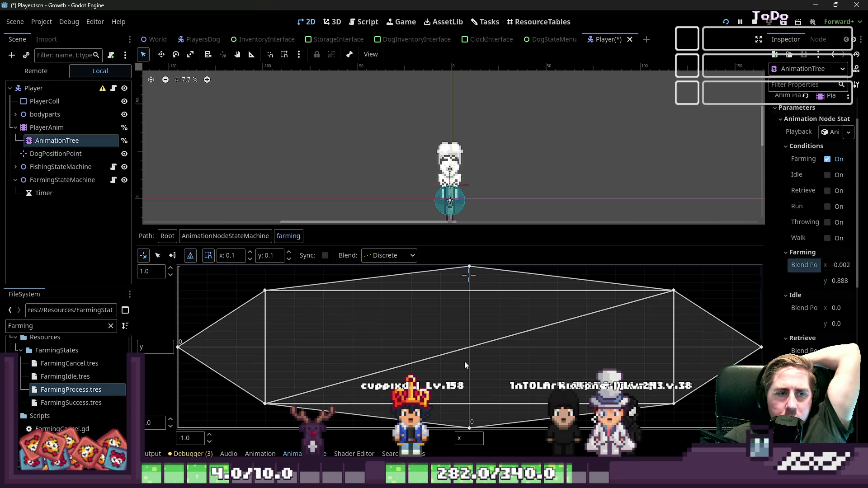
click(469, 413)
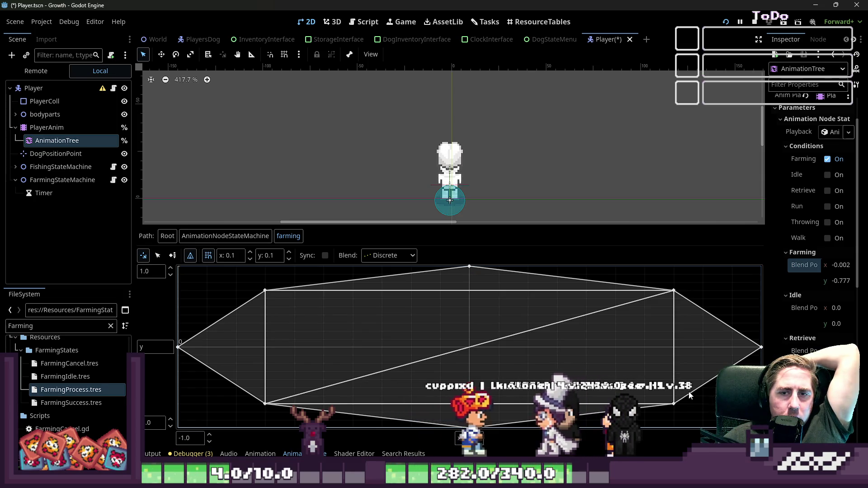
click(699, 339)
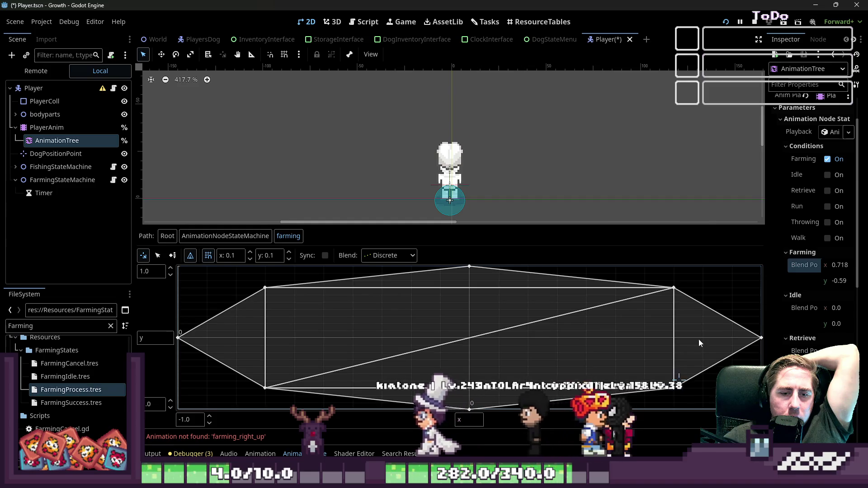
Toggle the Farming condition off and on, preview right-facing farming at 0.768, 0.174, then reopen FarmingProcess.gd
click(828, 160)
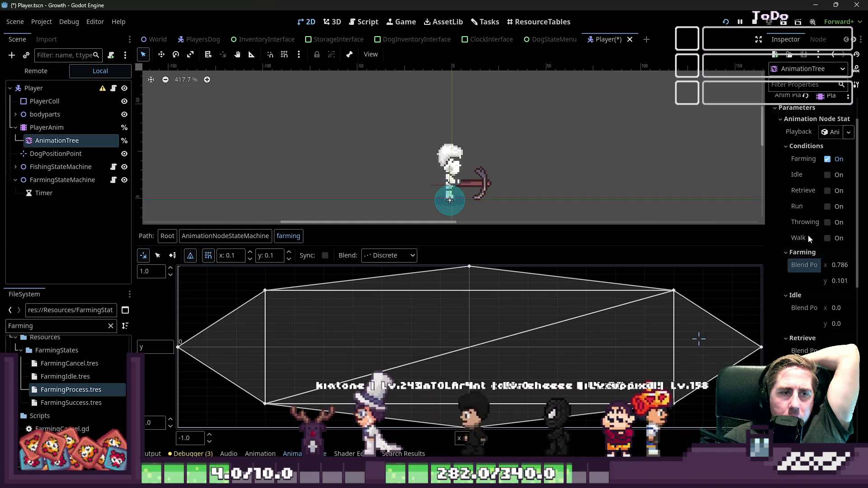
click(828, 159)
click(699, 348)
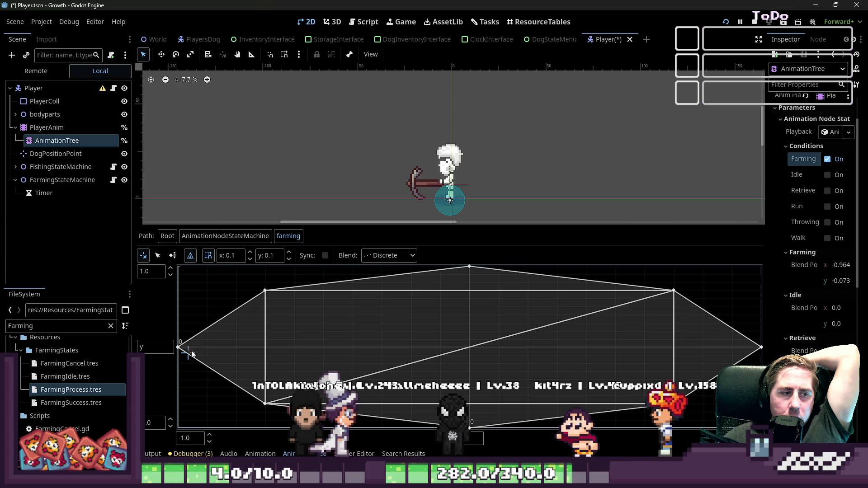
click(220, 312)
drag(246, 319, 471, 339)
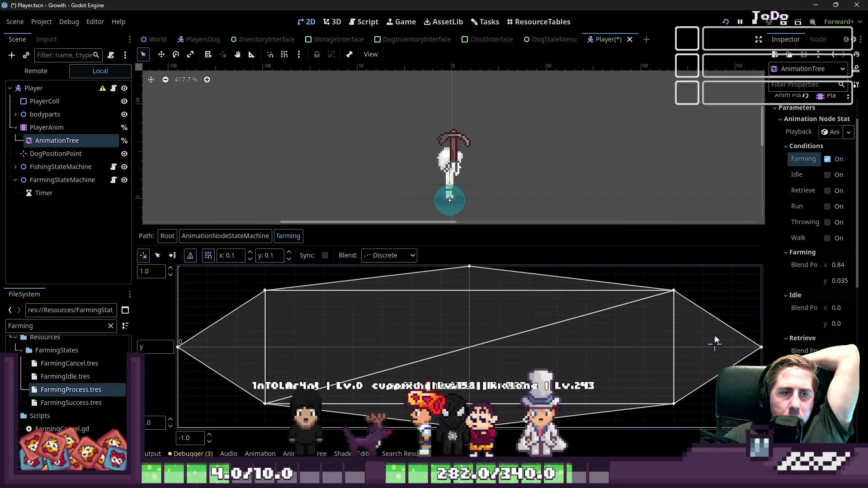
click(468, 340)
click(693, 340)
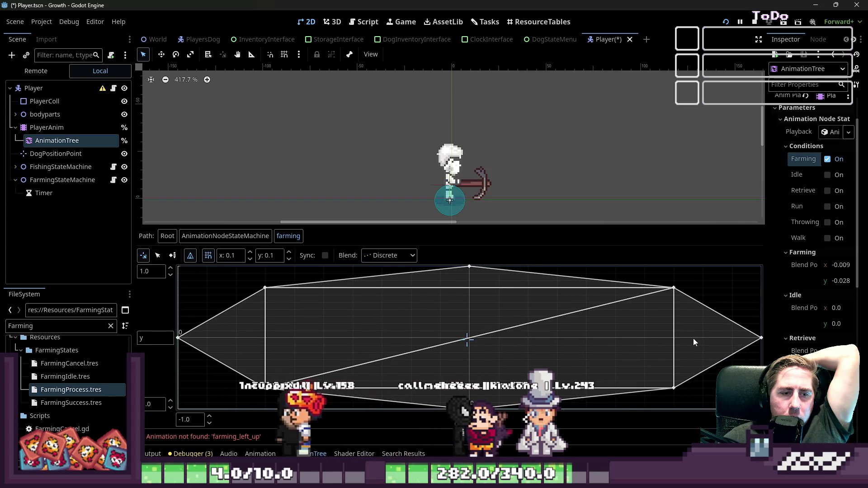
click(467, 347)
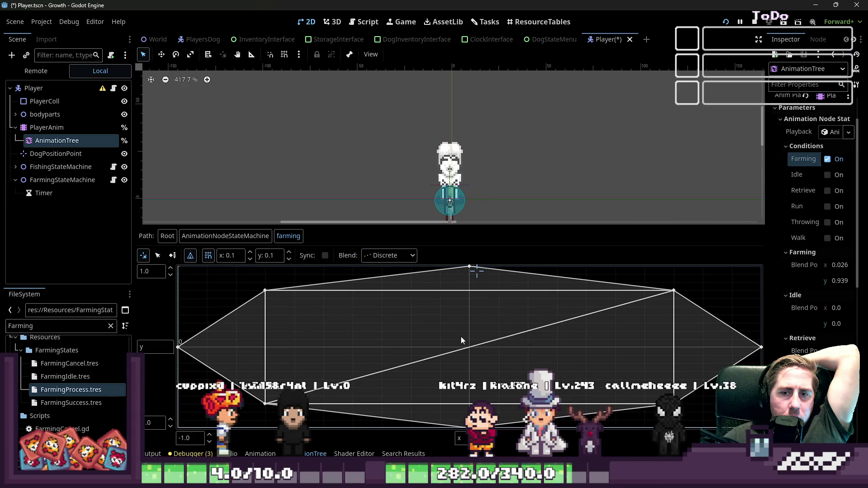
click(693, 340)
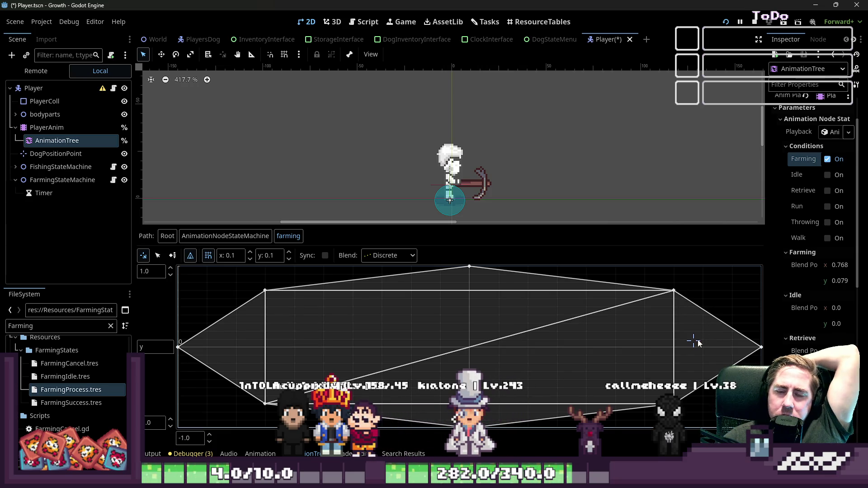
click(471, 356)
drag(470, 348, 694, 330)
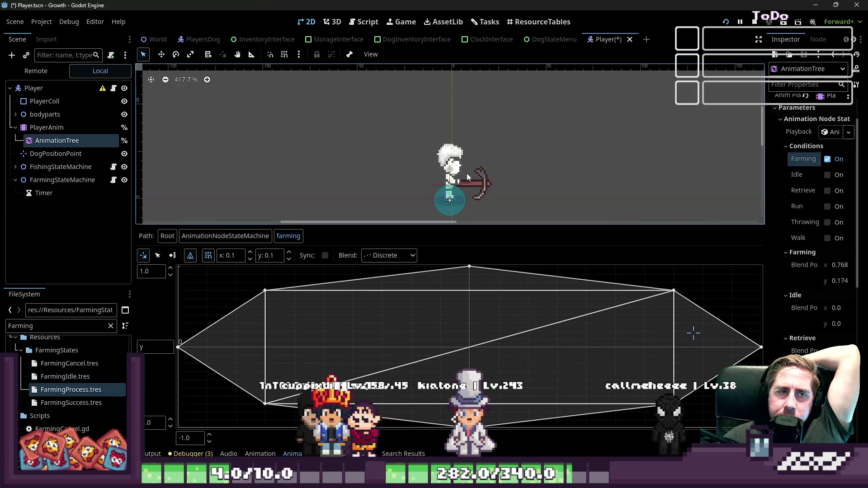
click(367, 23)
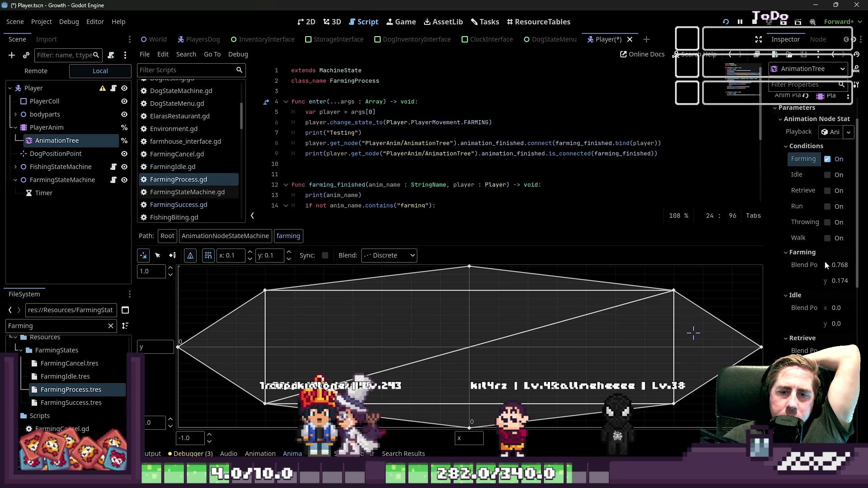
Set the AnimationTree's Farming blend position to 0, 0 in the Inspector
click(839, 265)
text(0)
key(Tab)
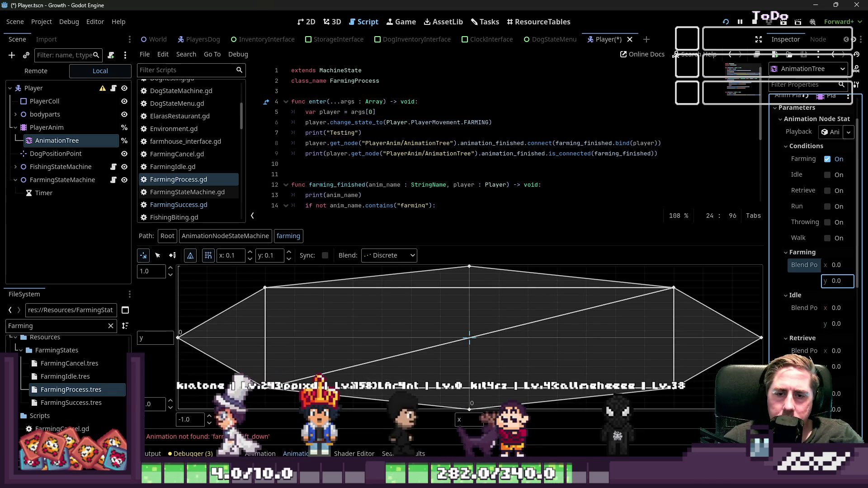
text(0)
key(Return)
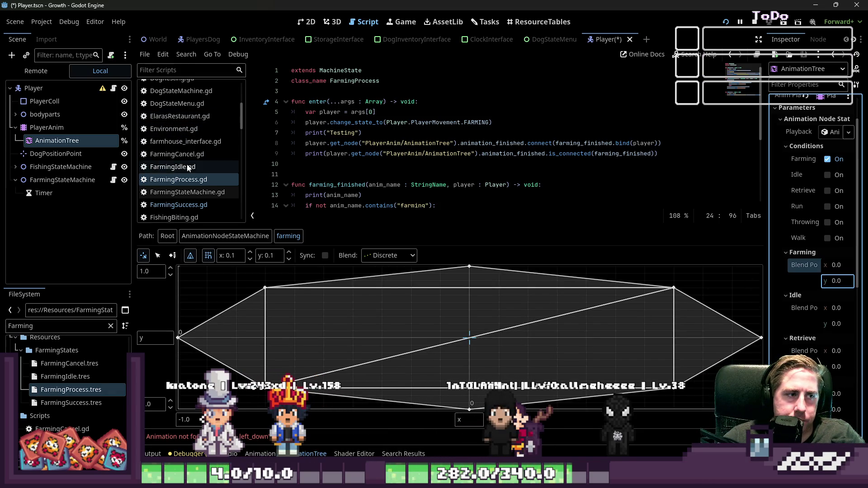
Open Player.gd and enlarge the code area to reach updateAnimation
click(187, 167)
click(113, 89)
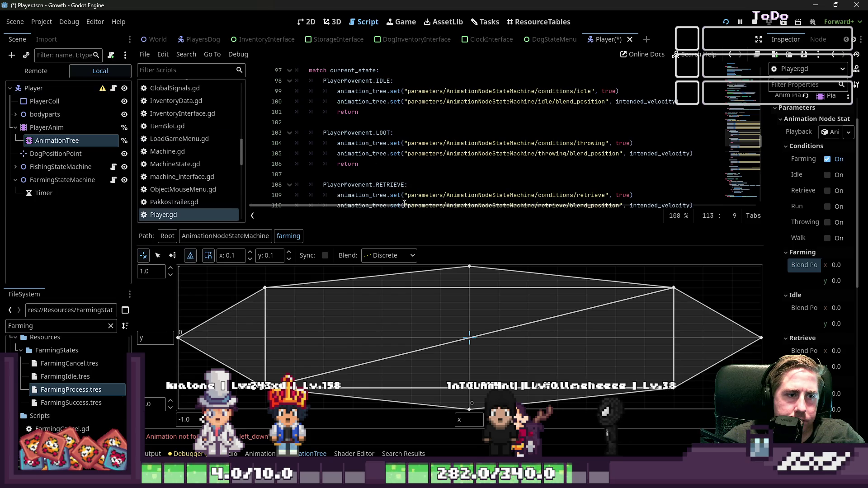
drag(401, 226, 409, 351)
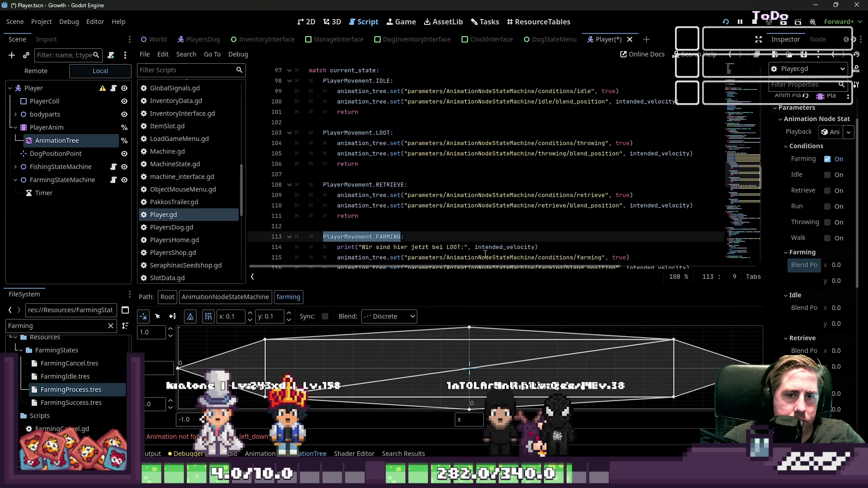
scroll(485, 255, up, 4)
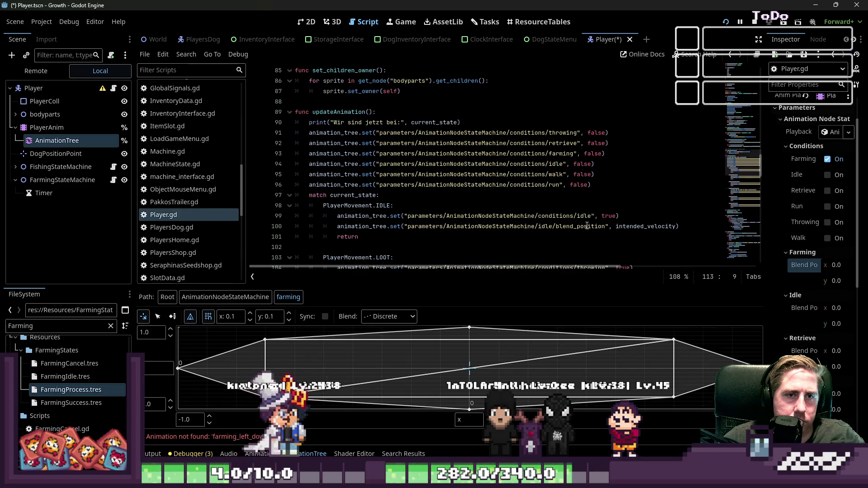
drag(680, 227, 377, 227)
scroll(461, 193, down, 1)
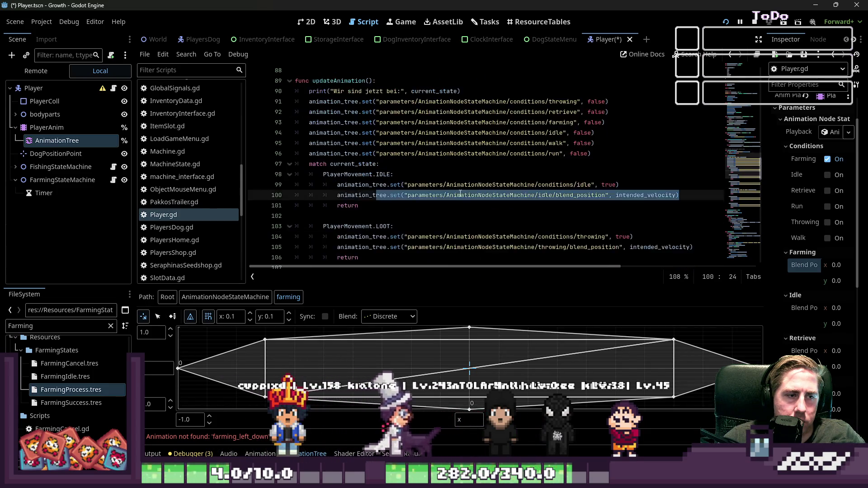
scroll(460, 193, down, 4)
scroll(597, 179, down, 1)
drag(690, 206, 331, 207)
scroll(509, 193, up, 5)
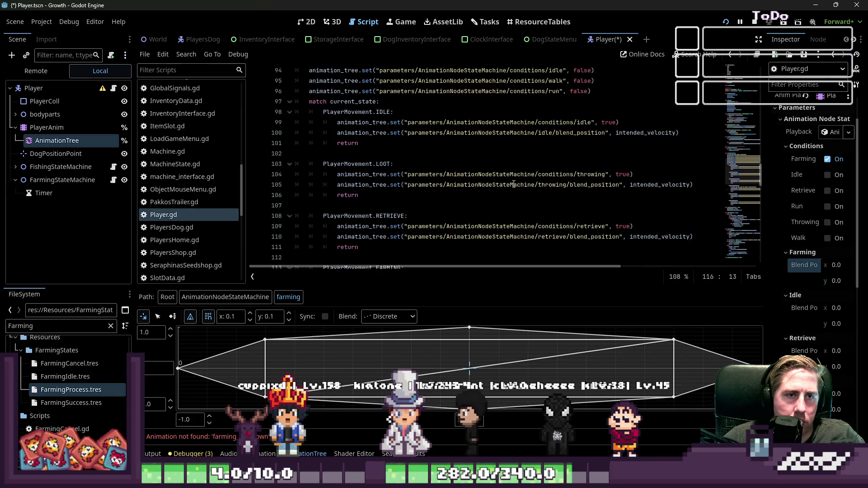
Insert a farming blend_position line at line 97 set to Vector2.ZERO, then save and run
click(605, 154)
key(Return)
key(ctrl+v)
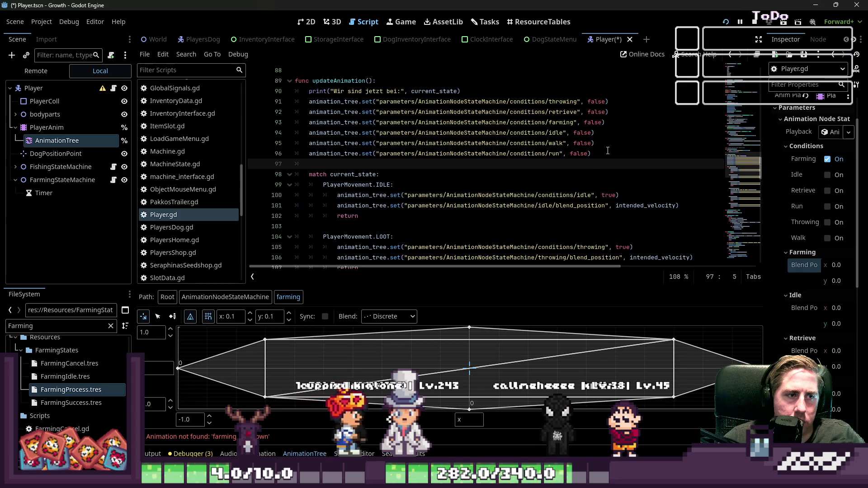
key(ctrl+shift+Right)
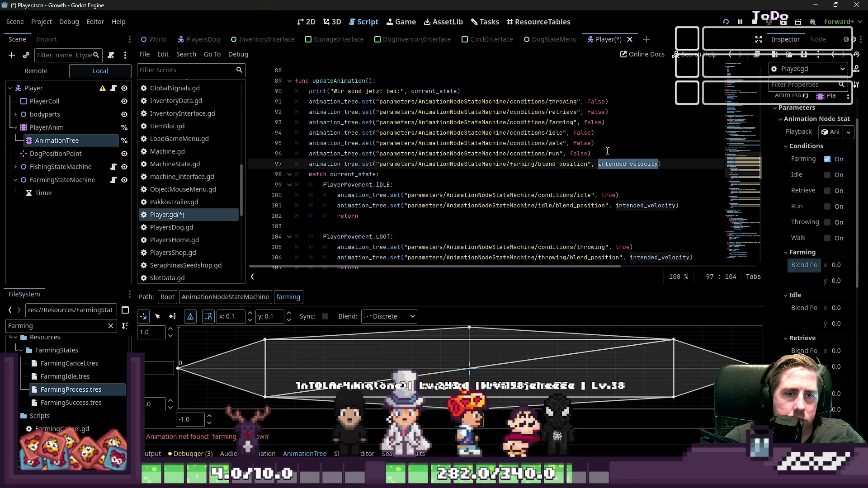
key(Delete)
text(Vector2)
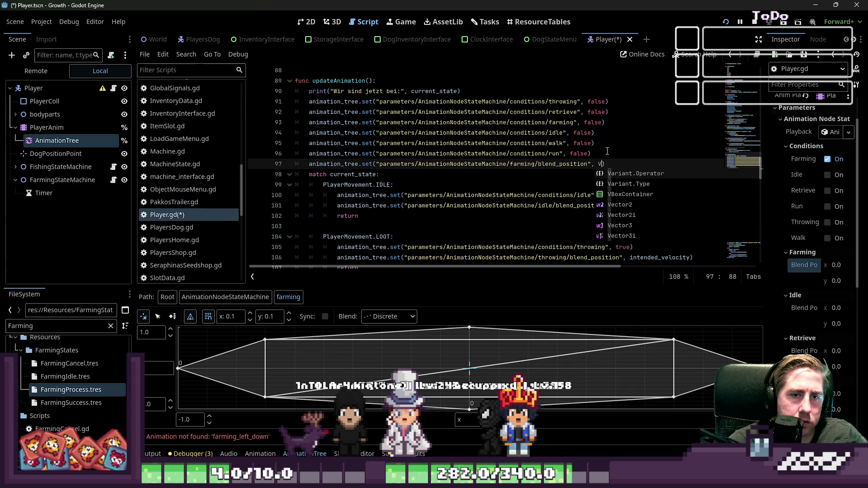
text(()
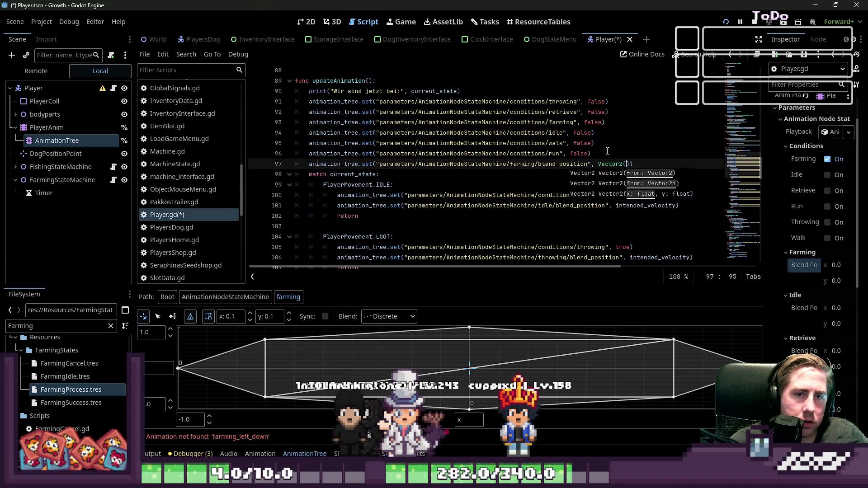
text(NU)
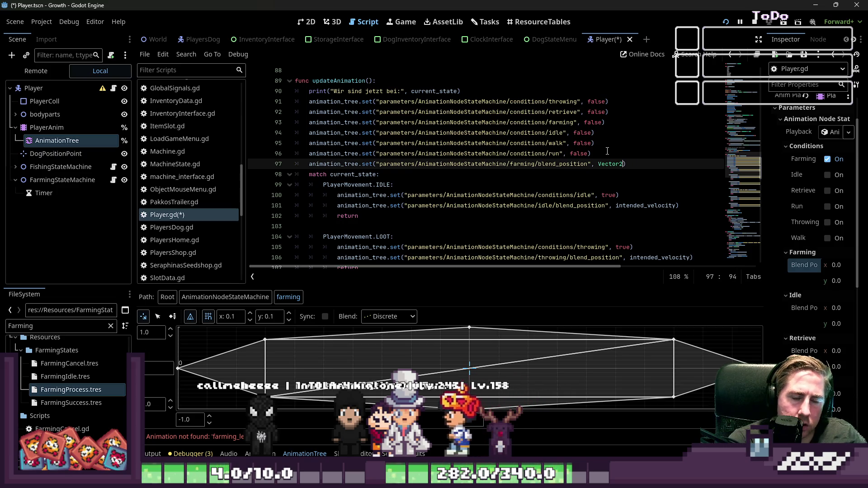
text(ZE)
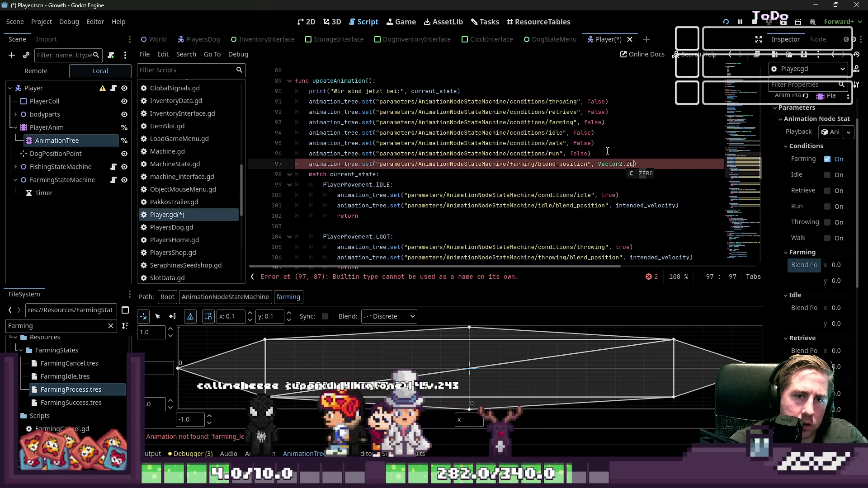
click(617, 143)
key(ctrl+s)
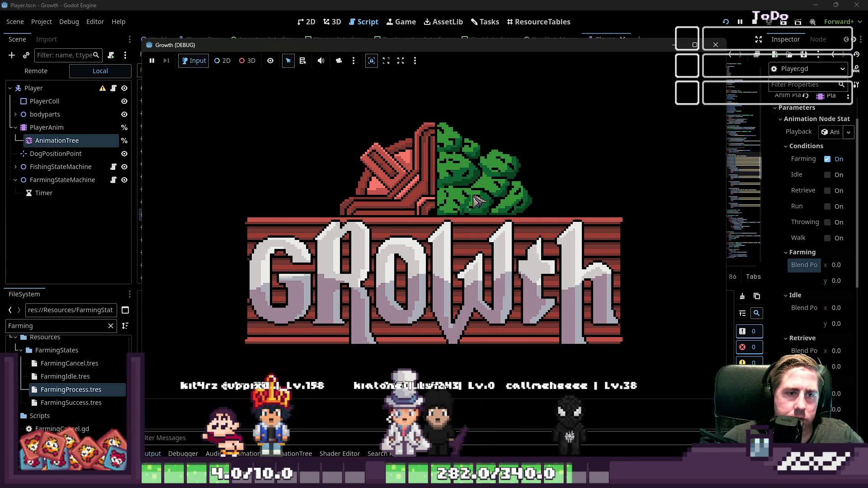
Start a character named 'asd', toggle the inventory, walk down-left through the forest, then close the game
text(asd)
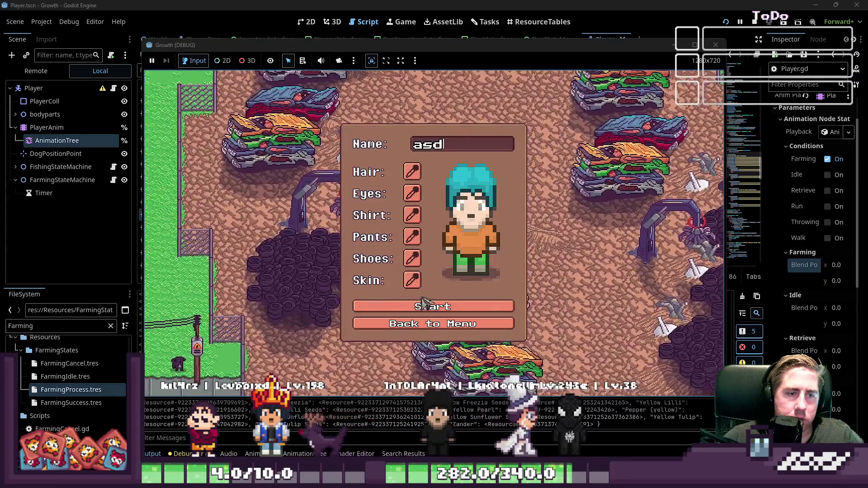
click(432, 311)
key(i)
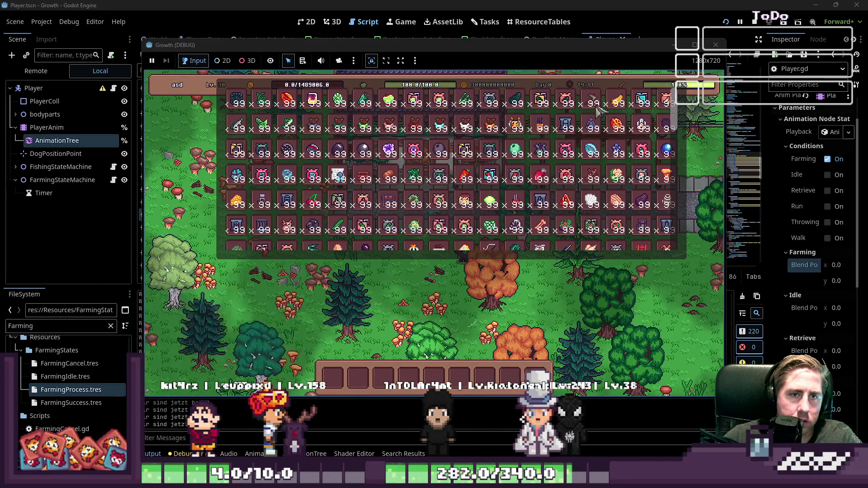
key(i)
key(s)
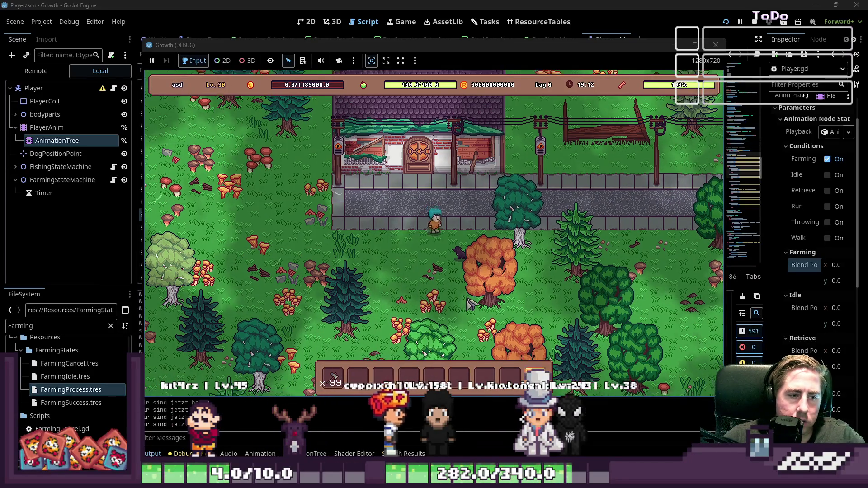
key(a)
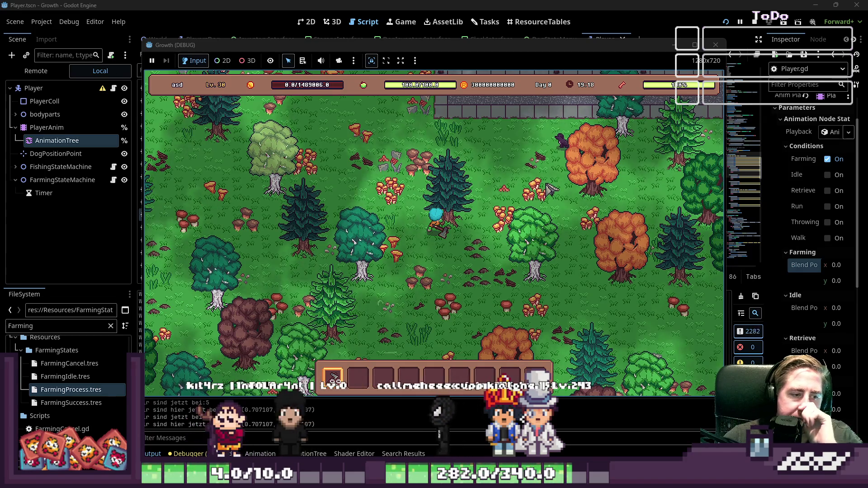
click(717, 45)
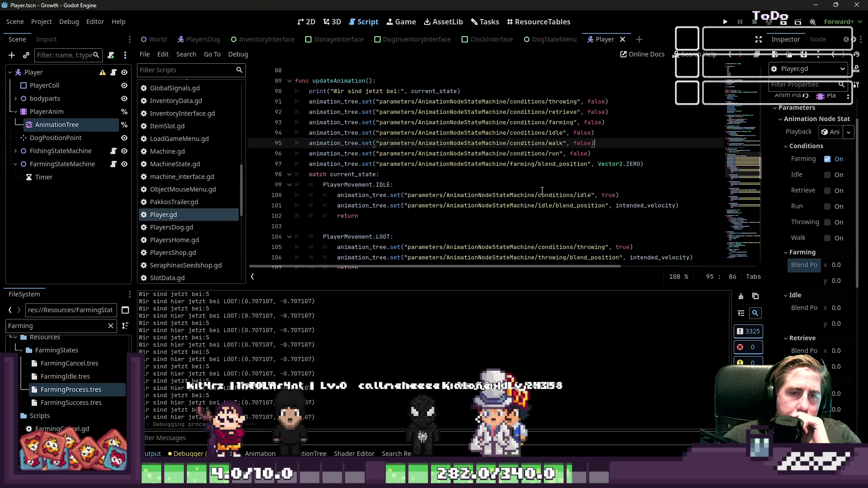
Delete the Vector2.ZERO farming blend reset line at line 97
drag(644, 163, 184, 161)
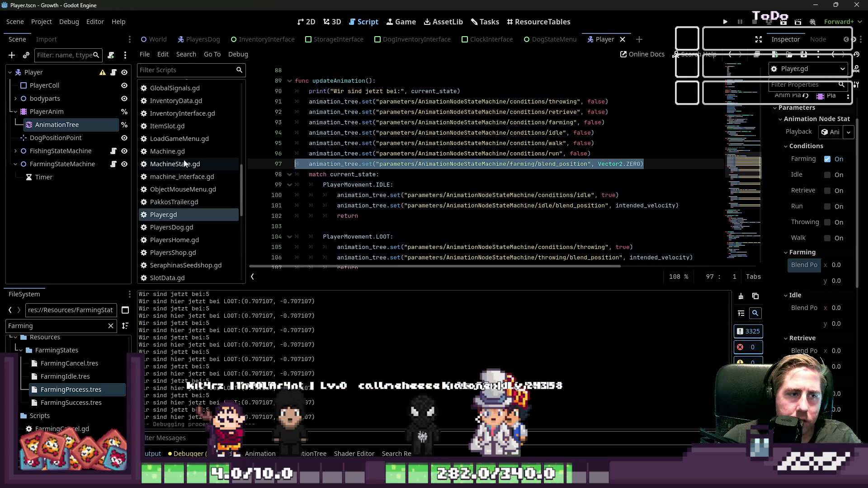
key(Delete)
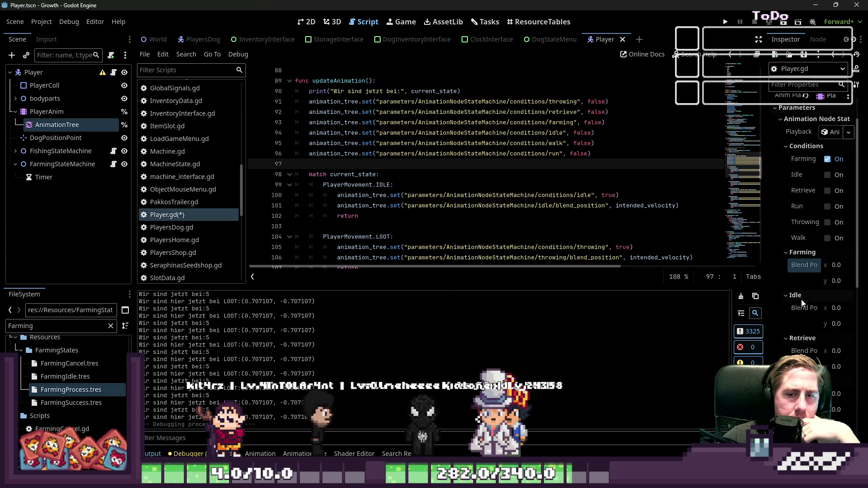
scroll(811, 308, down, 5)
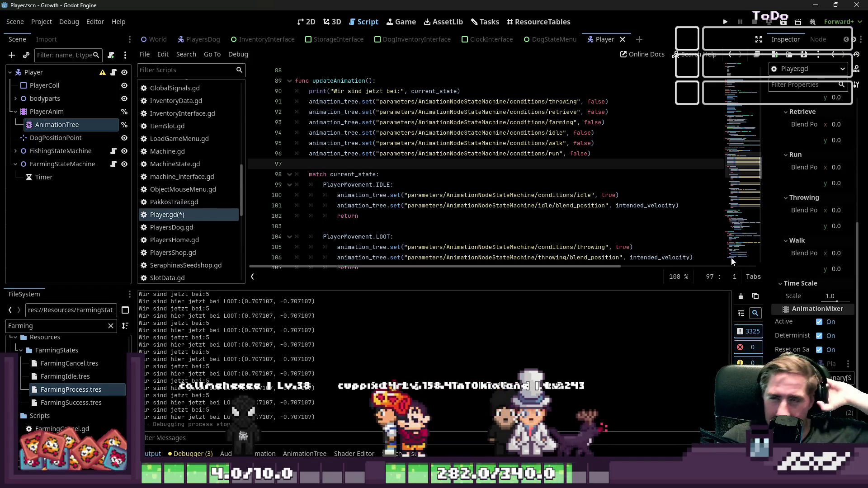
click(610, 197)
key(Up)
key(Up)
key(Up)
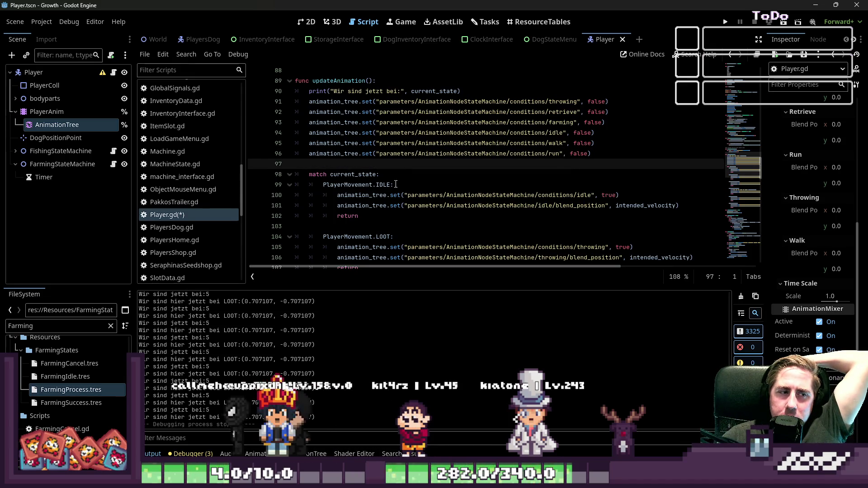
click(362, 227)
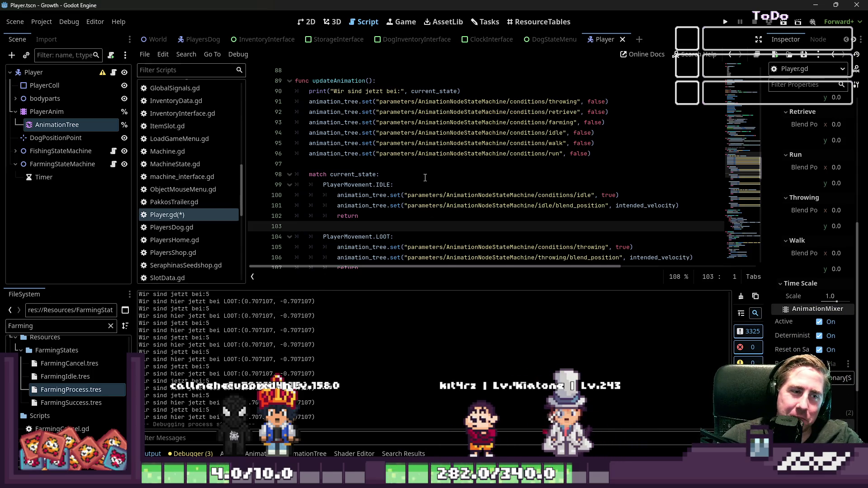
scroll(425, 177, down, 1)
scroll(425, 179, up, 1)
Restore the reset line, cut it out again, and relaunch the game with F5
key(ctrl+z)
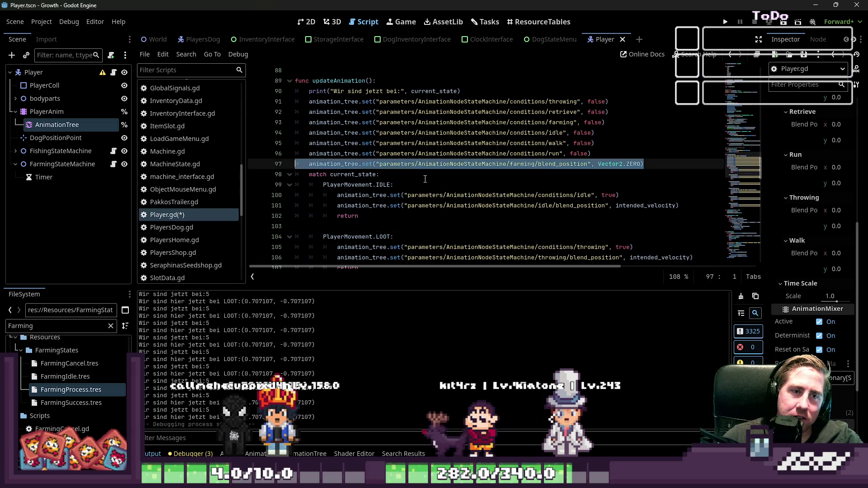
click(487, 176)
click(684, 164)
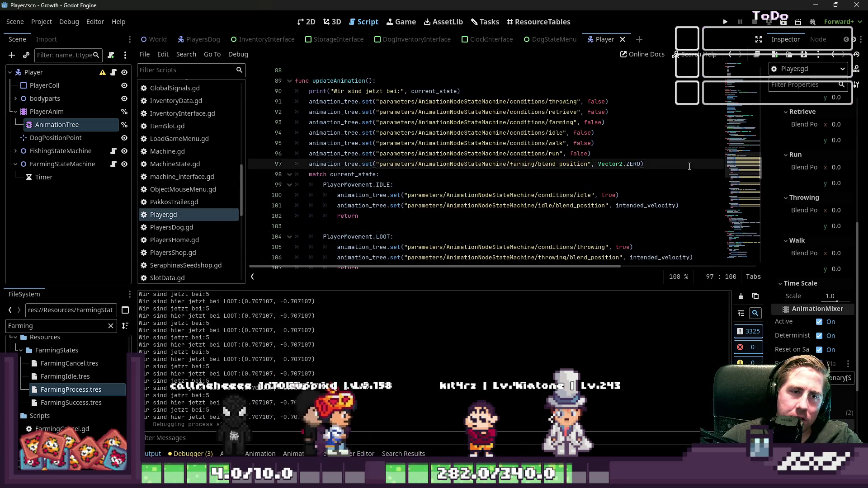
key(Return)
mouse_move(684, 163)
mouse_down()
mouse_move(316, 143)
mouse_move(281, 167)
mouse_move(200, 158)
mouse_up()
key(End)
key(ctrl+x)
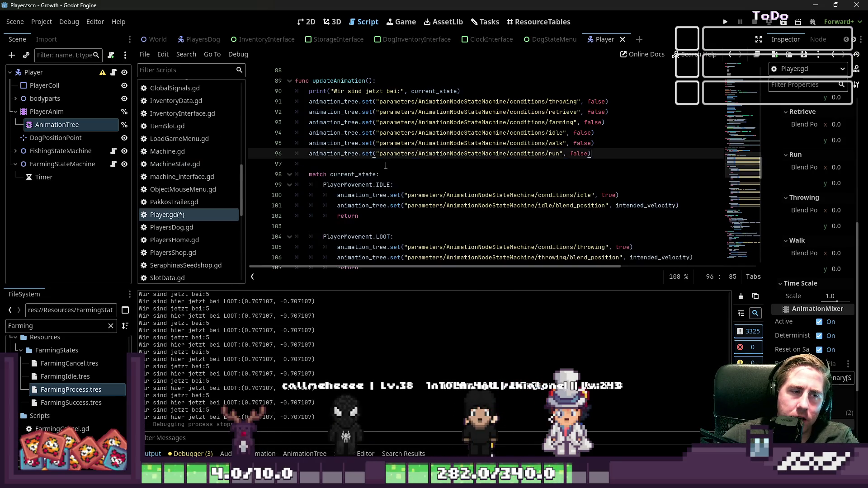
scroll(387, 169, down, 4)
click(385, 185)
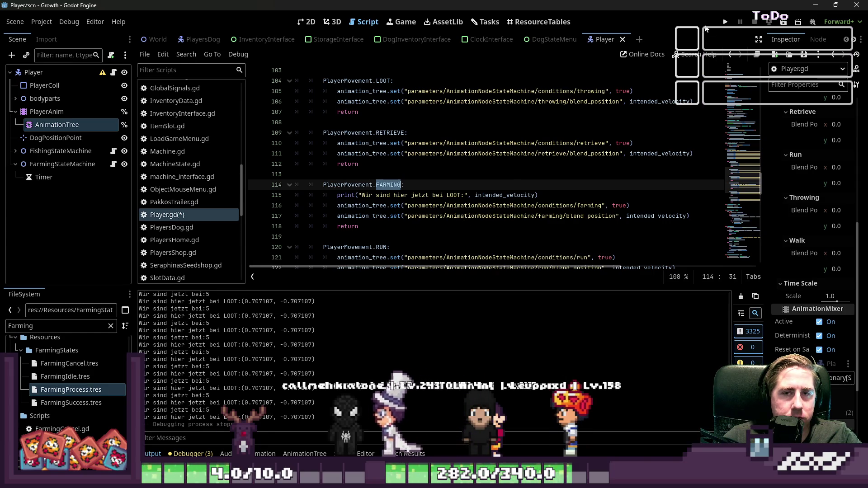
key(F5)
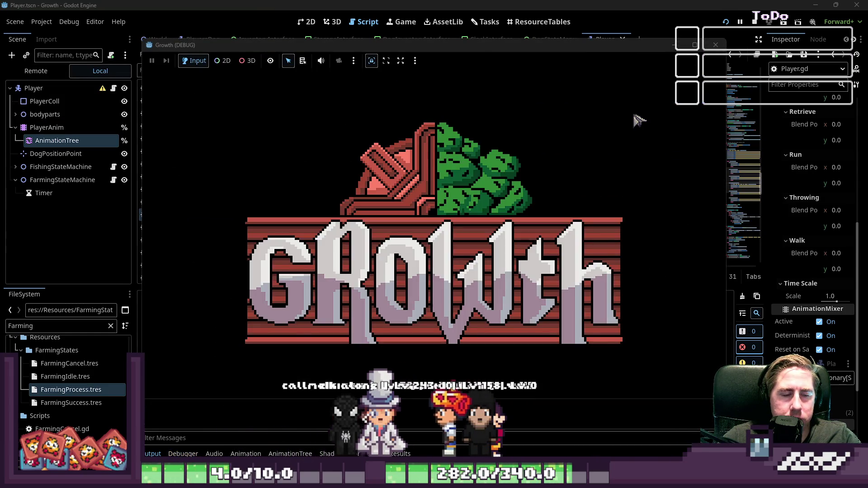
Show the AnimationTree's AnimationNodeStateMachine graph in the editor
click(554, 8)
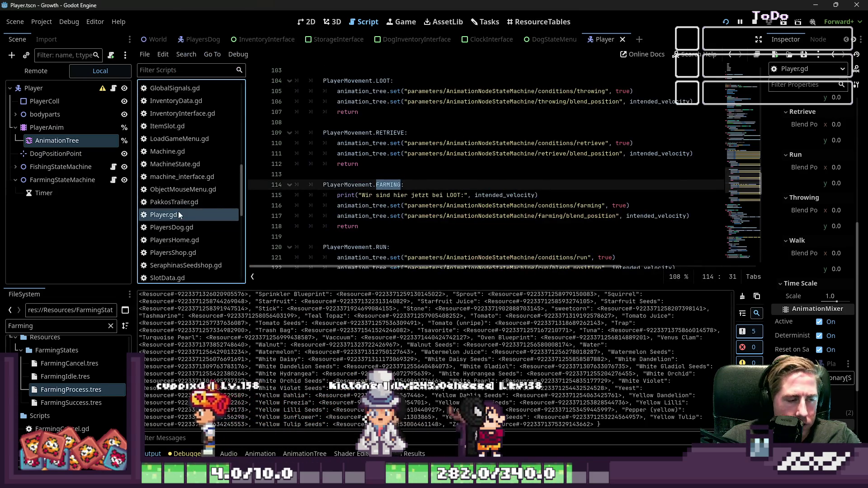
click(59, 131)
click(57, 141)
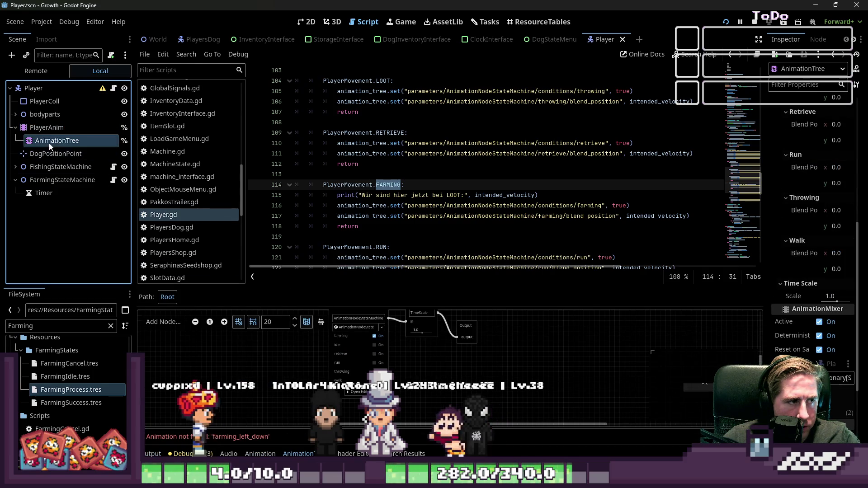
click(355, 393)
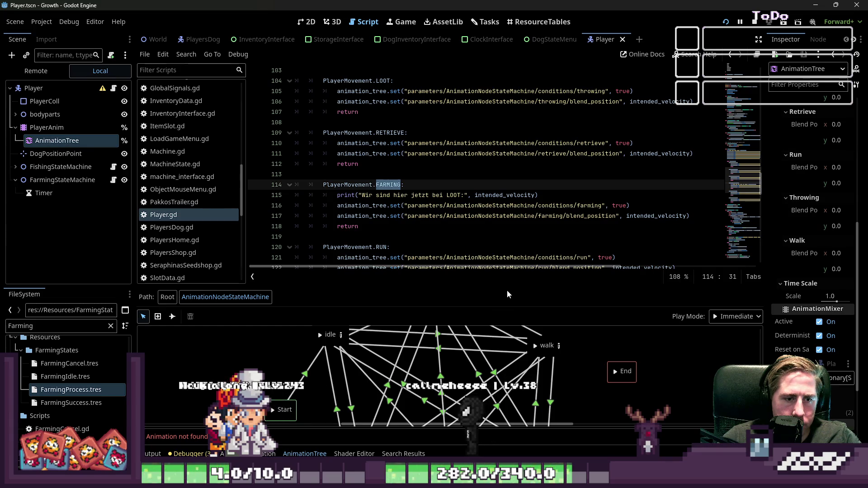
Relaunch the game and start a new game with a character named 'sad'
key(F5)
click(438, 212)
text(sad)
click(452, 312)
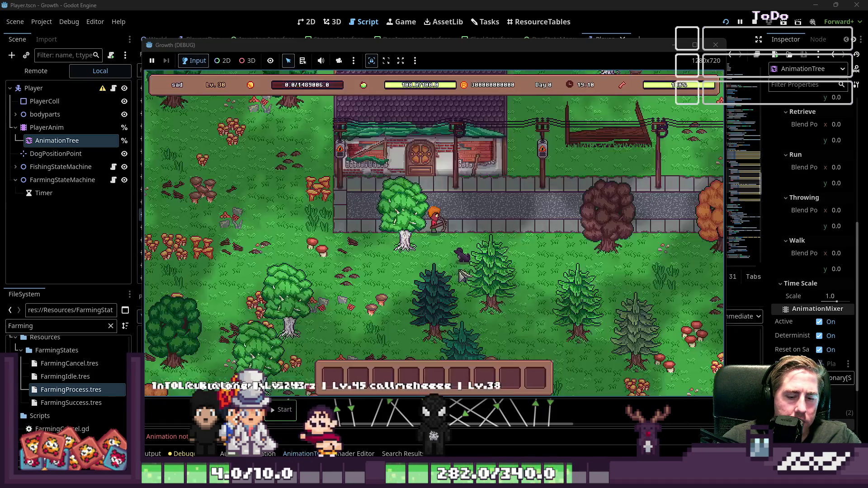
Move the axe stack from the inventory into the hotbar
key(i)
drag(364, 246, 368, 330)
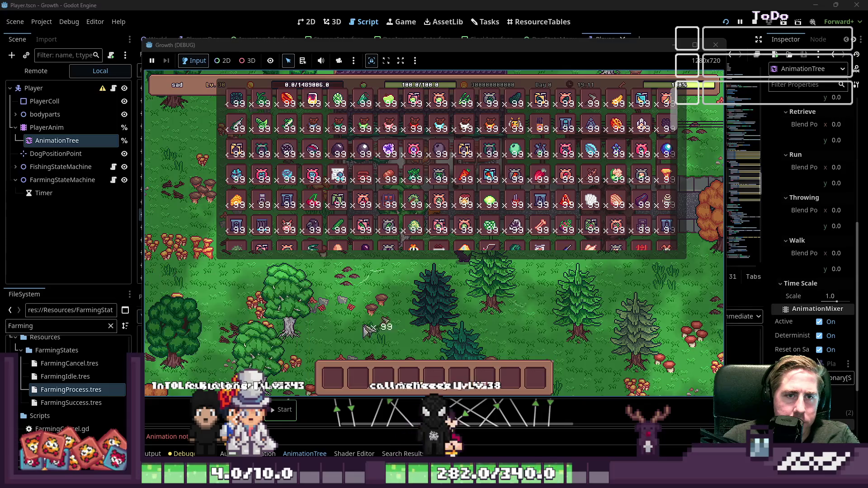
key(i)
Walk the player around the tree in all directions, then return to the editor
key(s)
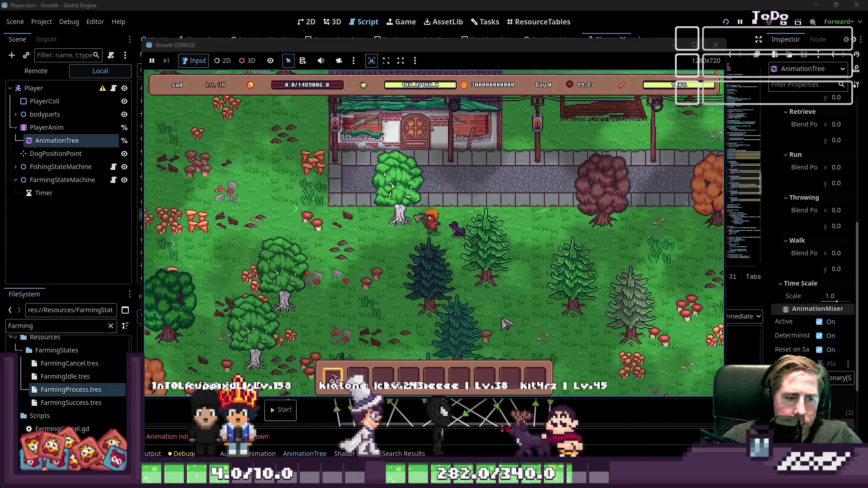
key(a)
key(w)
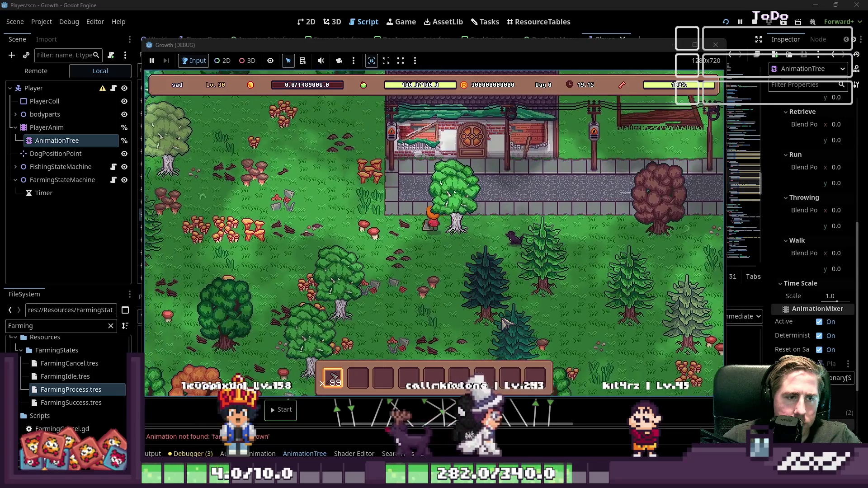
key(w)
key(d)
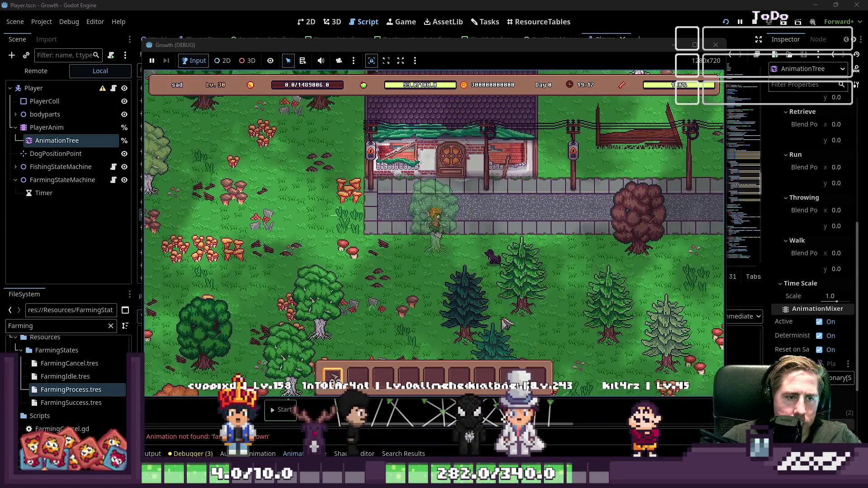
key(s)
key(d)
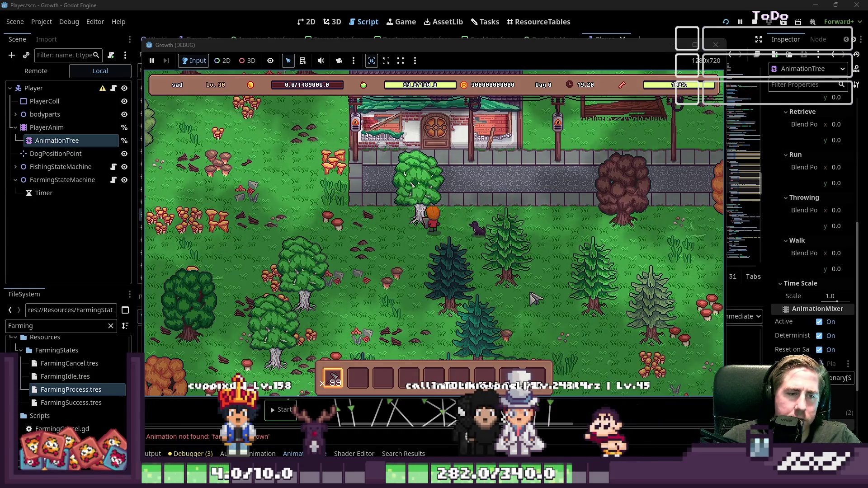
click(530, 4)
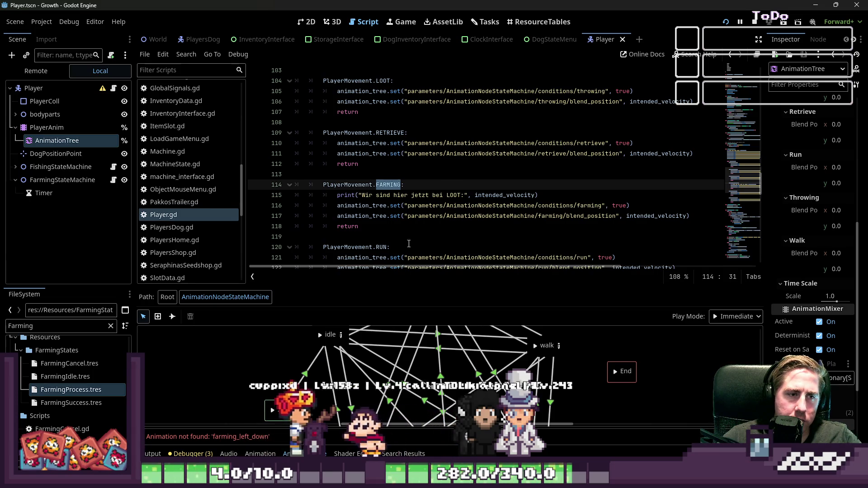
Read the farming debug messages in the Output log beside the FARMING code
click(463, 216)
click(152, 453)
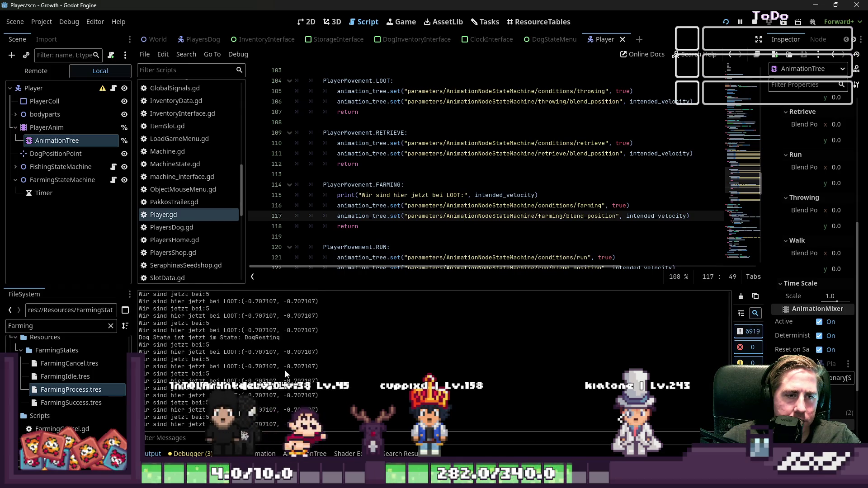
click(584, 207)
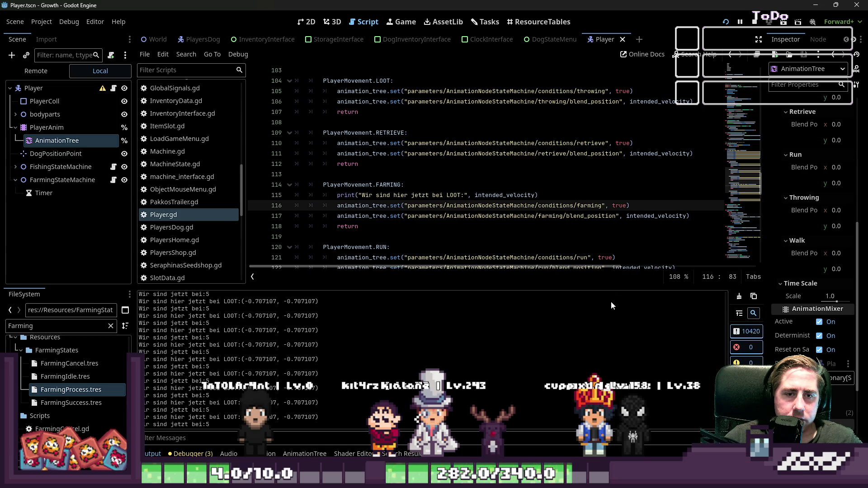
click(636, 216)
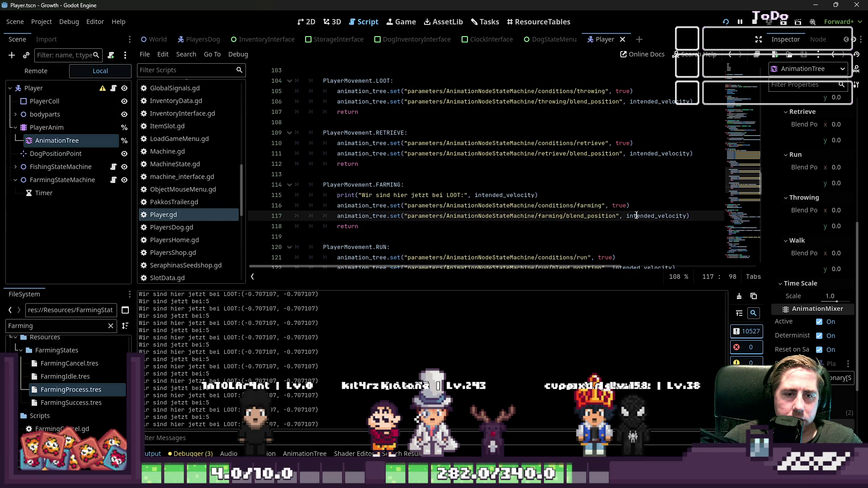
Open the AnimationTree's state machine graph and enlarge its panel
click(53, 143)
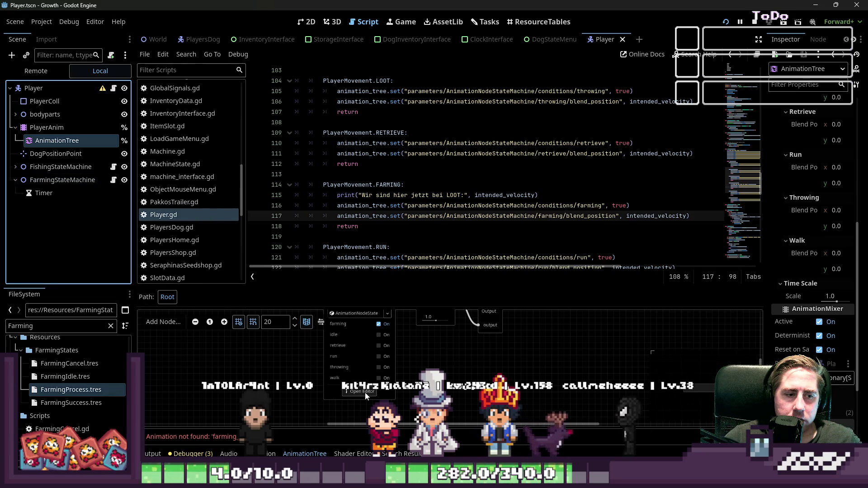
click(365, 392)
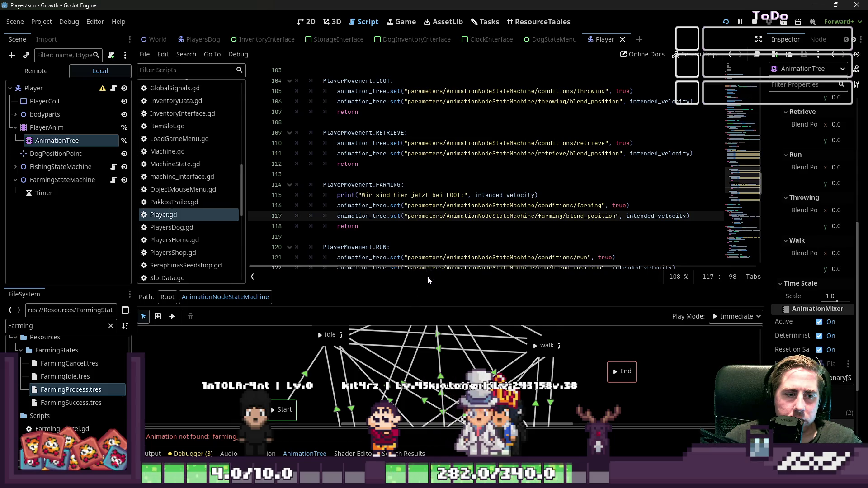
drag(427, 287, 428, 110)
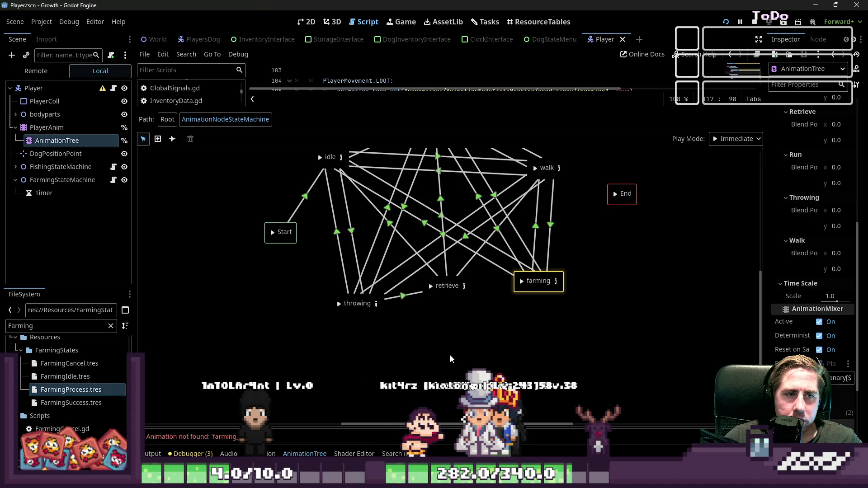
Inspect the transitions between run, farming, retrieve and idle states
mouse_move(764, 309)
mouse_down()
mouse_move(764, 231)
mouse_move(766, 283)
mouse_up()
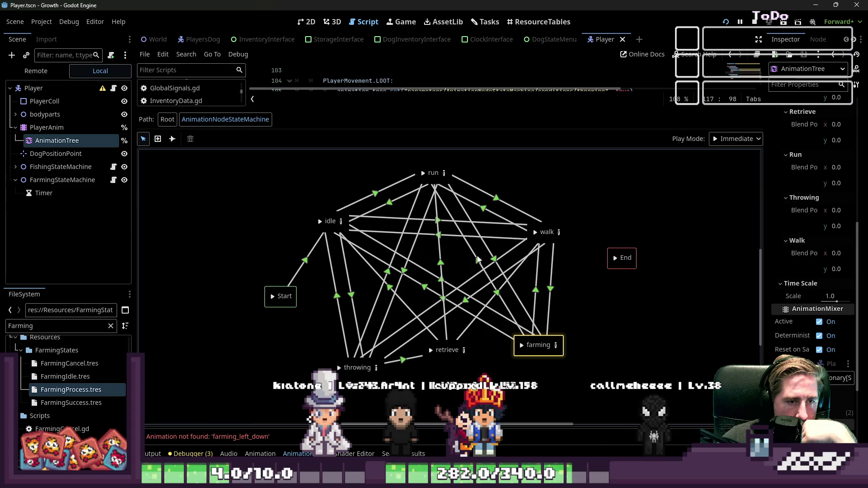
click(493, 261)
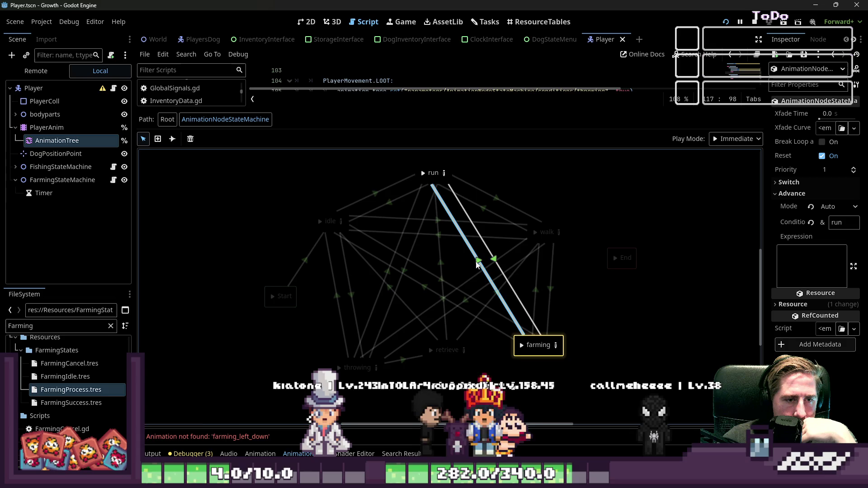
click(481, 266)
click(443, 272)
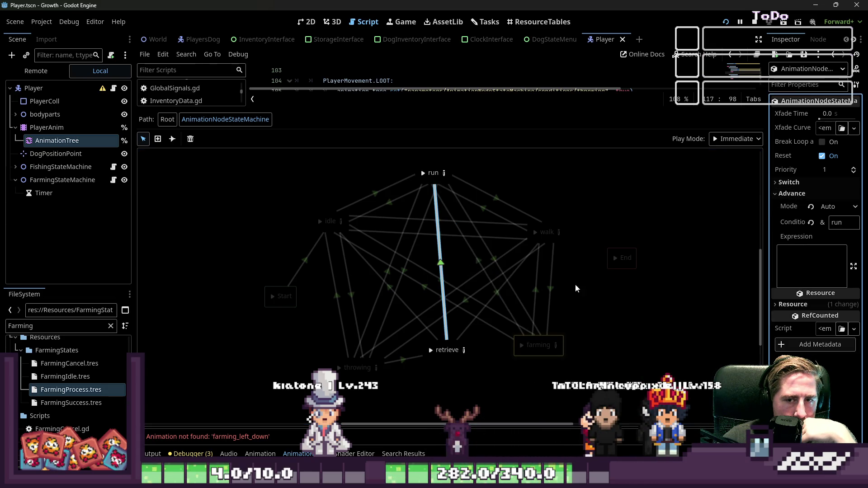
click(451, 286)
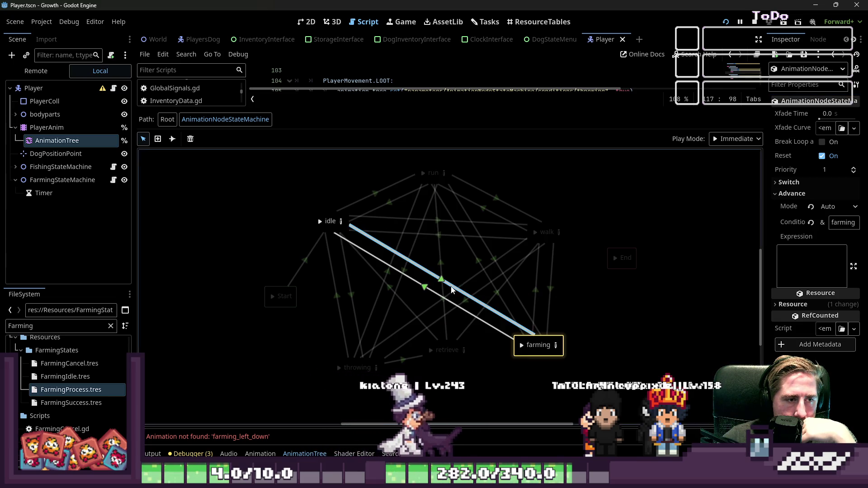
click(426, 289)
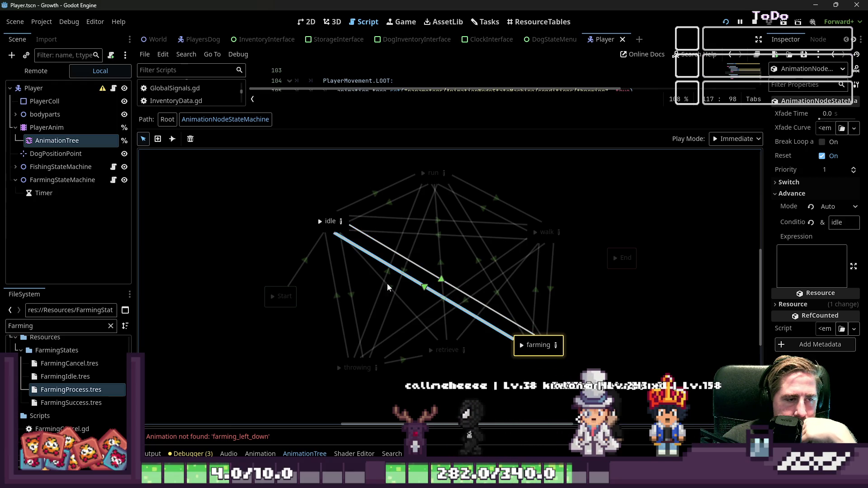
Inspect the idle–throwing, idle–run and run–walk transitions, then open the farming blend space
click(350, 296)
click(334, 299)
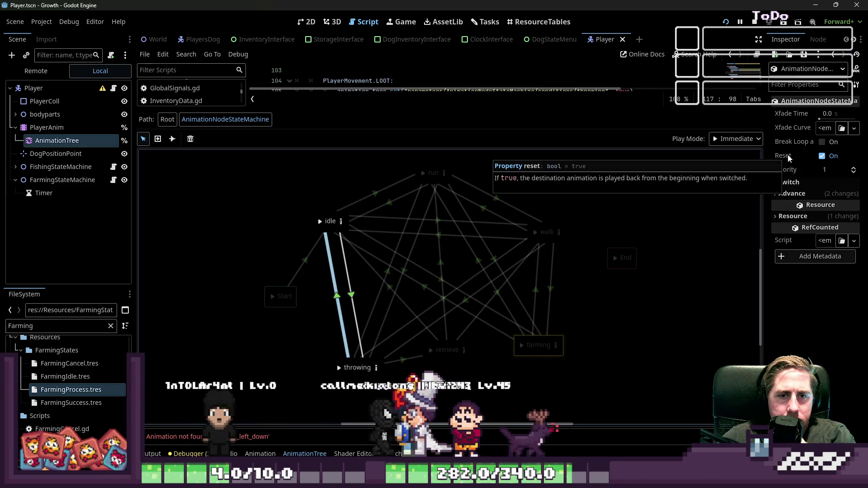
click(374, 203)
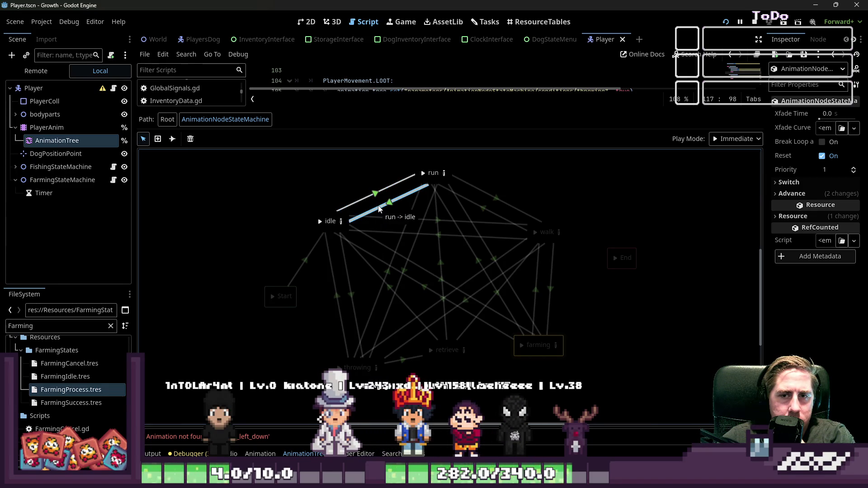
click(473, 199)
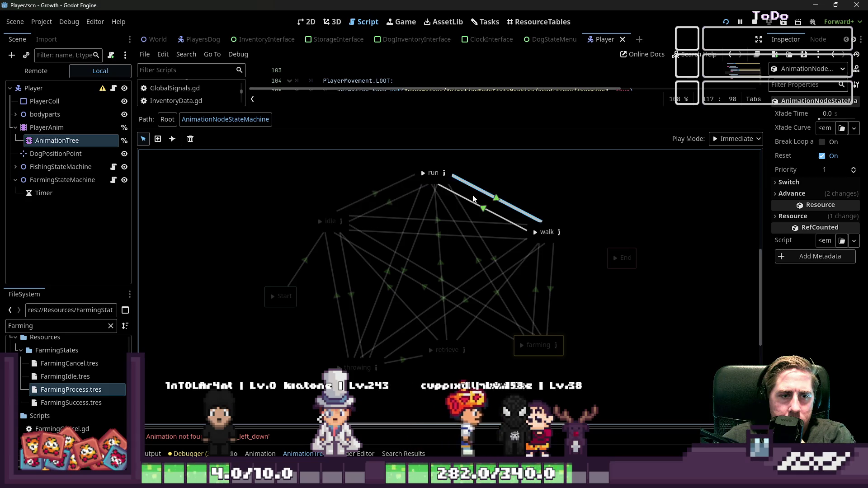
click(464, 233)
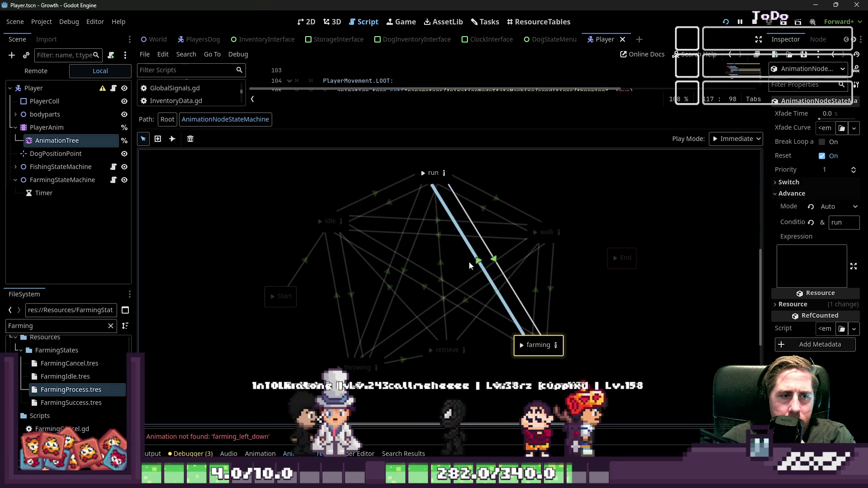
click(518, 349)
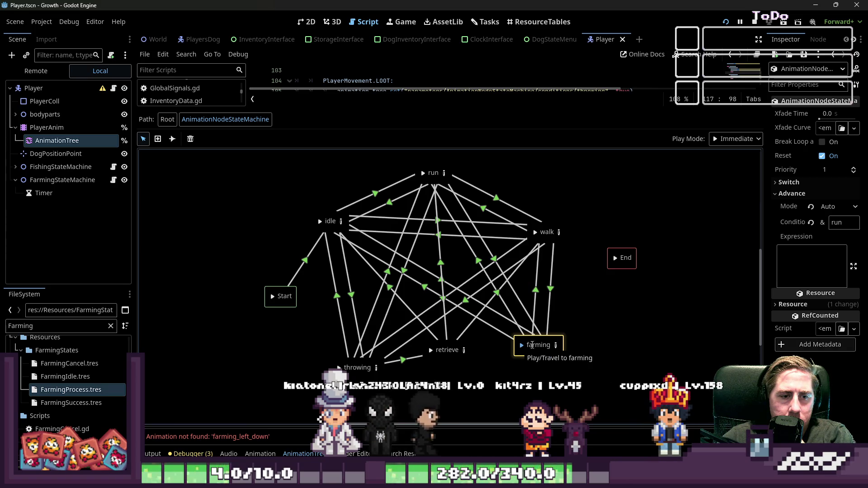
click(556, 346)
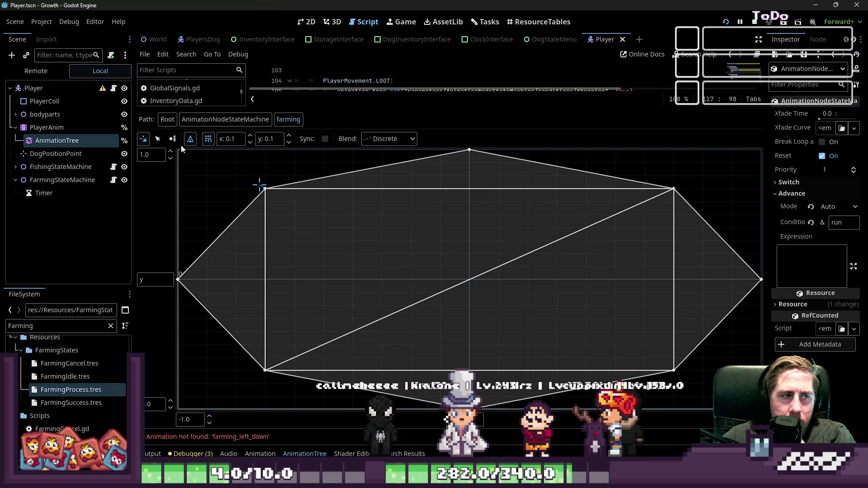
Assign farming_leftdown to the upper-left blend point at (-0.7, 0.7)
click(161, 140)
click(265, 189)
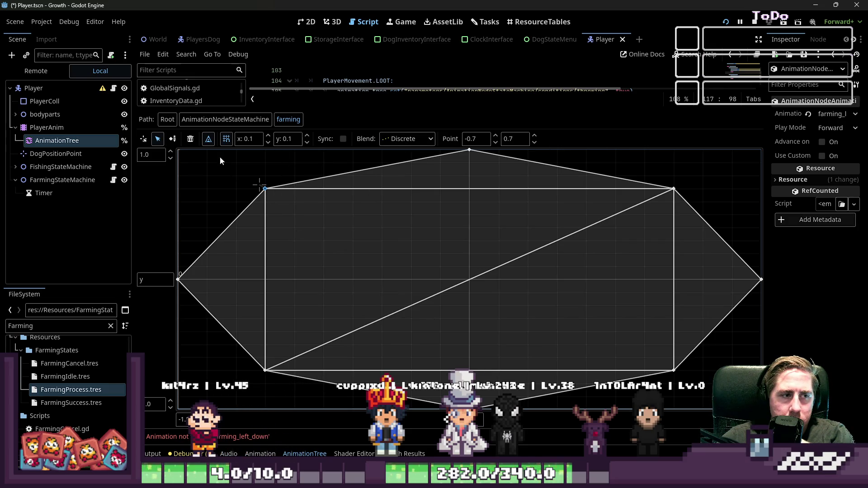
click(836, 114)
click(775, 115)
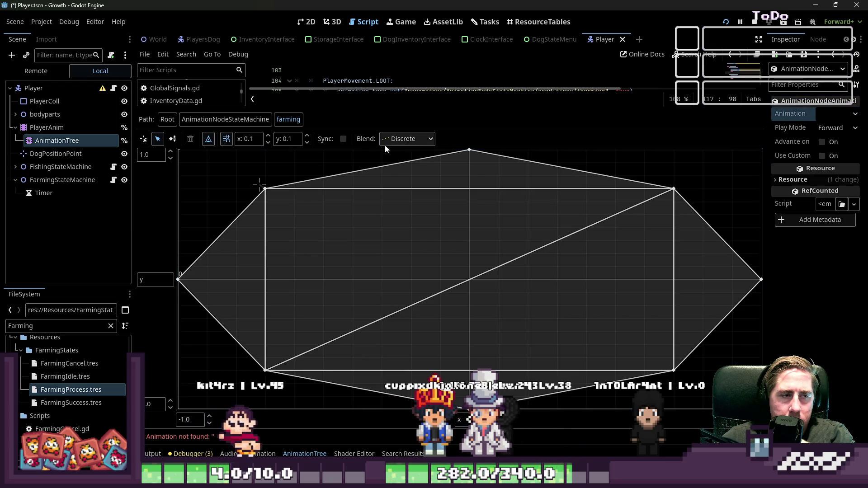
key(Return)
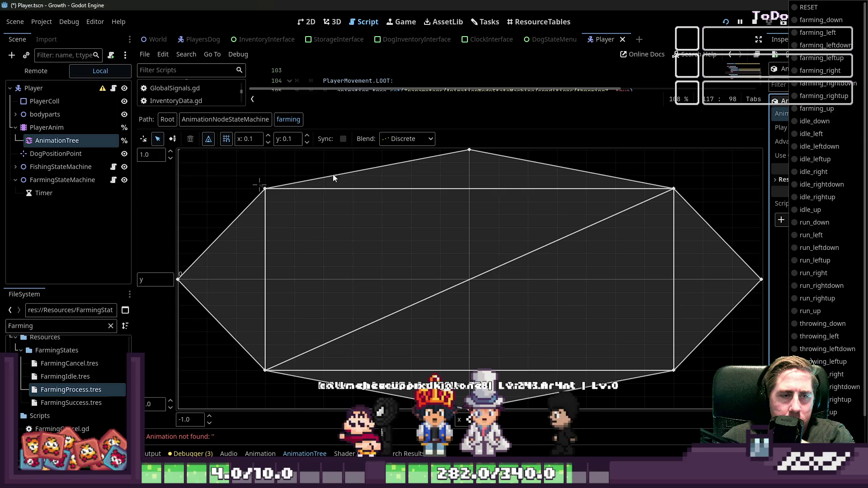
click(266, 189)
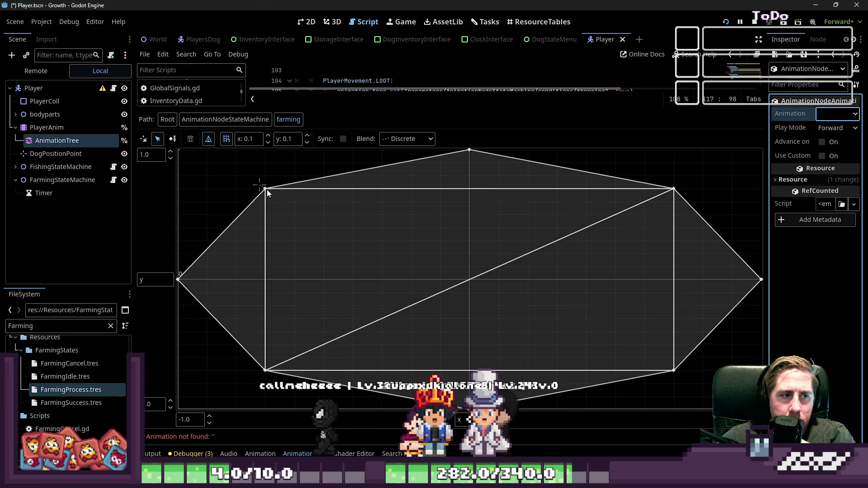
click(843, 114)
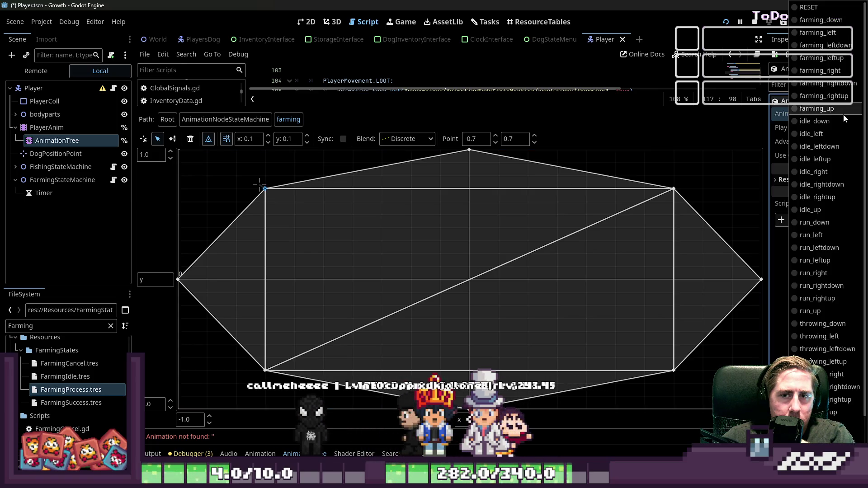
click(837, 48)
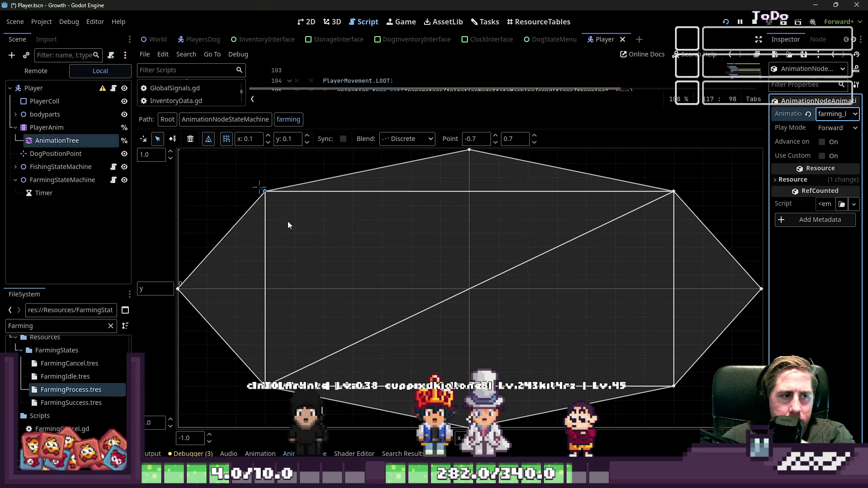
Select the lower-left blend point, then return to the AnimationTree's Root graph
click(267, 388)
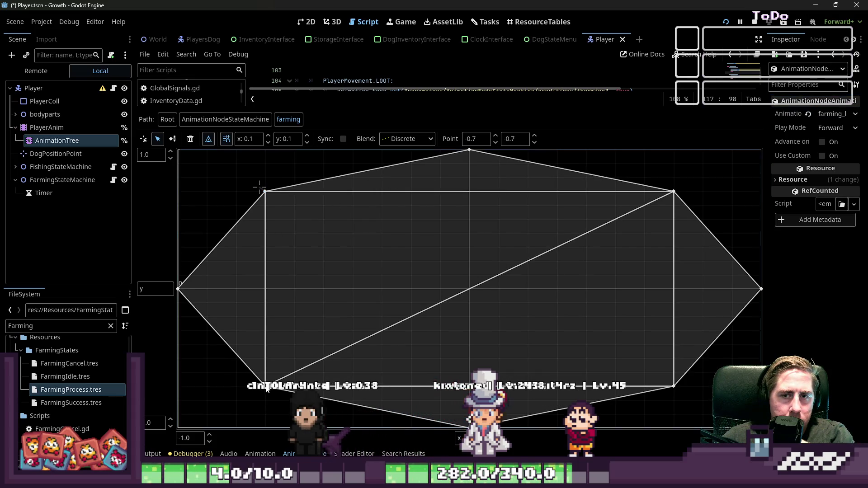
click(143, 139)
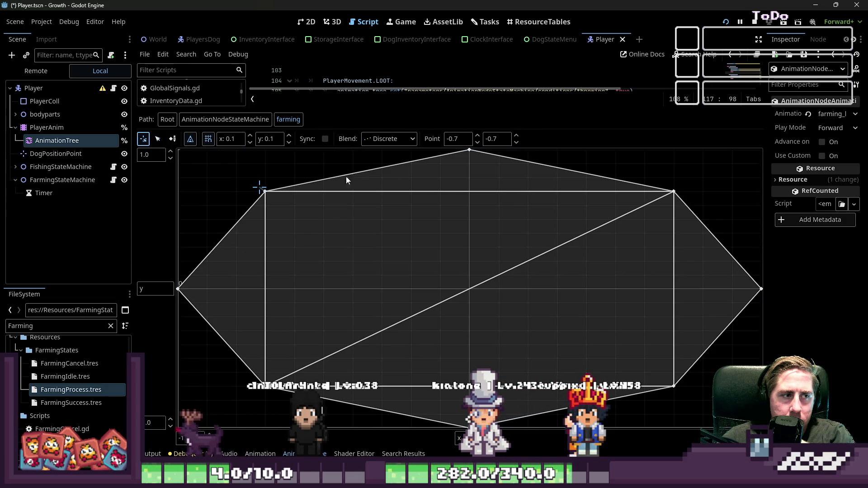
click(788, 183)
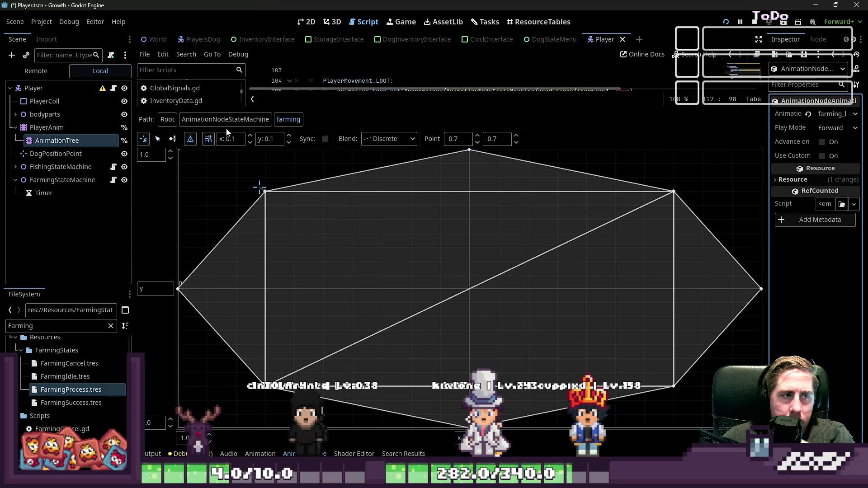
click(167, 119)
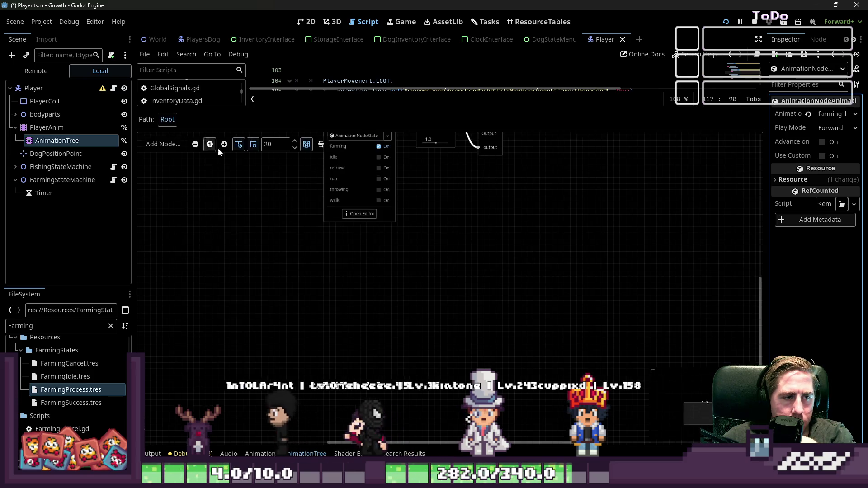
click(346, 214)
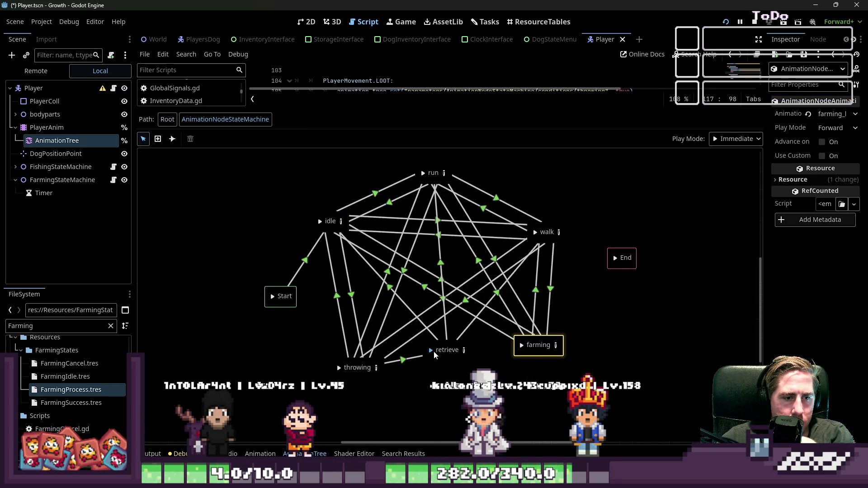
click(464, 351)
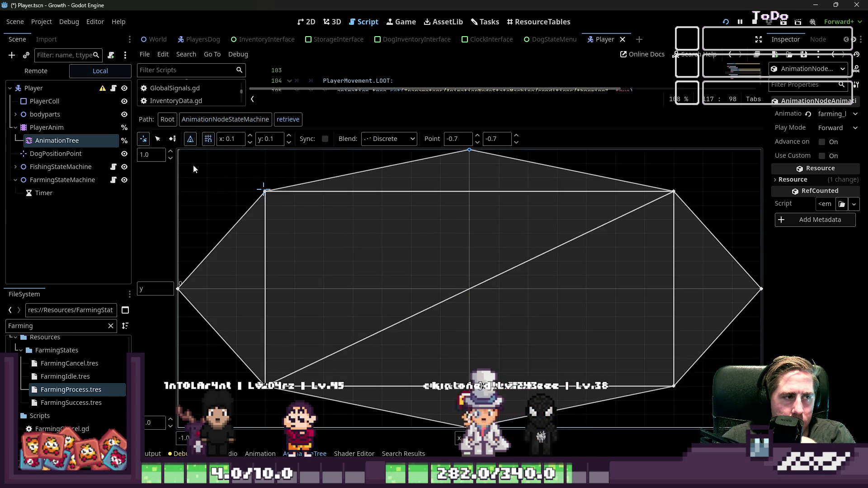
click(158, 139)
click(266, 191)
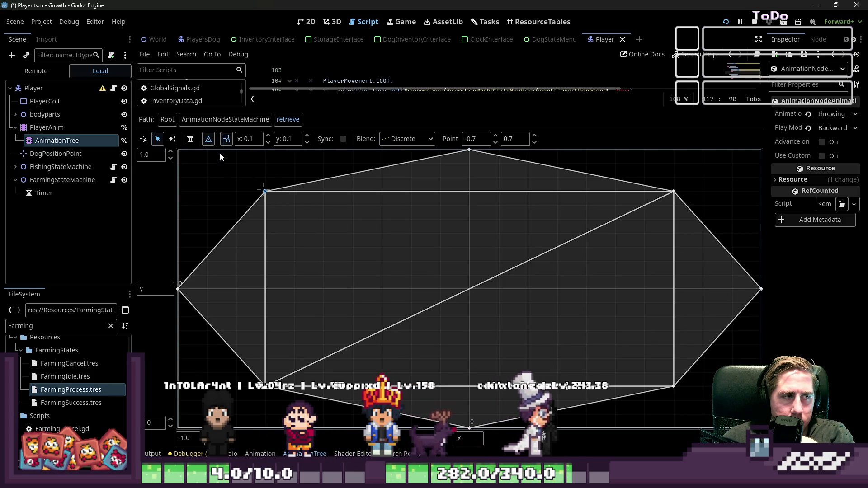
click(167, 119)
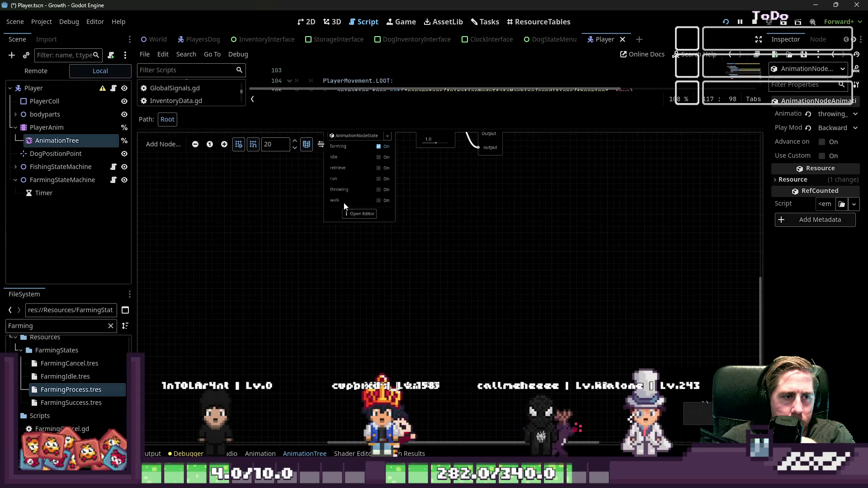
click(359, 215)
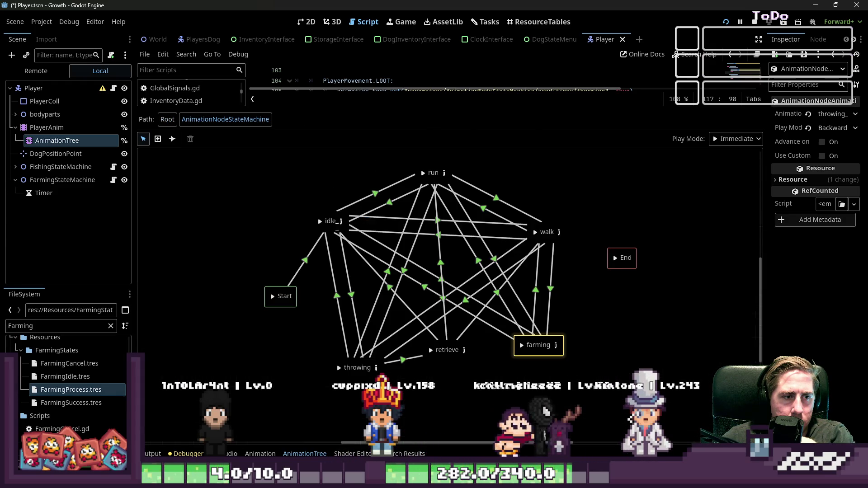
click(341, 222)
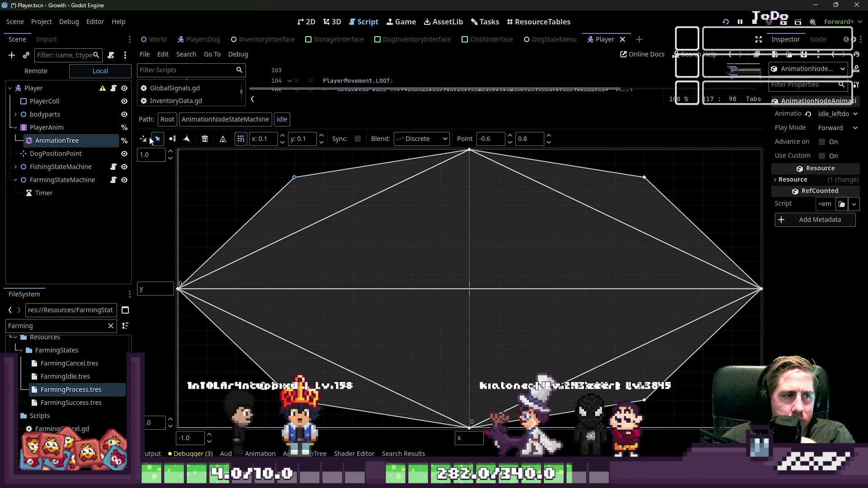
click(167, 119)
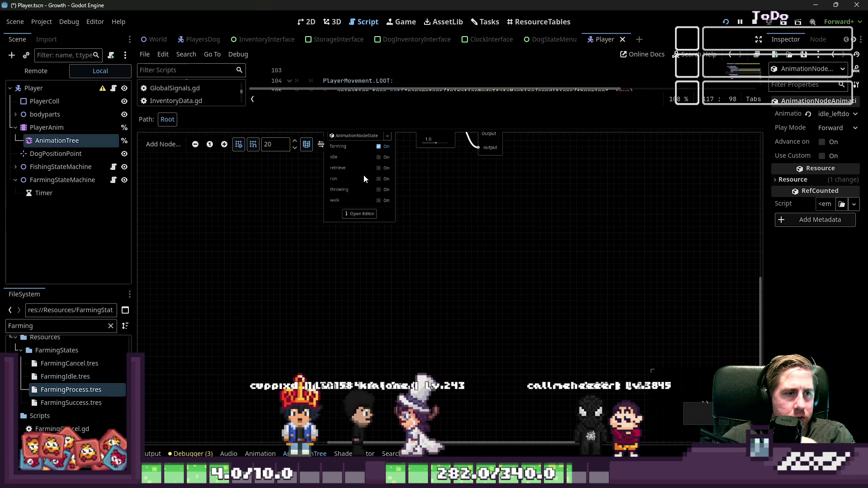
click(350, 178)
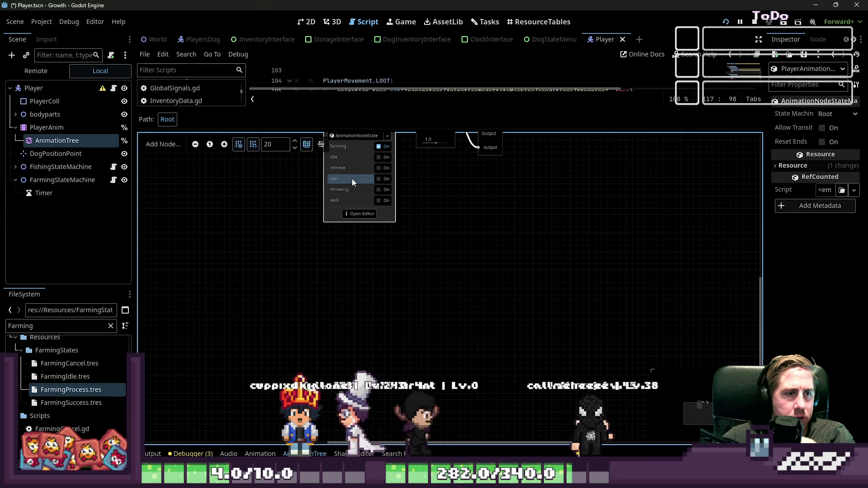
click(355, 215)
click(445, 172)
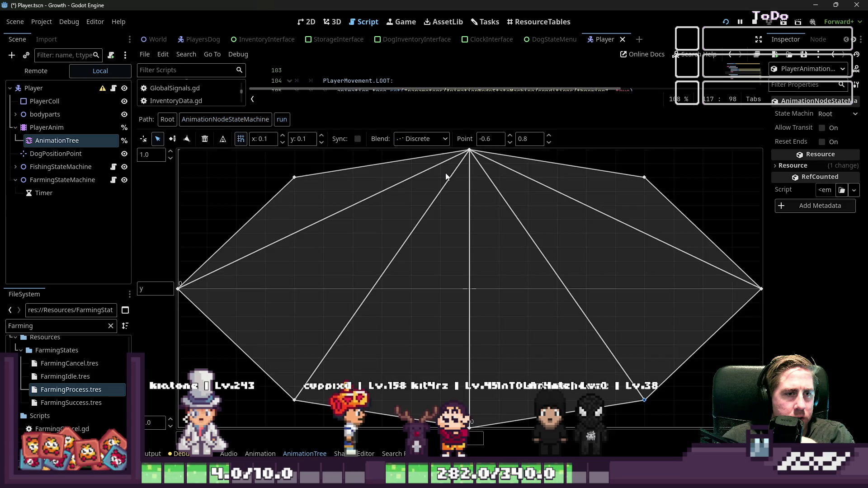
click(294, 177)
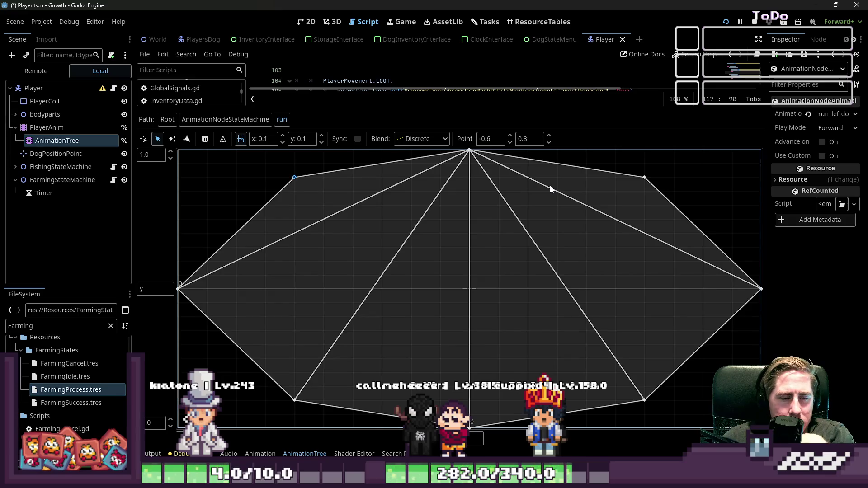
click(171, 121)
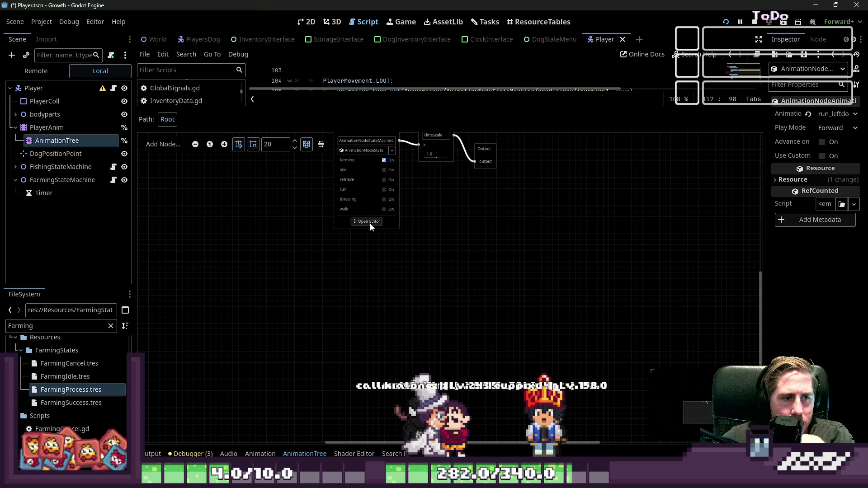
click(369, 222)
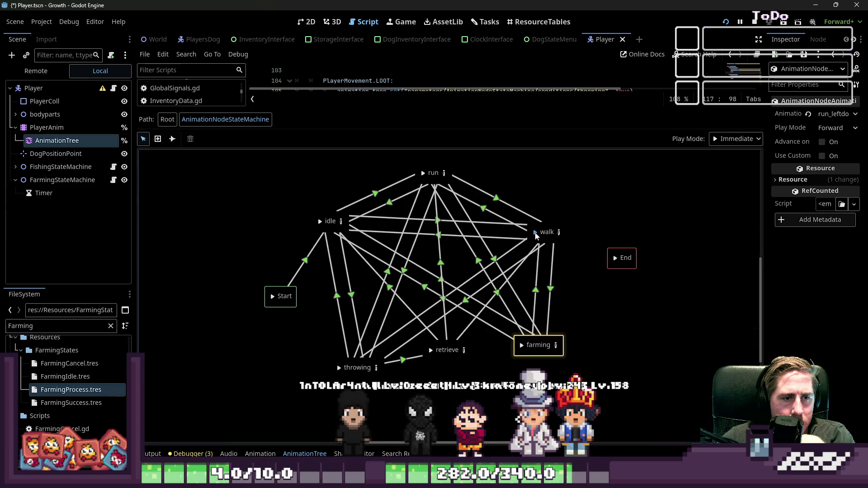
click(558, 232)
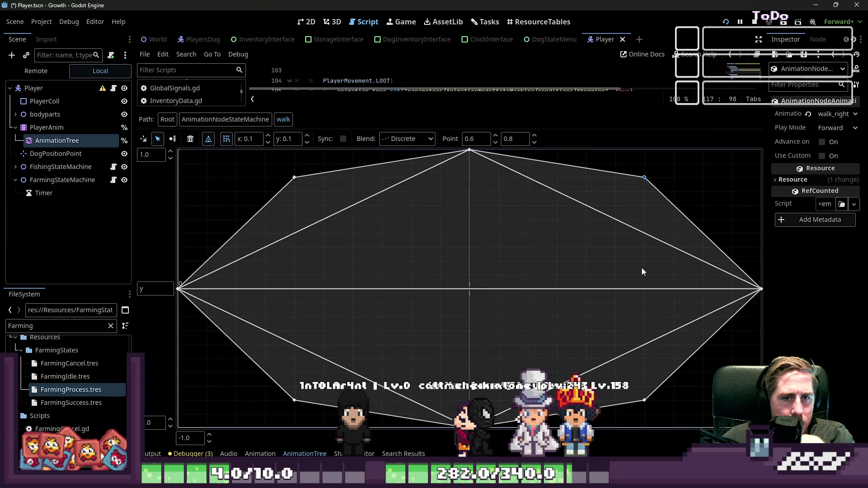
click(295, 400)
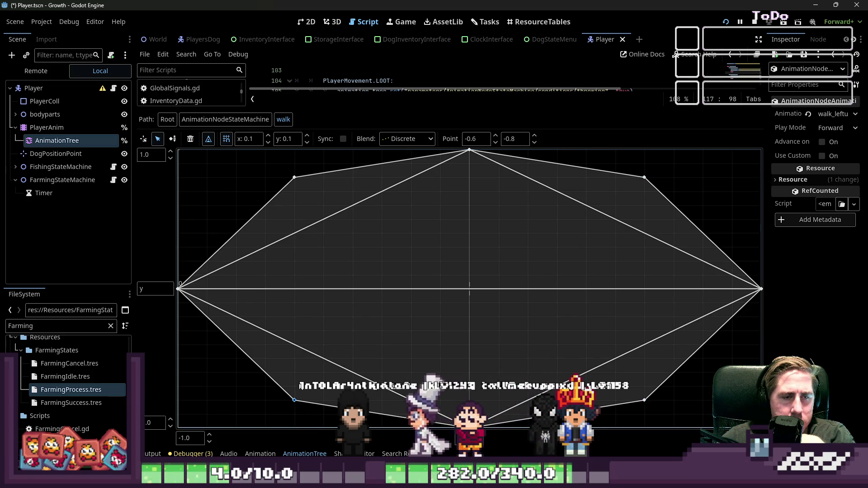
click(168, 119)
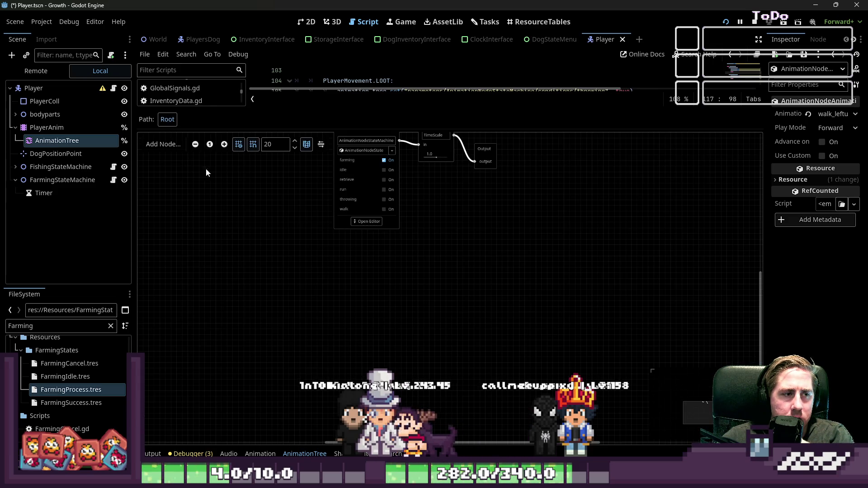
click(369, 222)
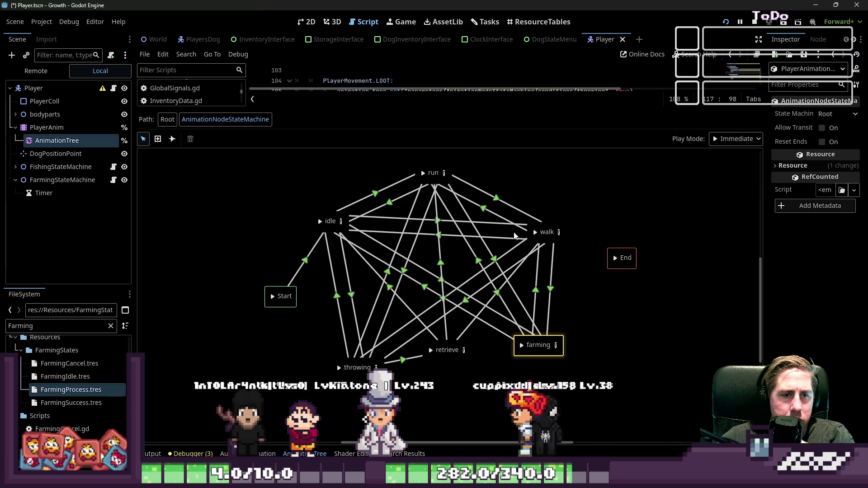
Drag the four farming blend corner points inward to about (±0.6, ±0.8), then view the 2D scene
click(556, 345)
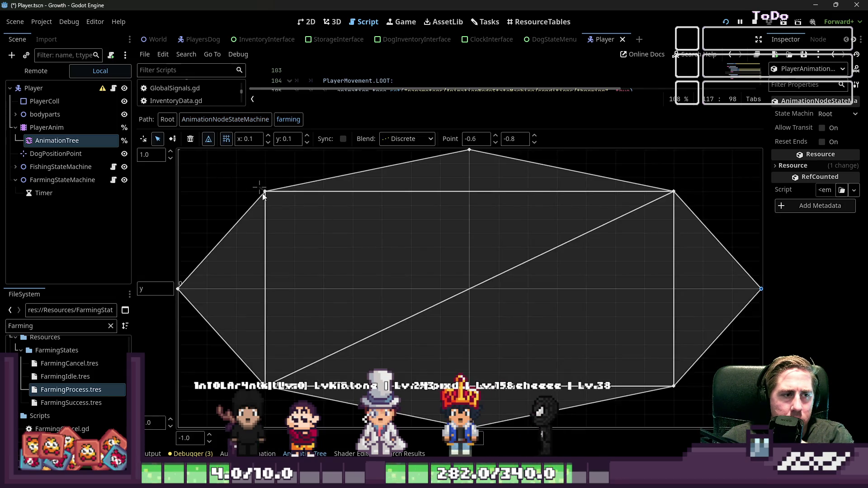
drag(264, 193, 282, 178)
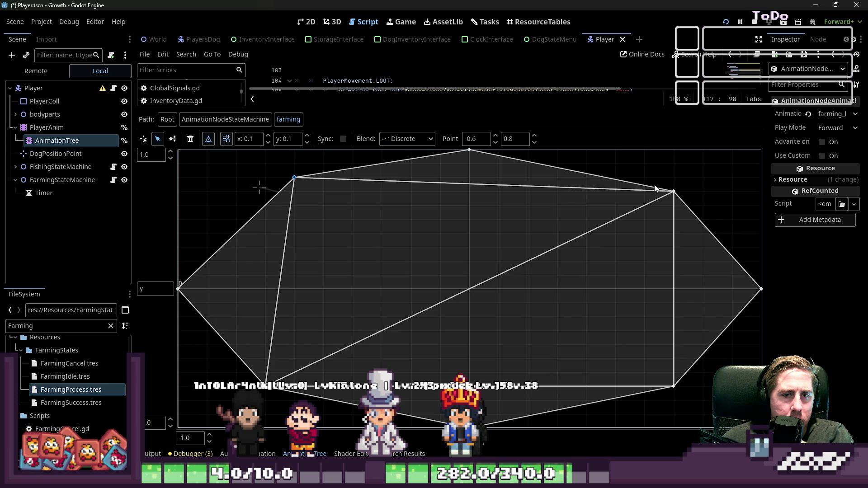
drag(673, 192, 645, 179)
mouse_move(674, 386)
mouse_down()
mouse_move(657, 399)
mouse_move(654, 384)
mouse_up()
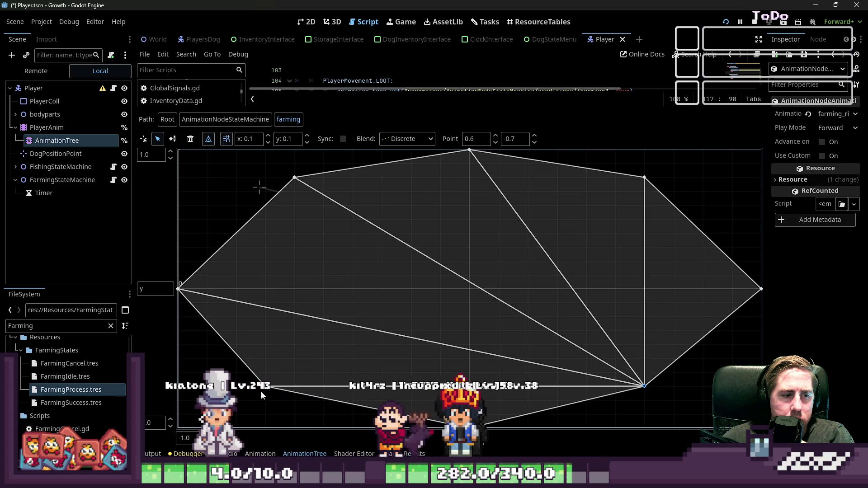
drag(266, 387, 292, 387)
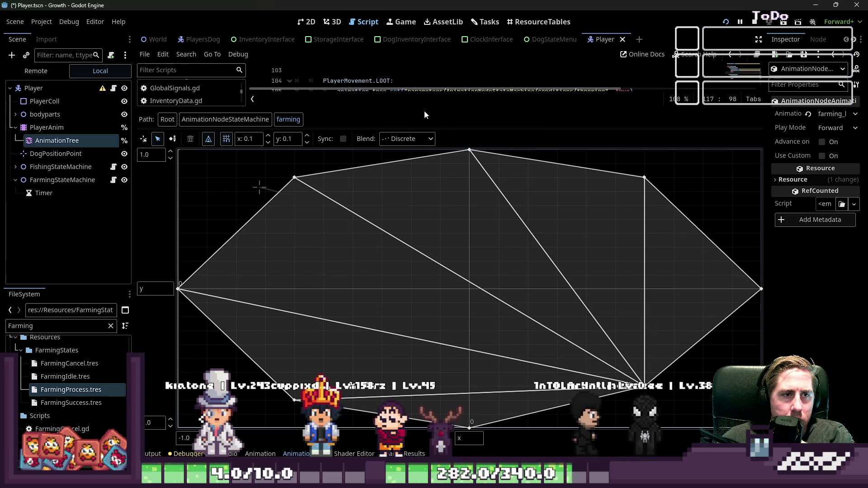
drag(424, 110, 424, 246)
click(316, 26)
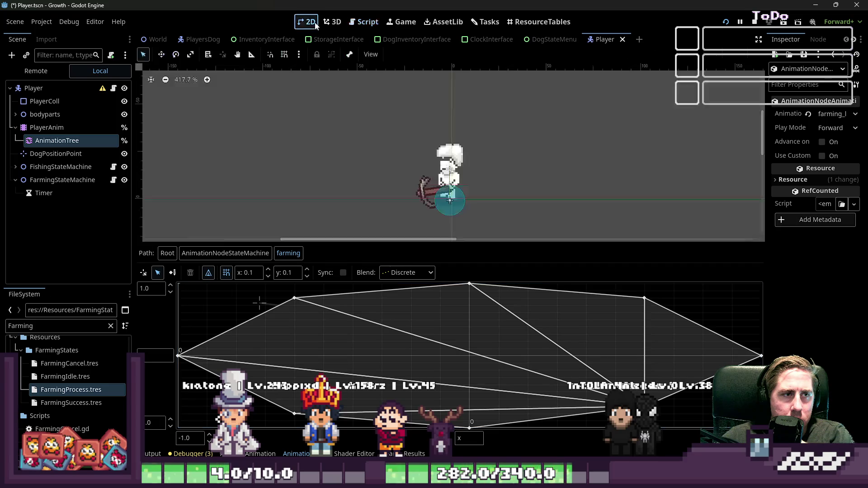
Stop the game, set the AnimationTree's Retrieve and Farming blend positions to 0, save and run
key(F8)
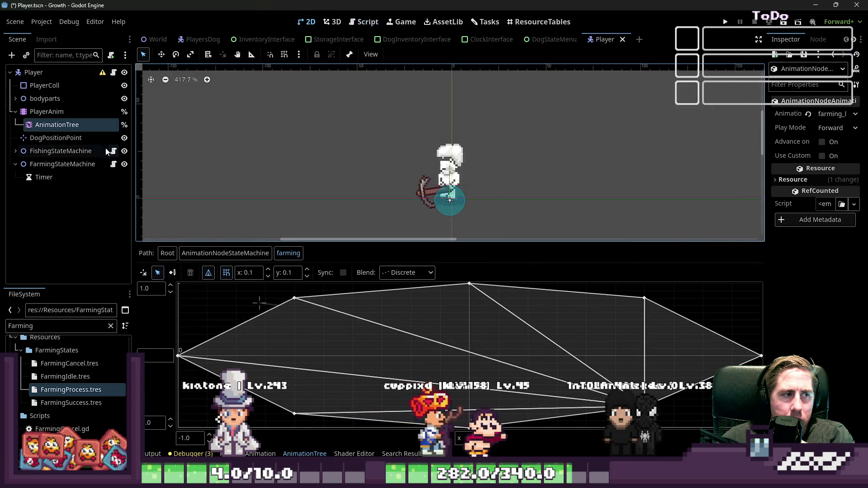
click(97, 112)
click(89, 125)
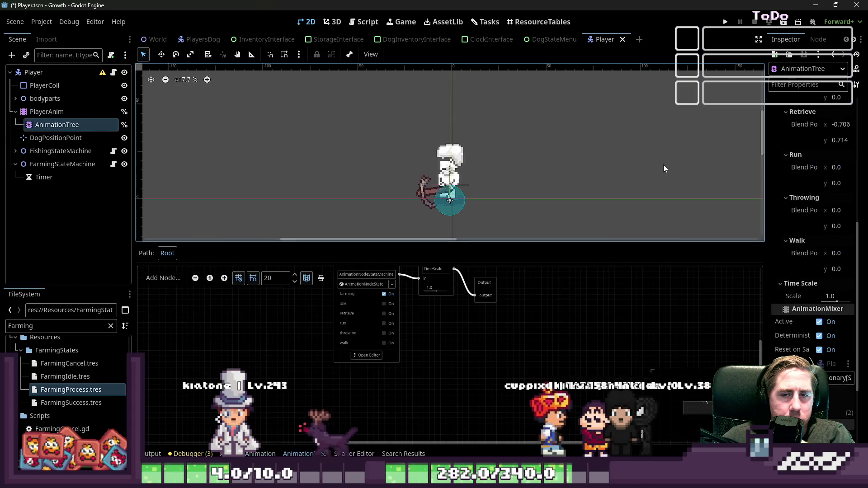
click(840, 125)
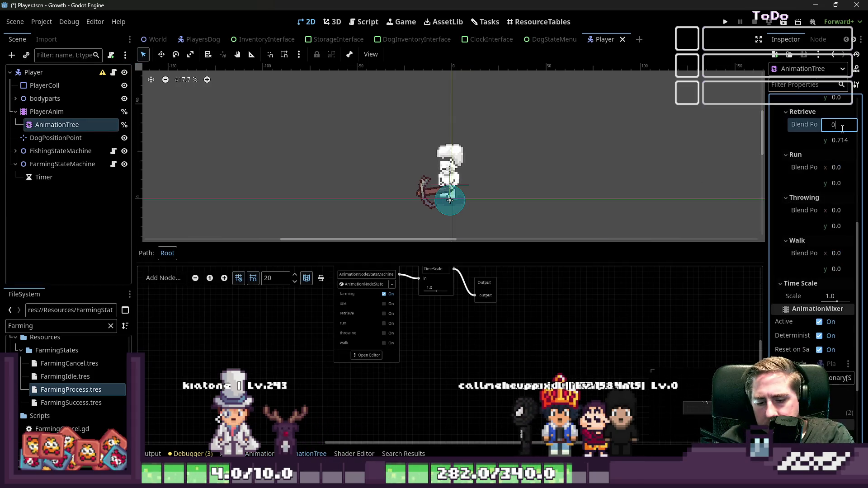
text(0)
scroll(846, 143, up, 4)
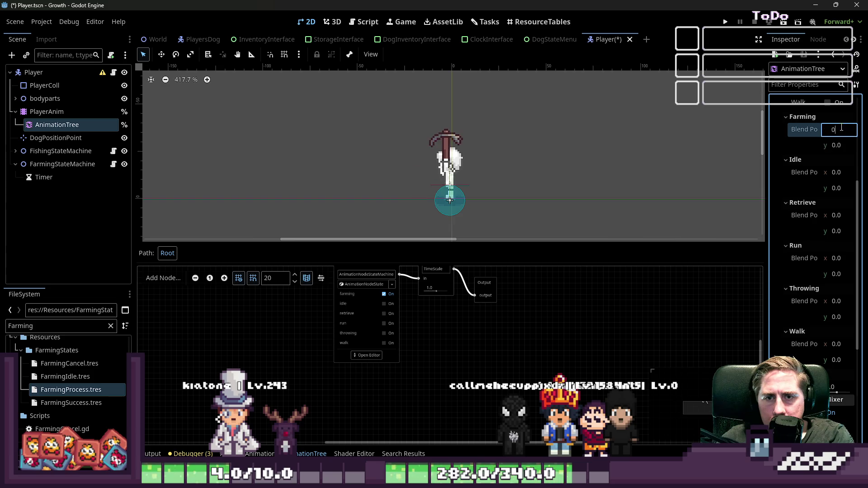
click(715, 130)
click(730, 21)
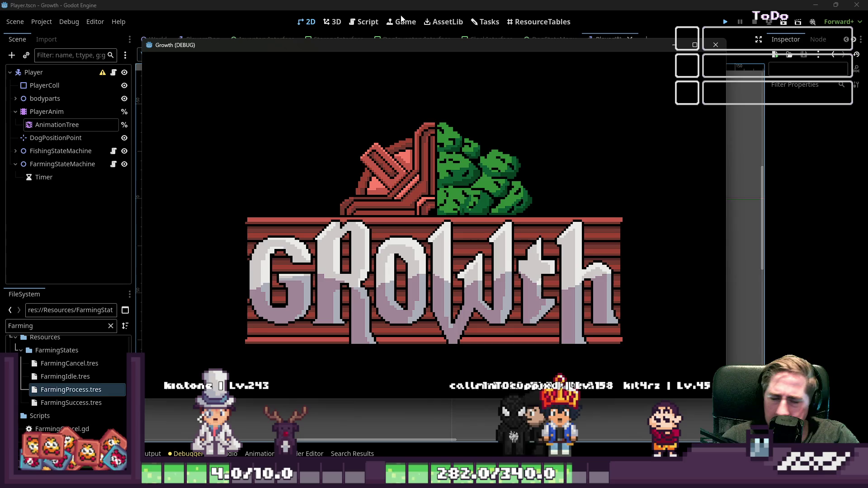
Create a new character named 'cys' from the title screen and start playing
click(466, 210)
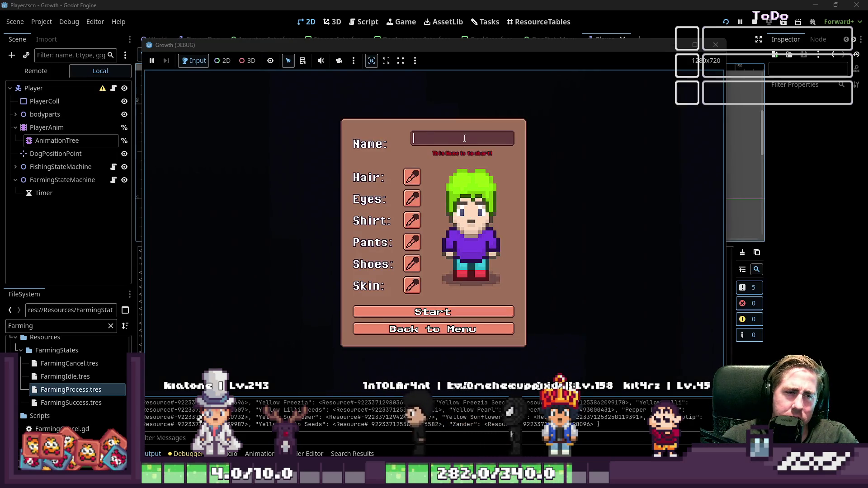
click(464, 144)
text(cys)
click(436, 310)
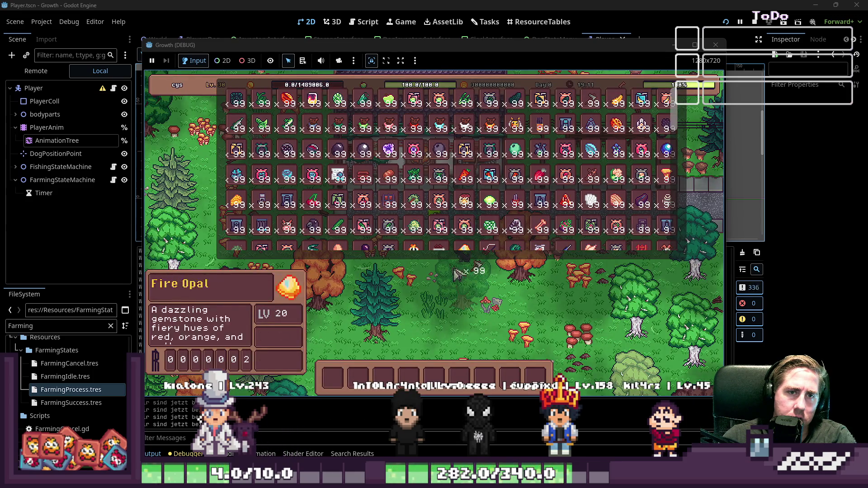
Walk the player into the forest, swing the axe at a tree, then stop the game with F8
key(i)
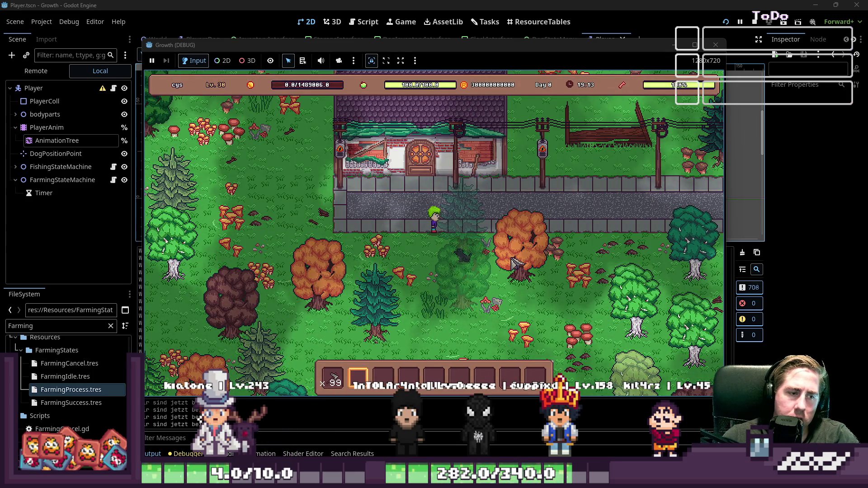
key(a)
key(s)
click(517, 264)
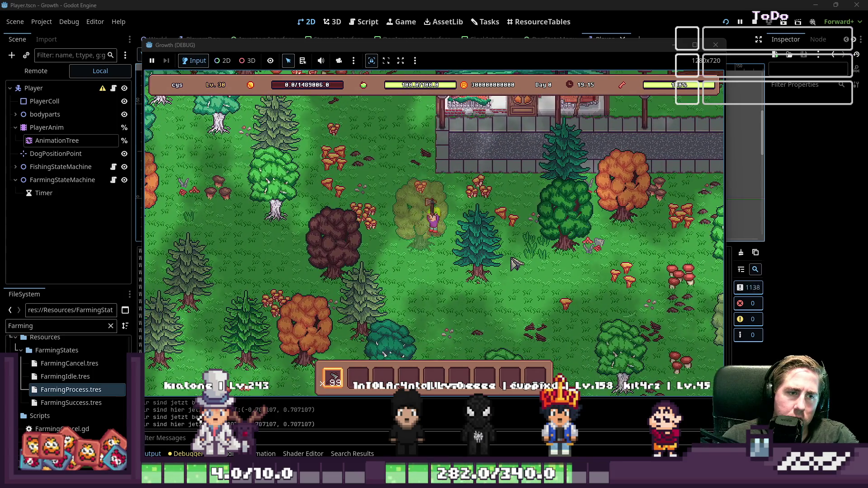
key(a)
key(s)
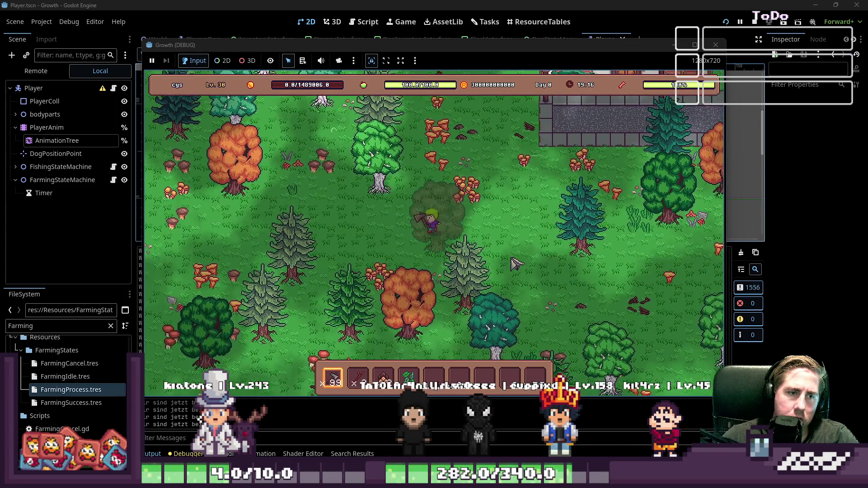
key(a)
key(d)
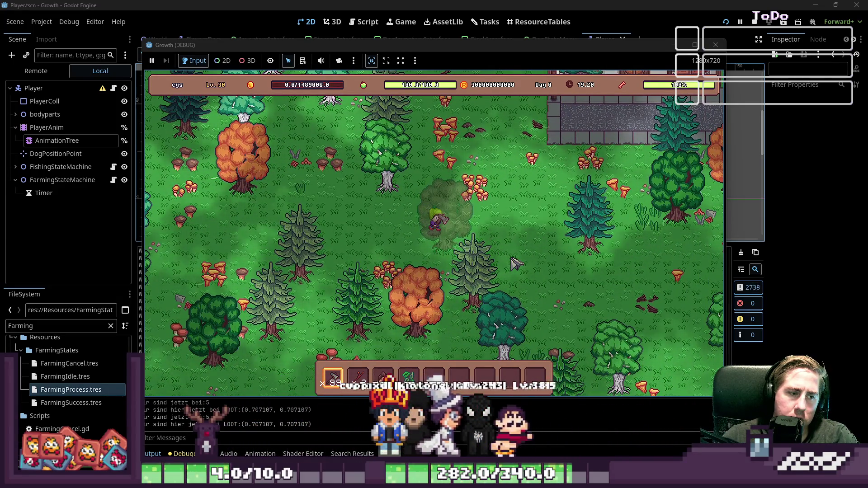
key(F8)
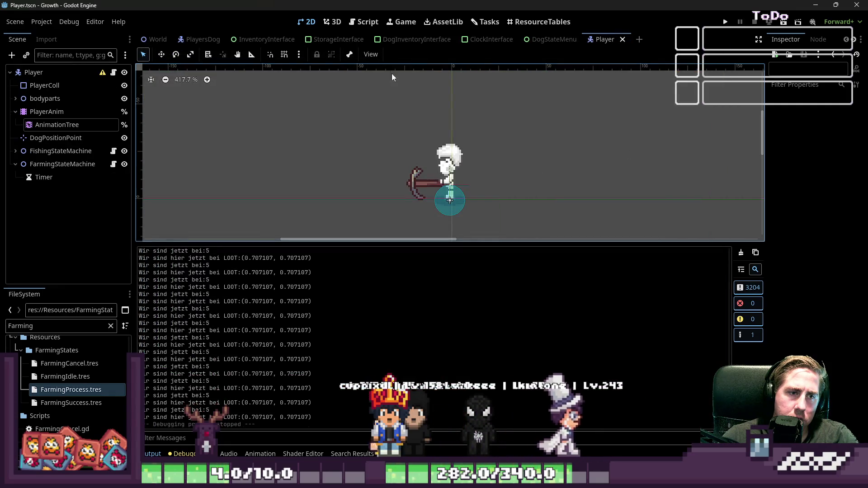
Beside Player.gd, select AnimationTree and show its state machine graph in the bottom panel
click(364, 21)
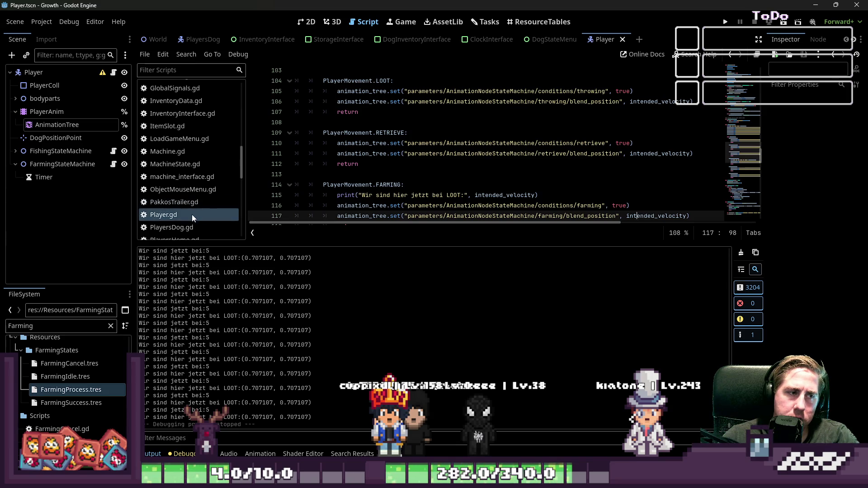
click(115, 126)
click(367, 356)
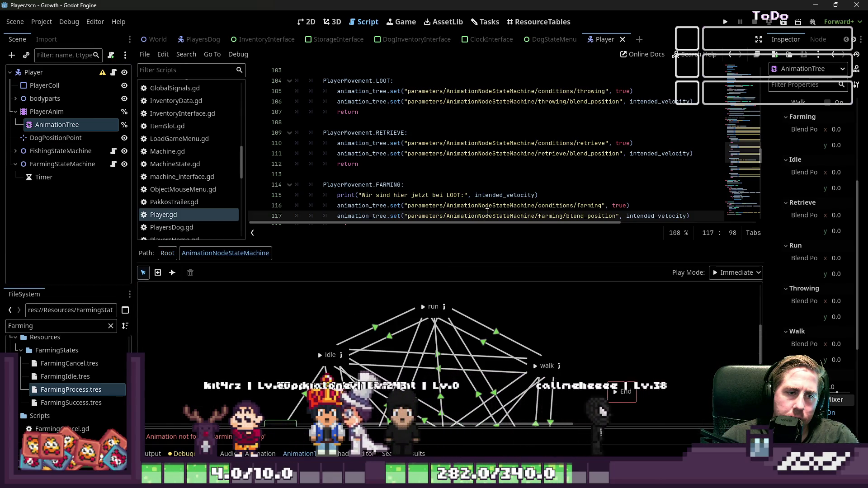
drag(489, 244, 507, 139)
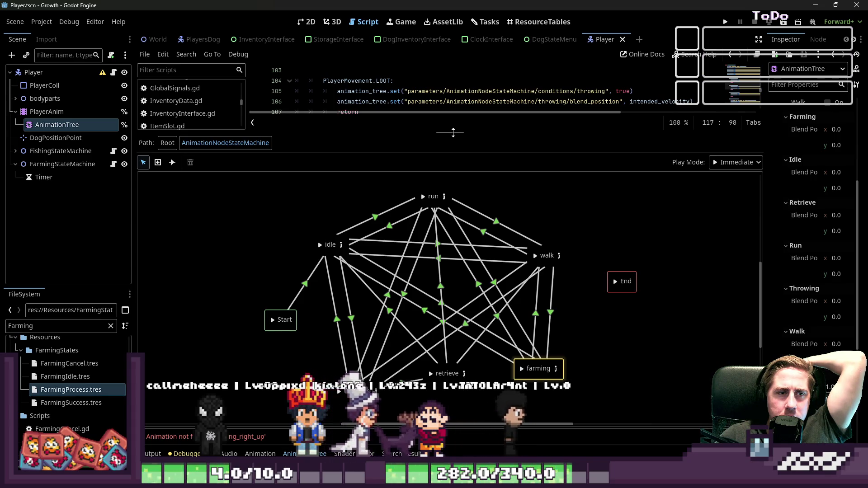
drag(456, 133, 436, 225)
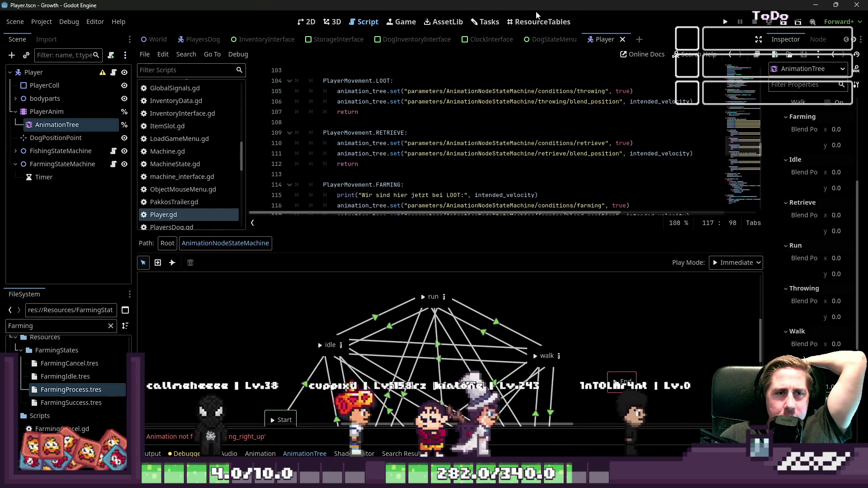
Open the move_and_slide documentation from Player.gd, then return to the Player 2D view
click(312, 26)
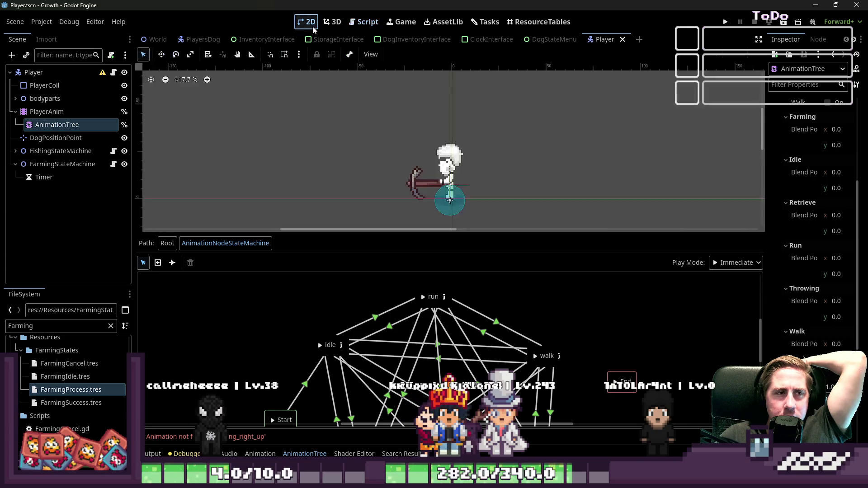
click(357, 24)
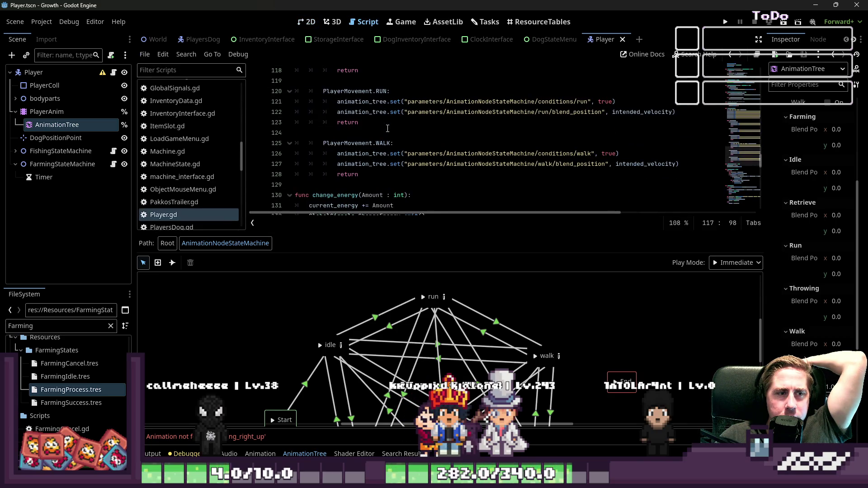
scroll(388, 128, down, 9)
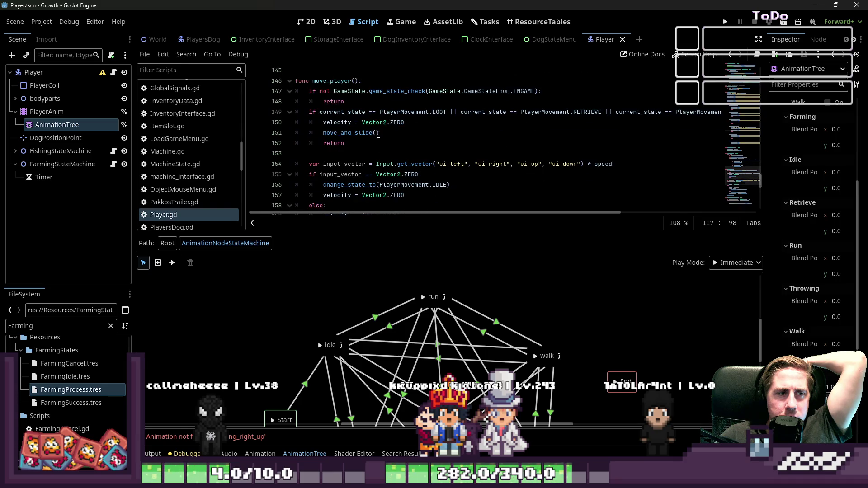
click(339, 133)
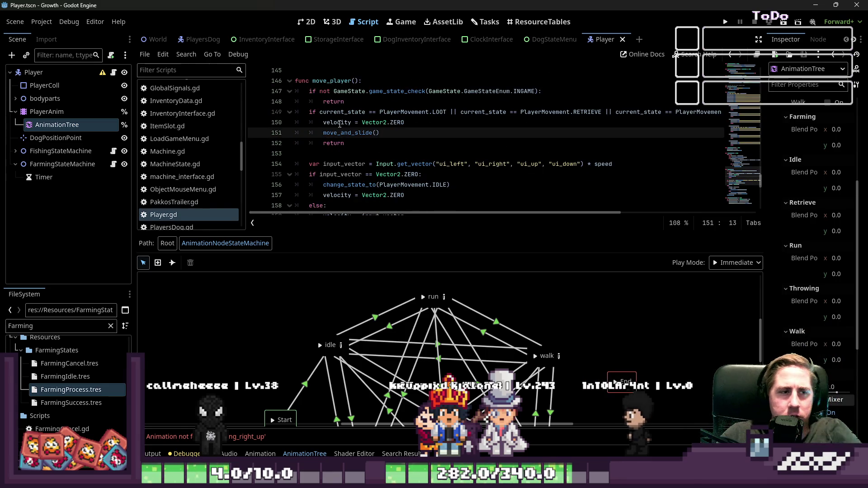
click(362, 135)
ctrl+click(362, 135)
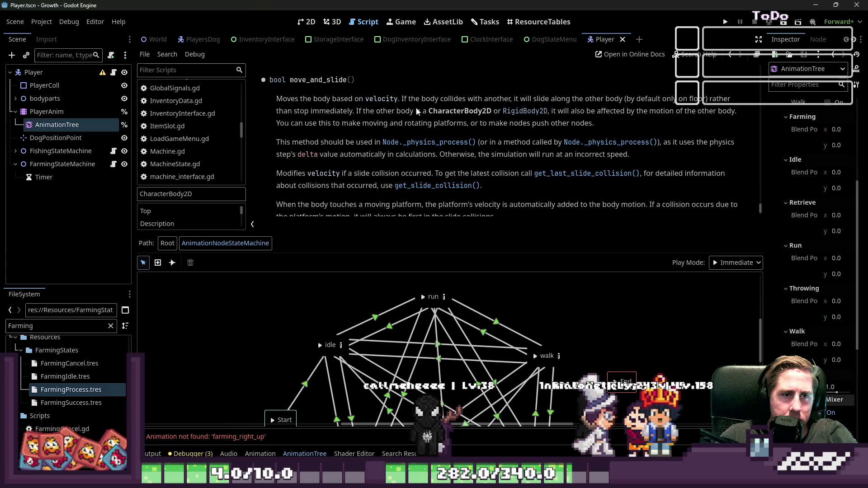
click(307, 22)
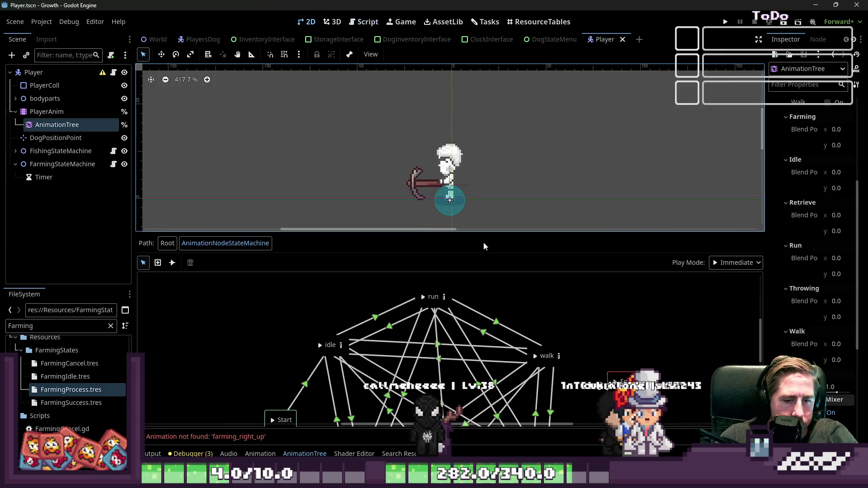
Enlarge the state machine panel and open the farming state's blend space
click(462, 230)
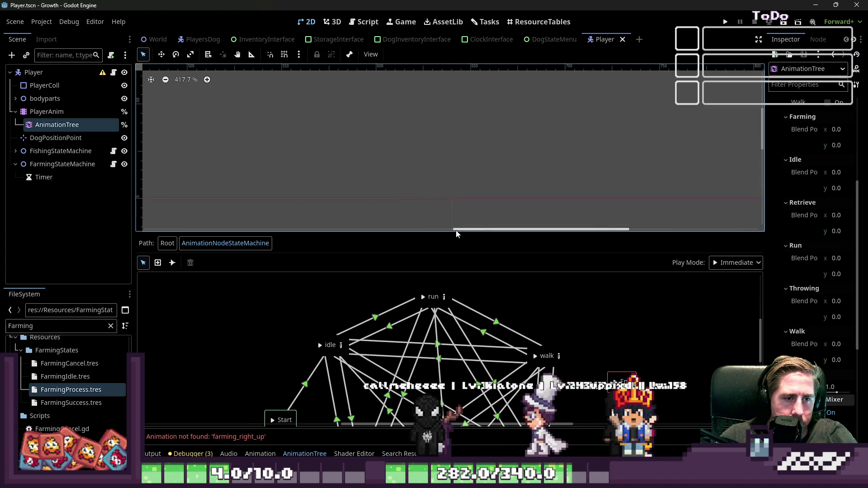
scroll(367, 160, down, 4)
scroll(282, 163, down, 1)
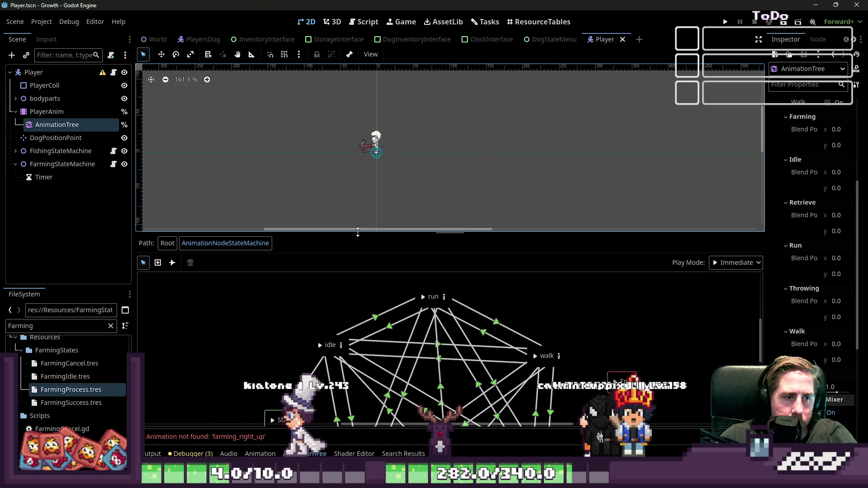
drag(357, 232, 358, 82)
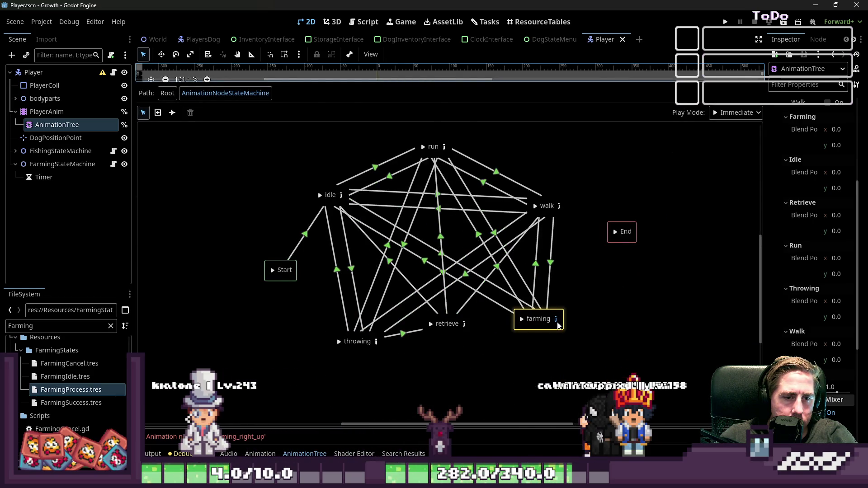
click(556, 320)
Drag the lower-right farming point from (0.6, -0.7) to (0.6, -0.8), then save and run
click(644, 367)
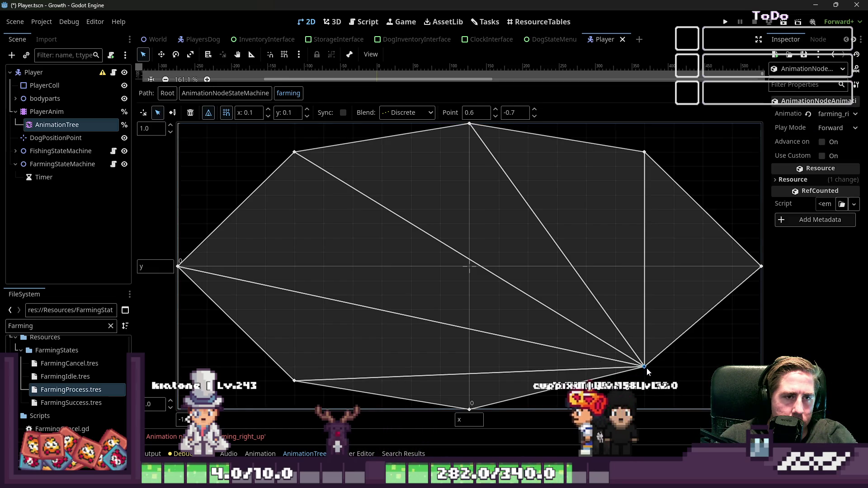
drag(646, 371, 648, 380)
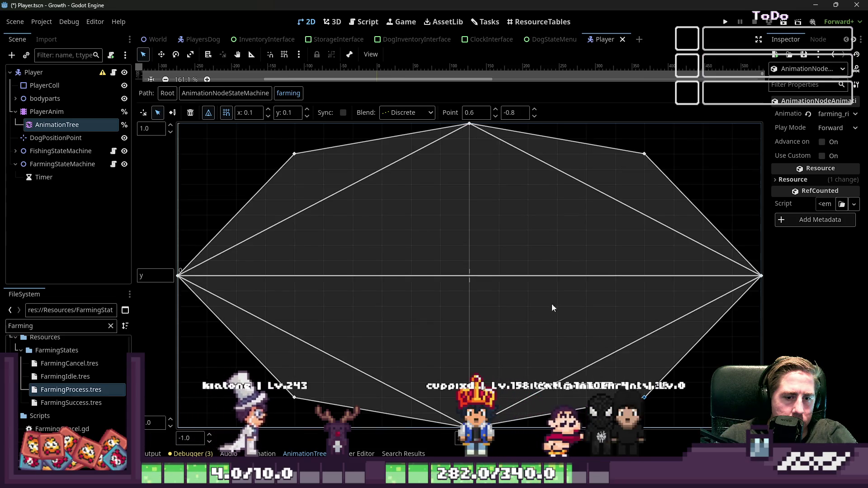
click(294, 398)
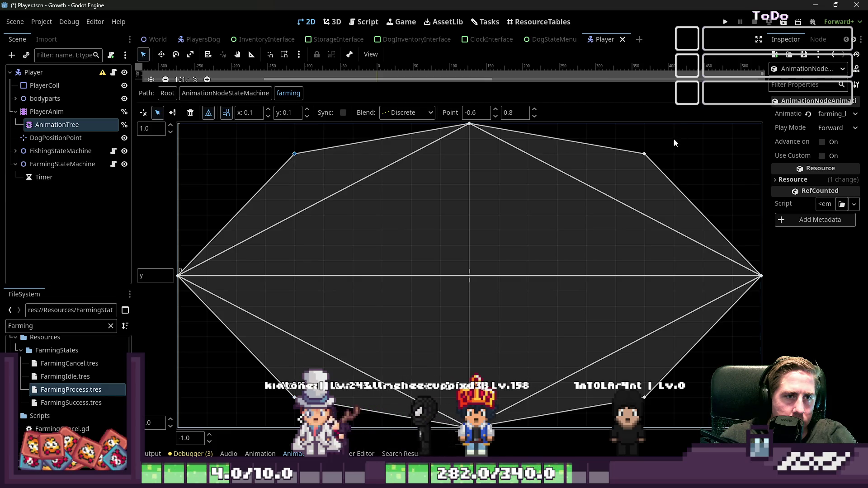
key(F5)
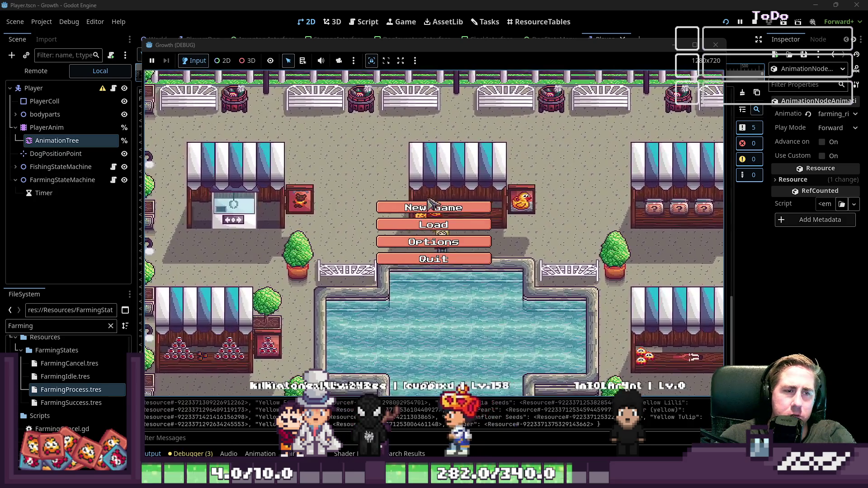
Create a new character named 'wad' and start playing
click(434, 200)
click(442, 144)
text(wad)
click(419, 308)
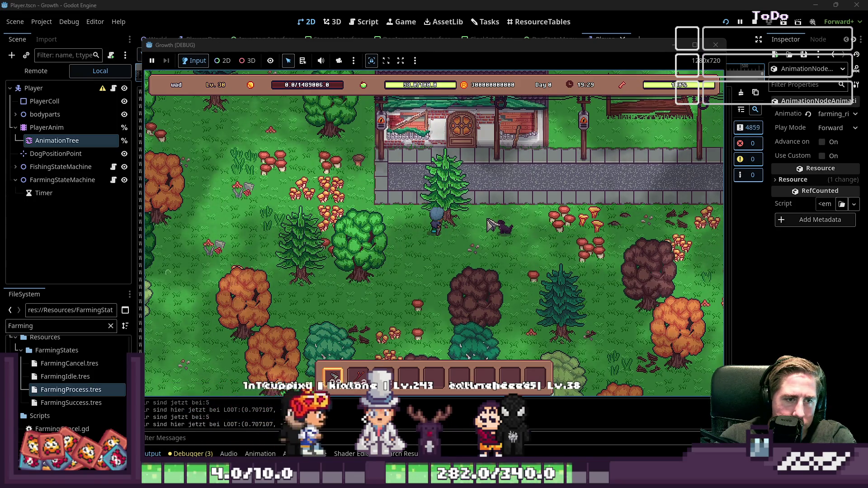
Relaunch the game and start again with a new character named 'wdal'
key(F5)
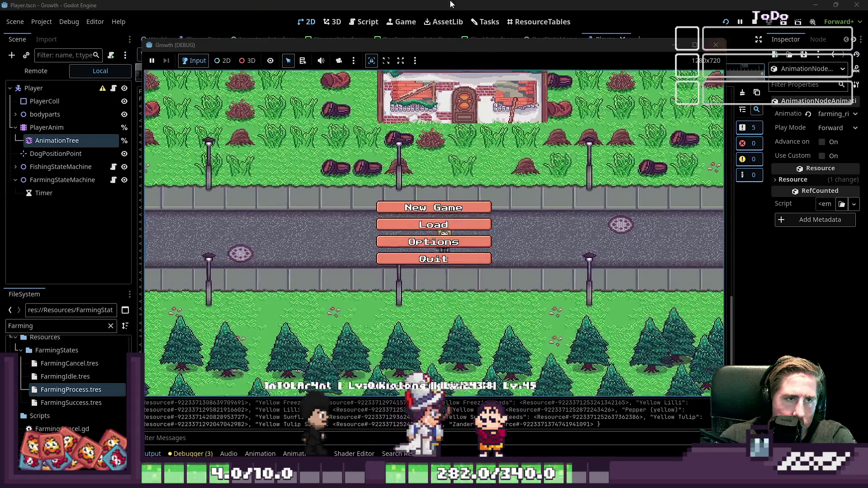
key(F8)
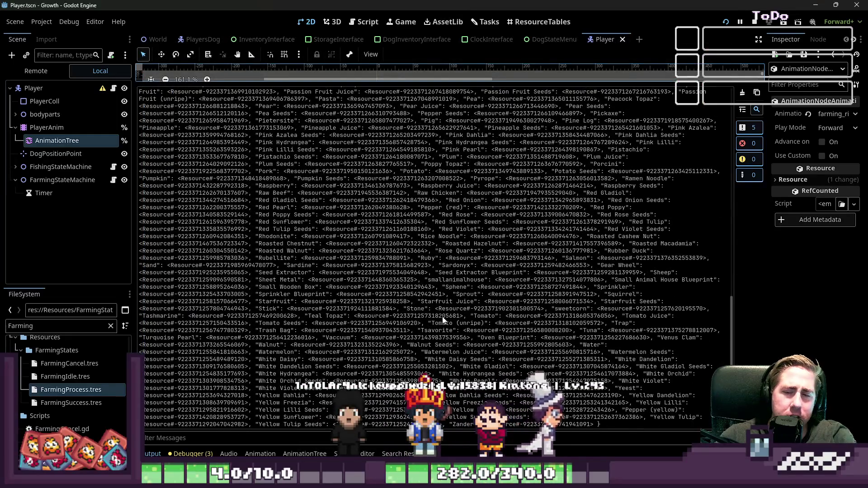
click(726, 23)
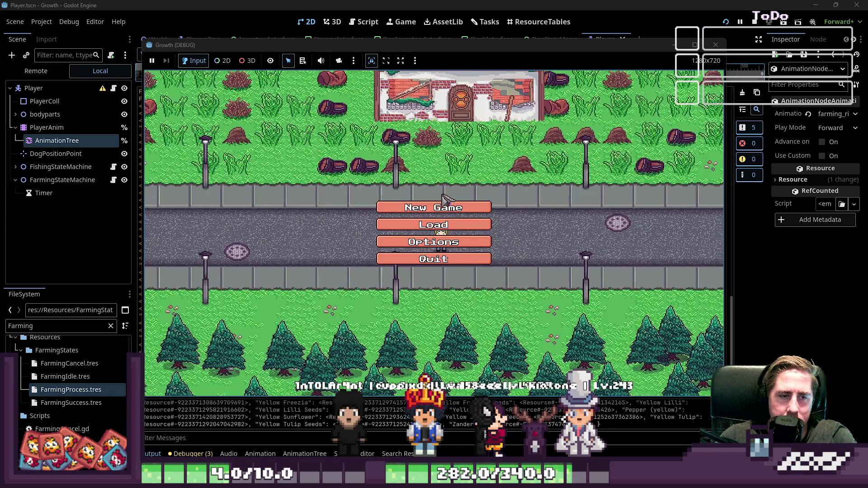
click(461, 231)
text(wdal)
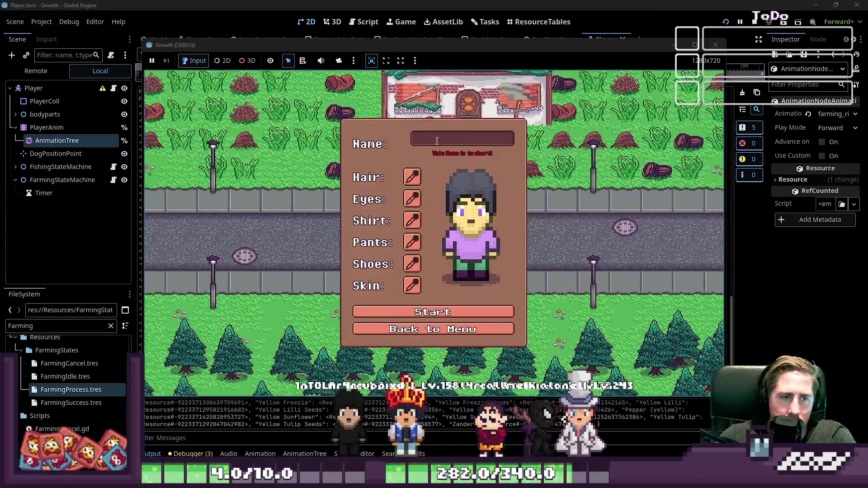
click(398, 308)
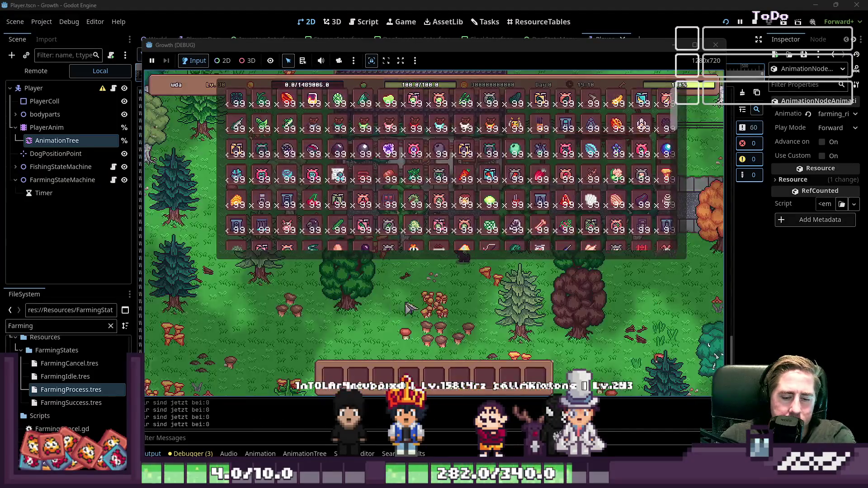
Close the inventory, walk the player down and up, then stop the game
key(i)
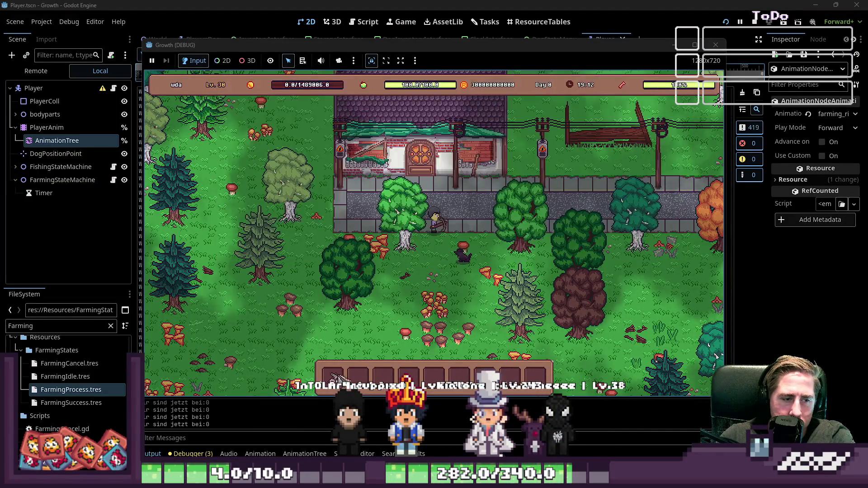
key(1)
key(s)
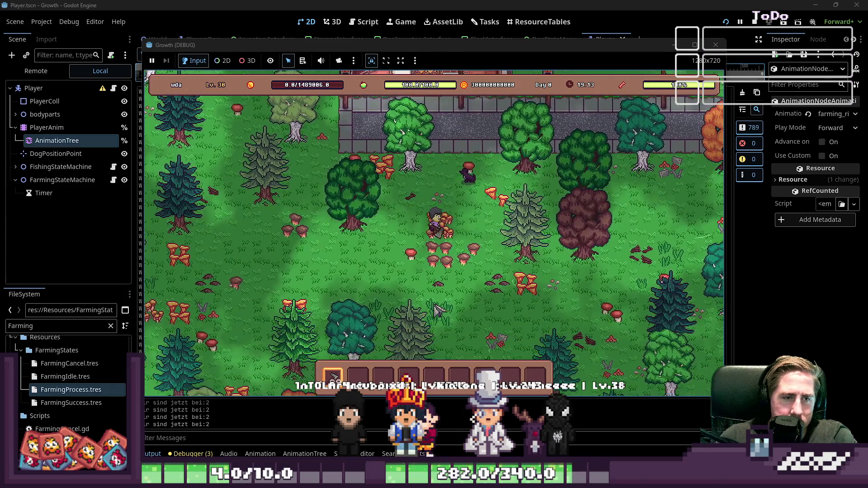
key(w)
key(F8)
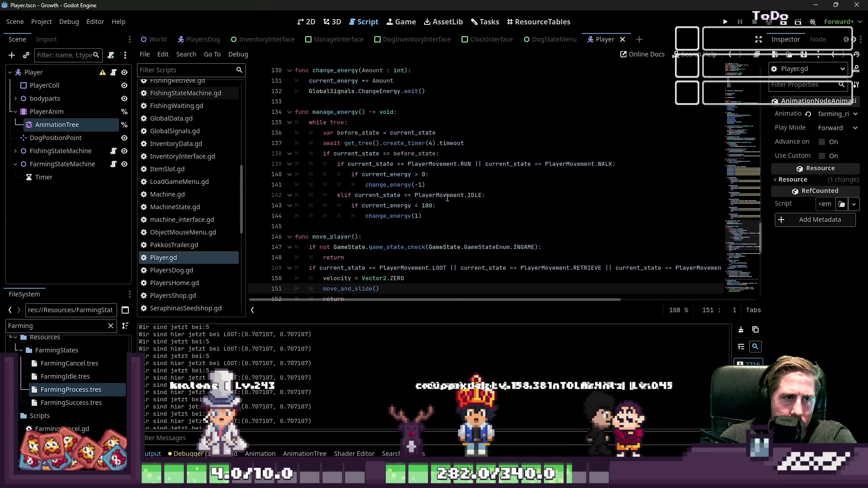
Scroll Player.gd up to updateAnimation() and rerun the project
scroll(447, 198, up, 12)
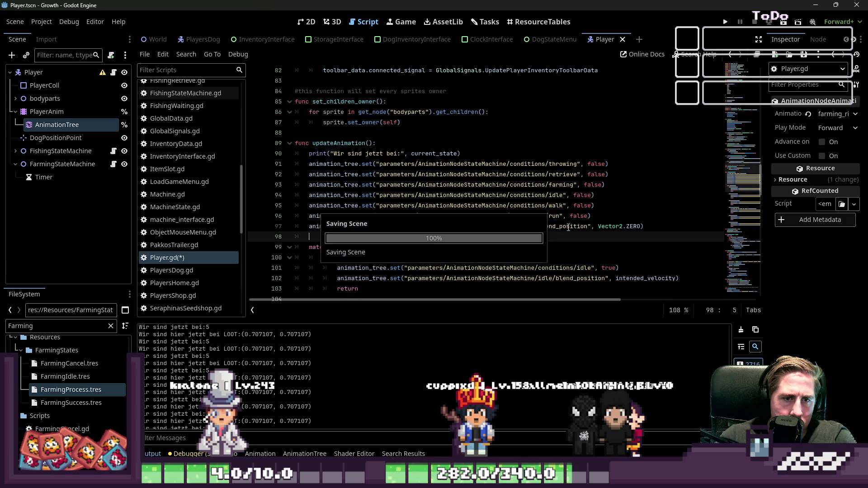
click(726, 21)
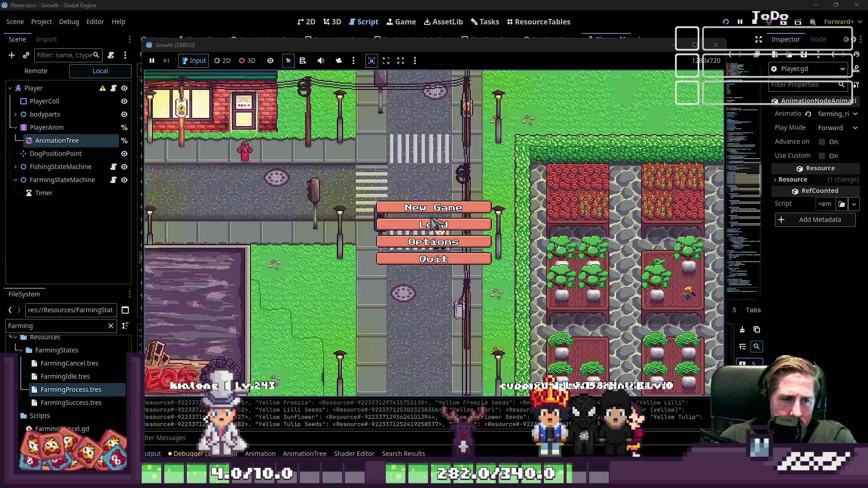
Create a new character named 'dwa' and start playing
click(434, 204)
text(dwal)
key(BackSpace)
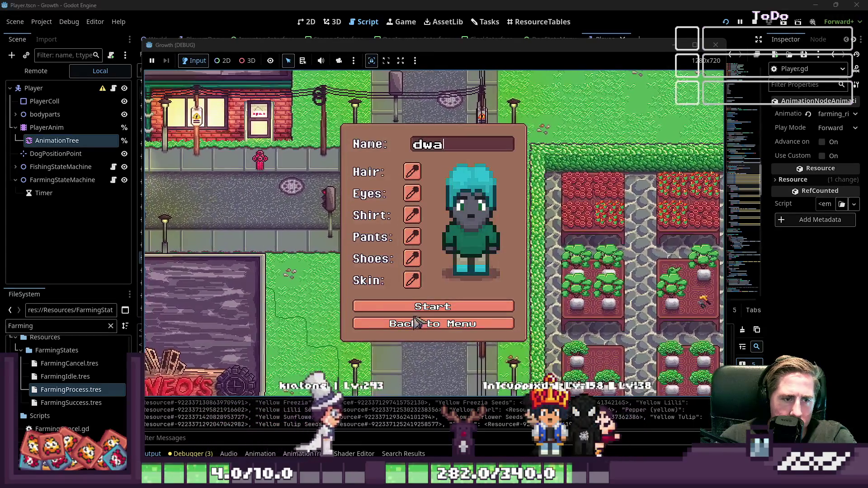
click(423, 307)
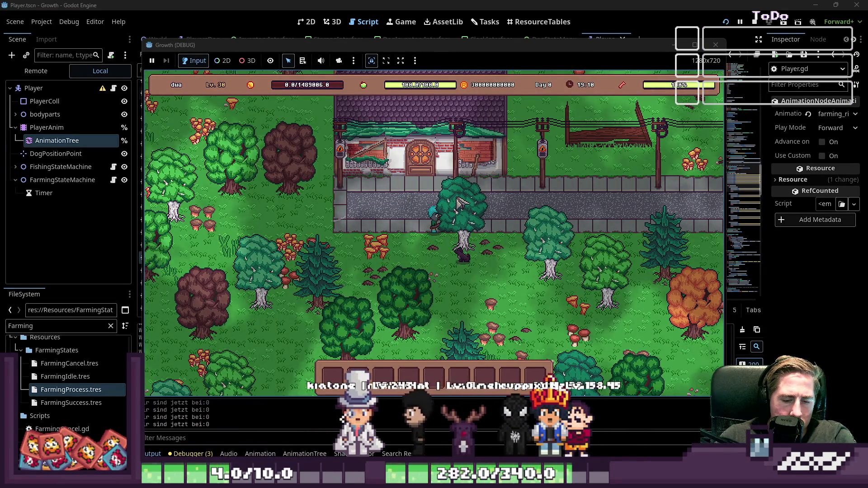
Walk left and up to the trees, use the farming tool on one, then stop the game
key(i)
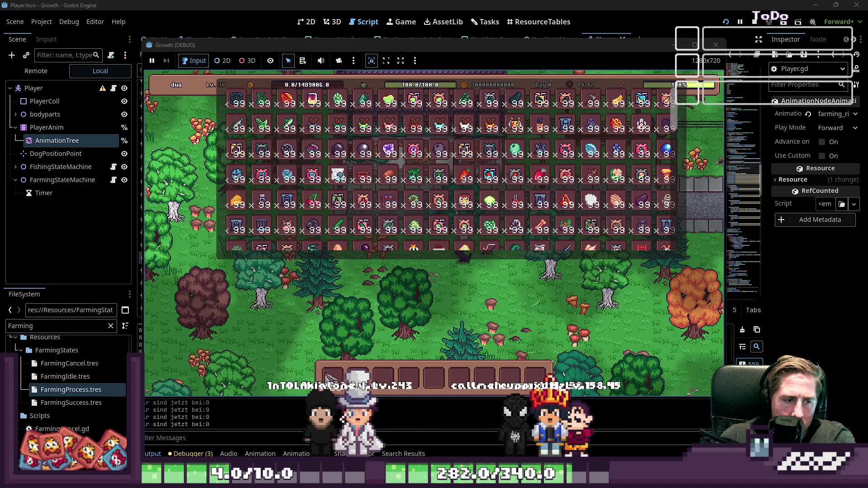
key(i)
key(a)
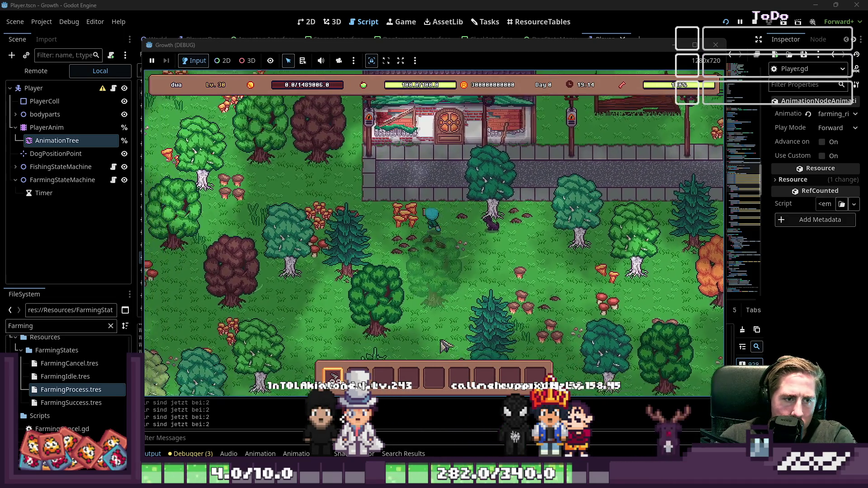
key(a)
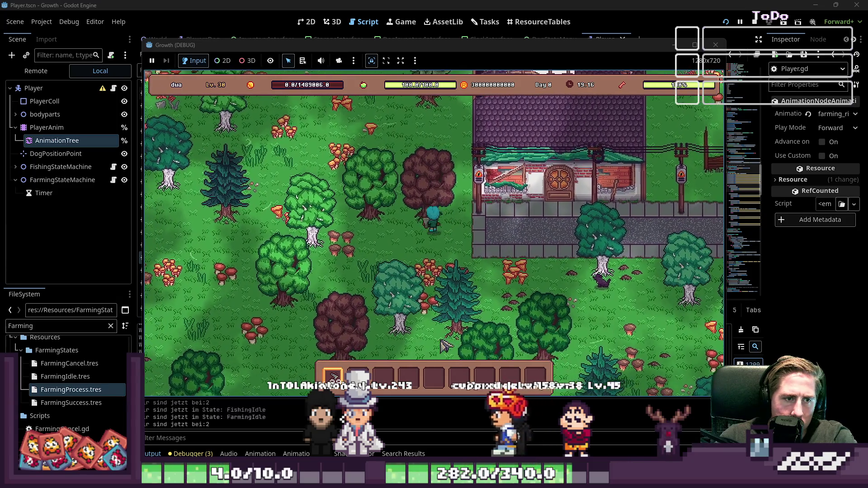
key(w)
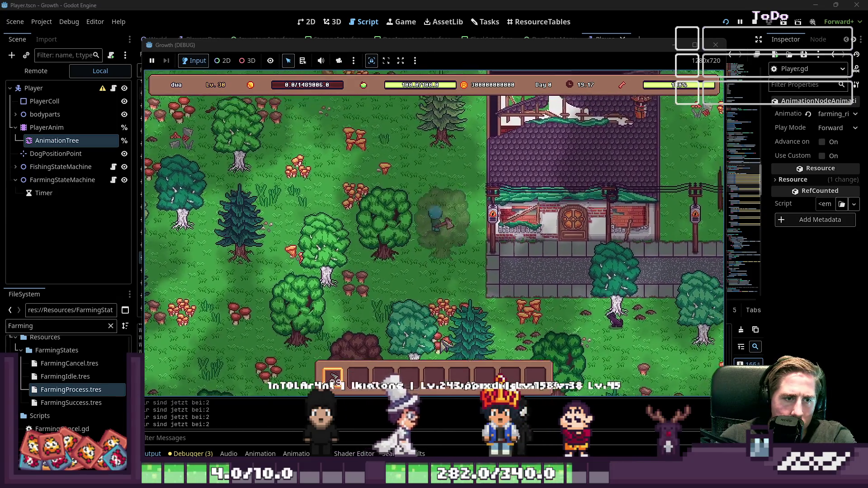
key(d)
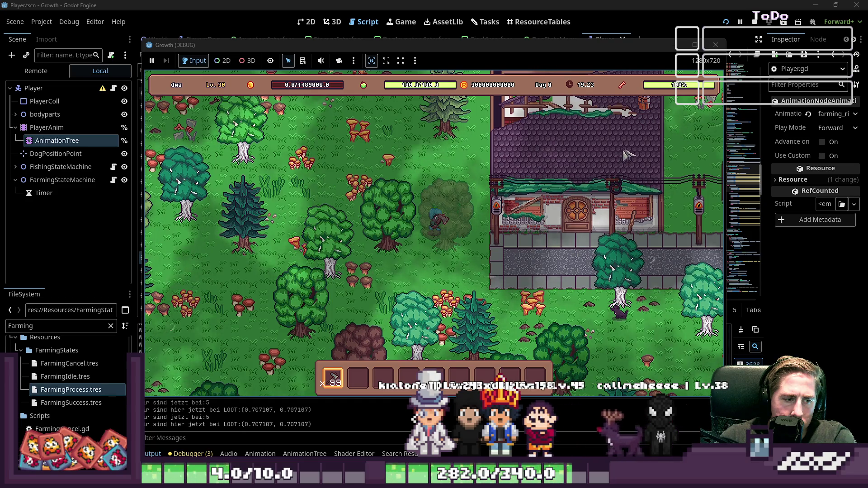
click(722, 47)
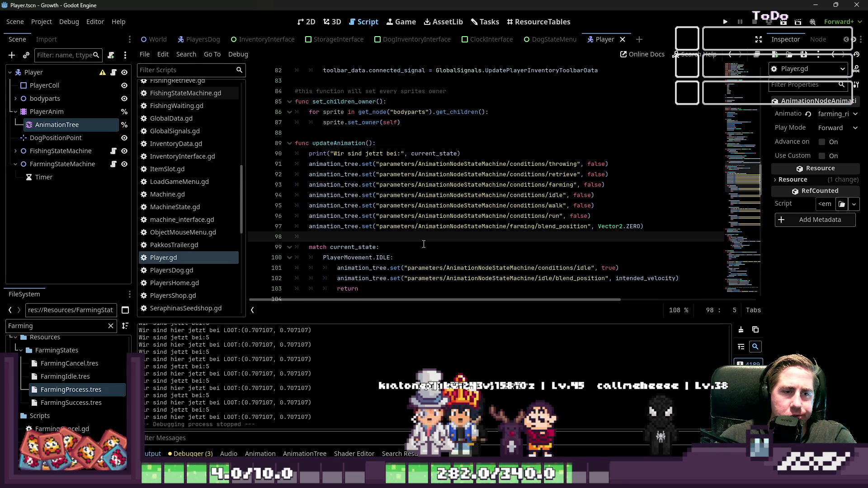
Switch between the 2D and script views and select the Player node in the Scene dock
click(306, 21)
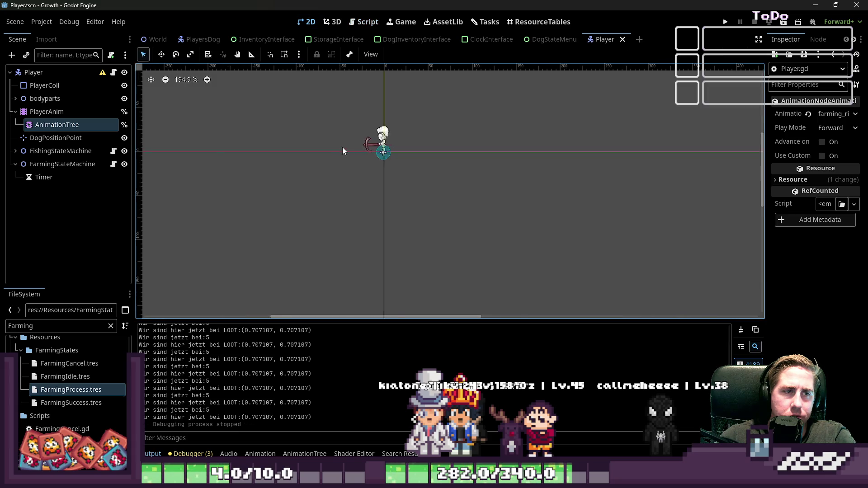
click(364, 21)
click(187, 247)
click(181, 257)
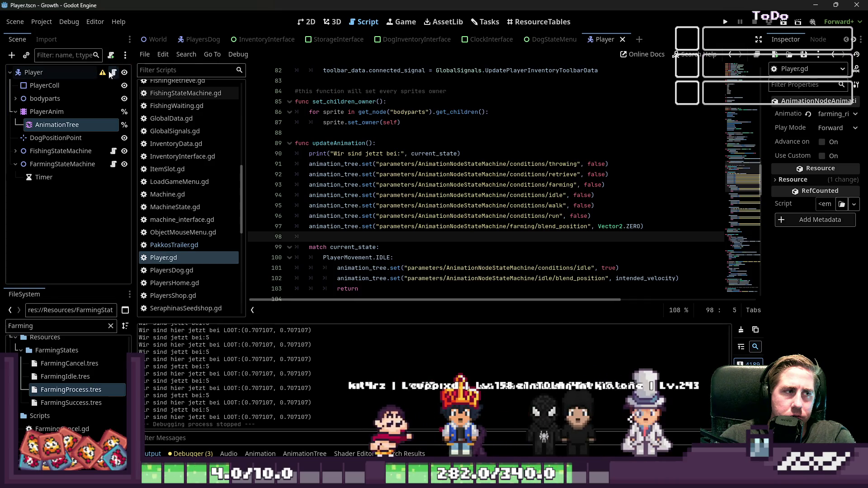
click(79, 73)
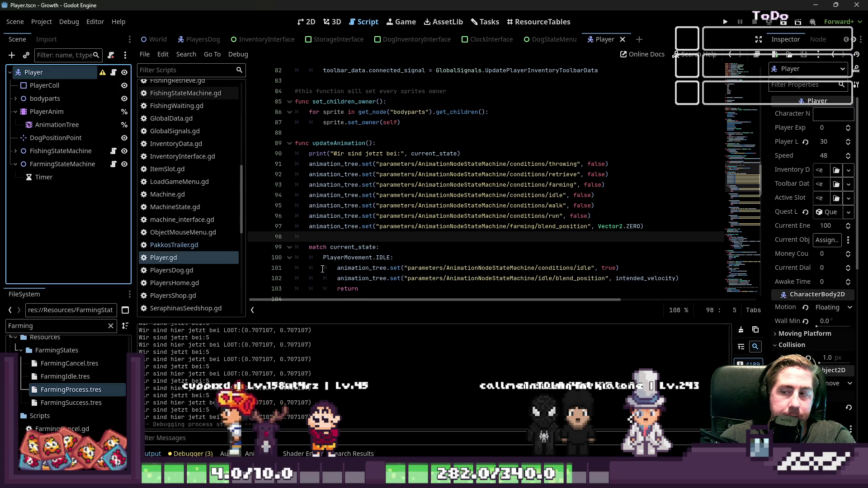
scroll(151, 177, up, 3)
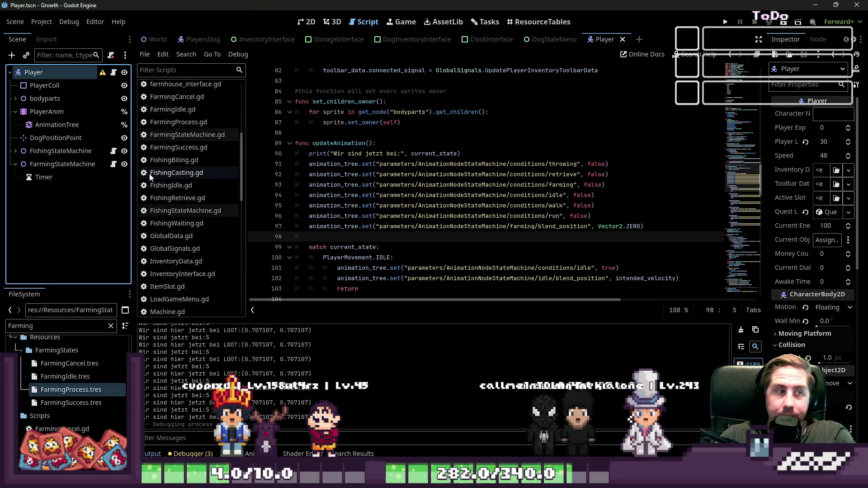
scroll(159, 186, up, 5)
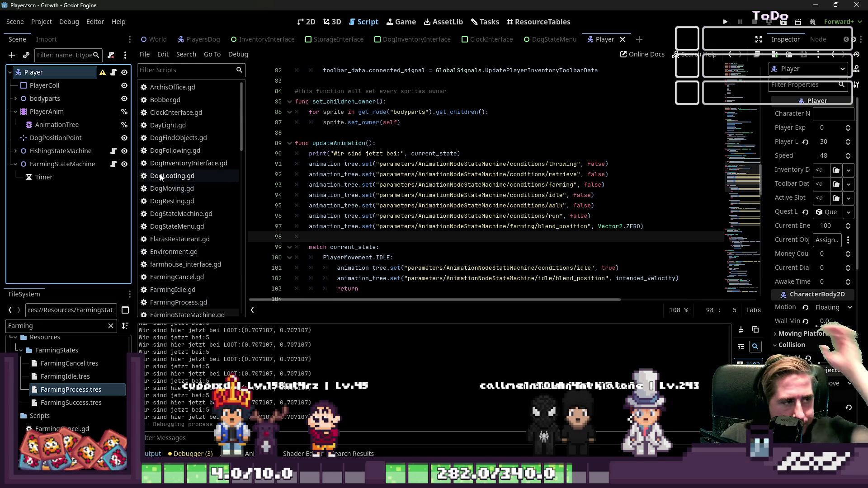
Select AnimationTree, enlarge its panel, and open the state machine's farming blend space
click(38, 124)
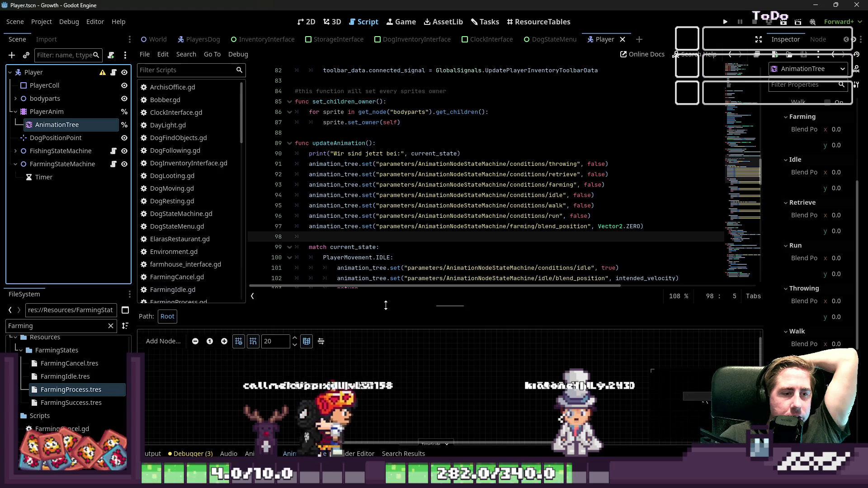
drag(386, 306, 386, 107)
click(371, 347)
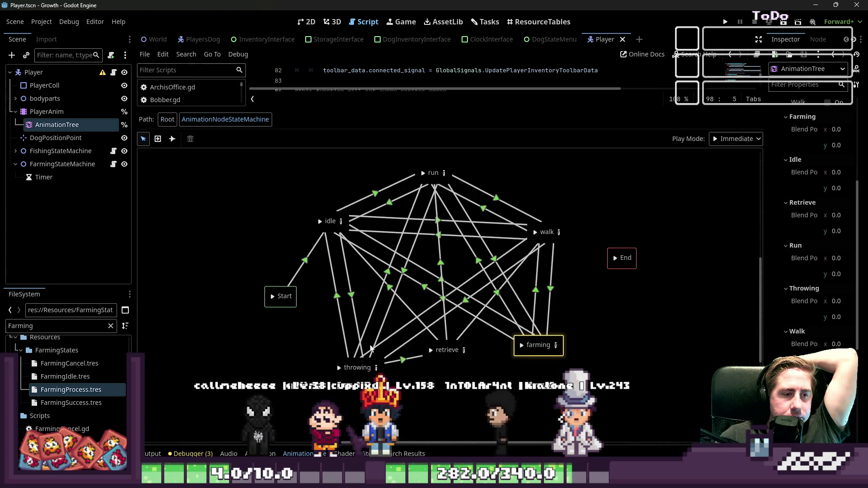
click(557, 345)
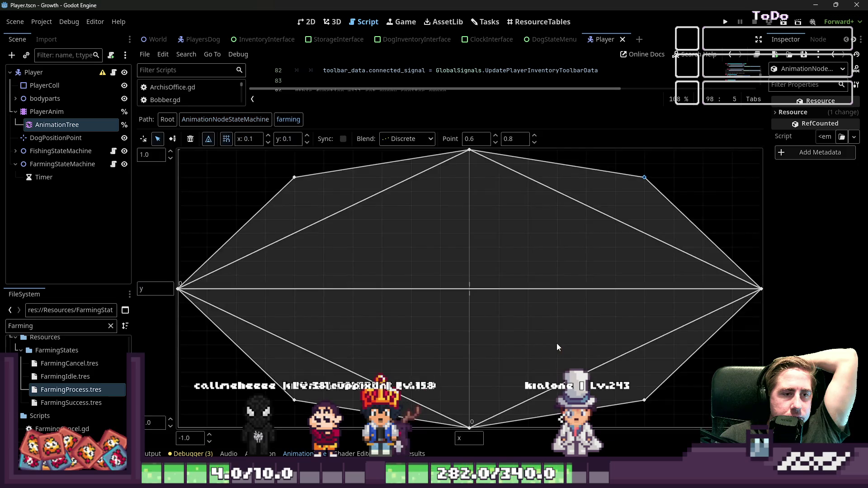
Switch to the 2D view, enlarge it, and reselect AnimationTree to show the Root graph
key(ctrl+F1)
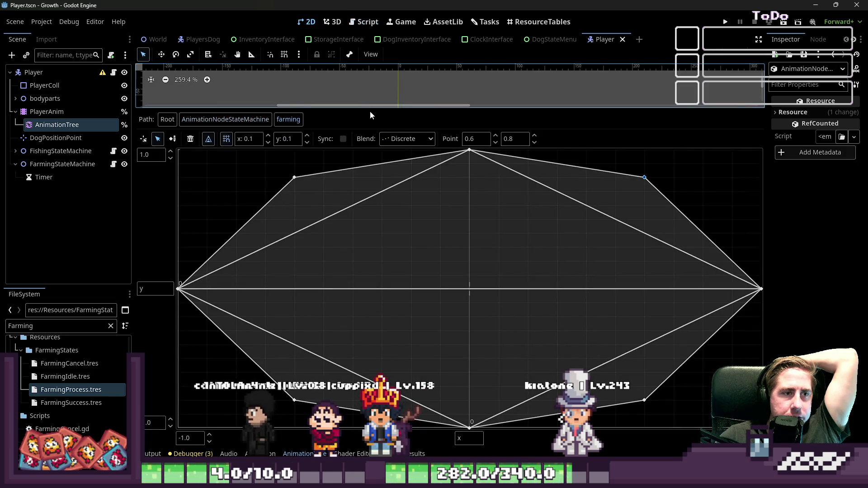
drag(378, 108, 379, 300)
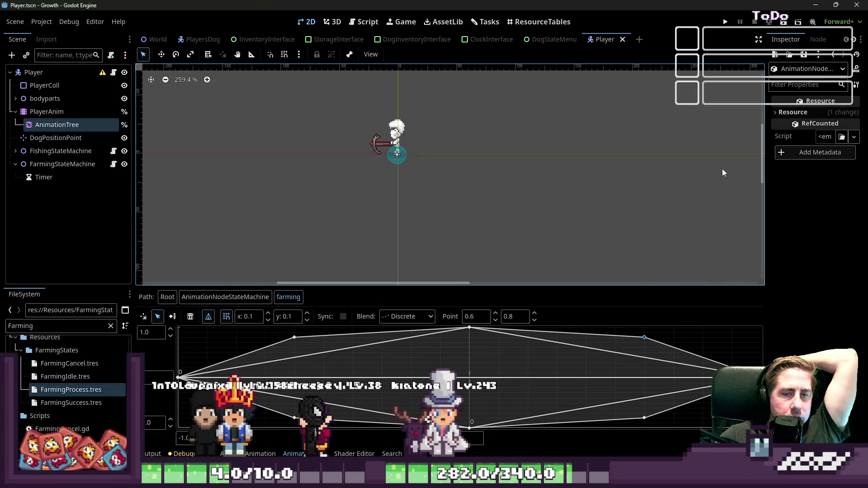
click(86, 111)
click(86, 125)
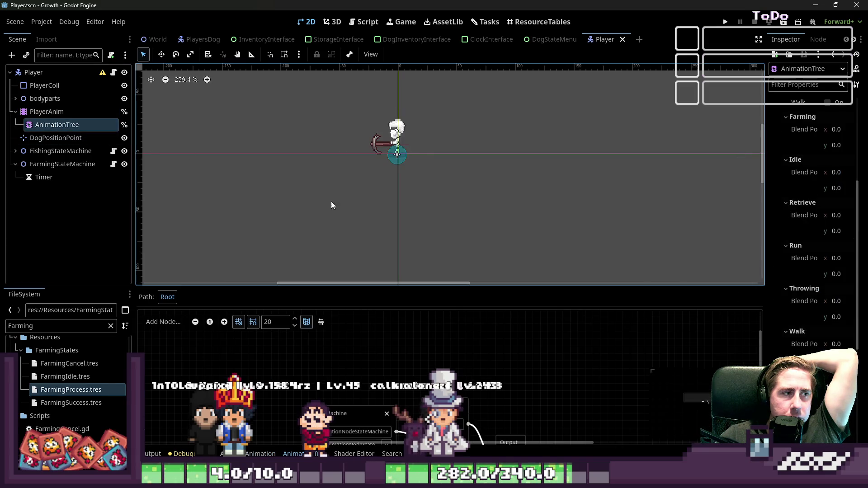
Tick the Farming condition in the Inspector and open the StateMachine editor in an enlarged panel
scroll(805, 190, up, 5)
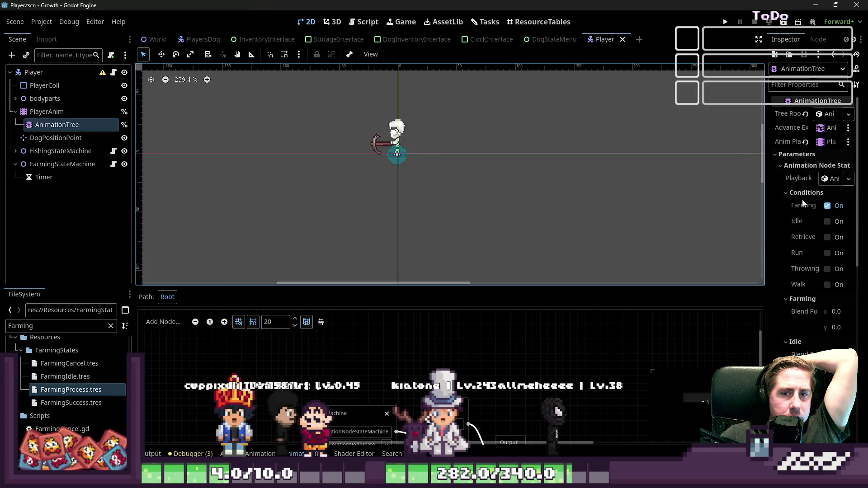
click(826, 209)
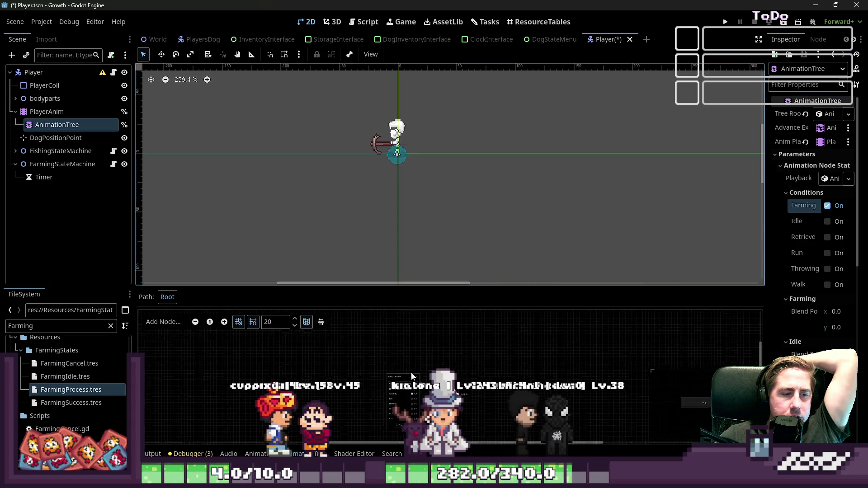
drag(412, 376, 618, 417)
scroll(617, 413, up, 2)
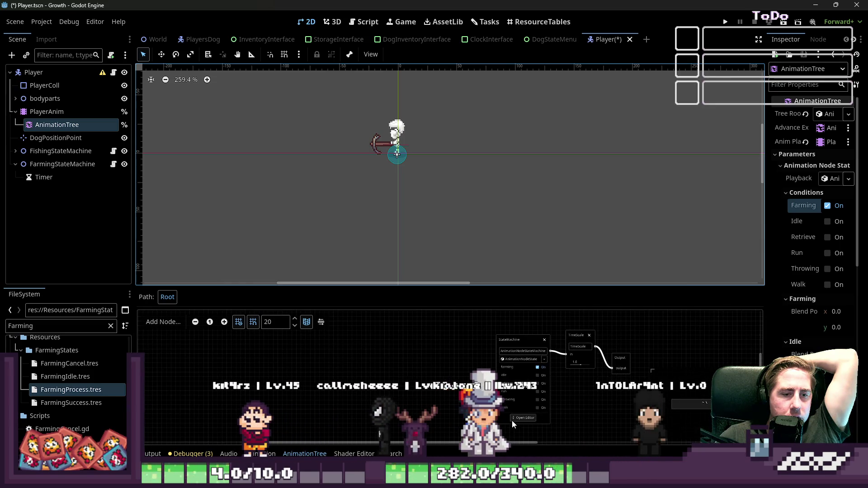
click(513, 418)
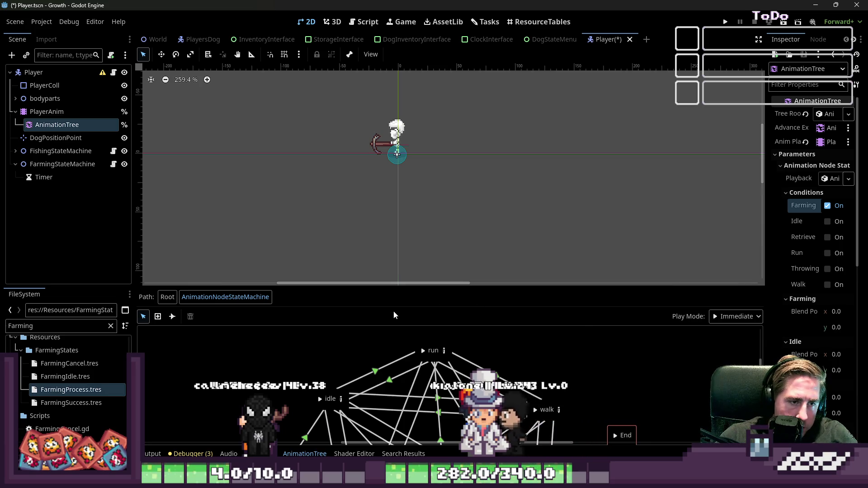
drag(406, 287, 407, 153)
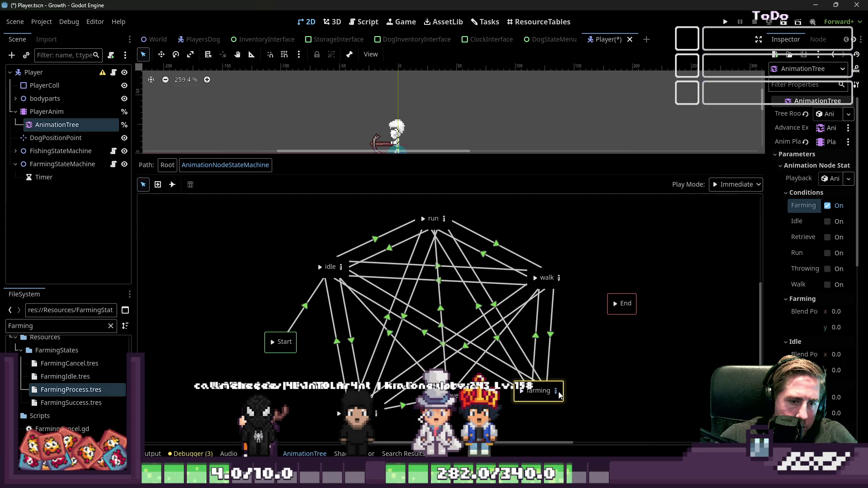
Open the farming blend space, select the (-0.6, 0.8) point, and set the preview position near centre
click(556, 392)
click(294, 219)
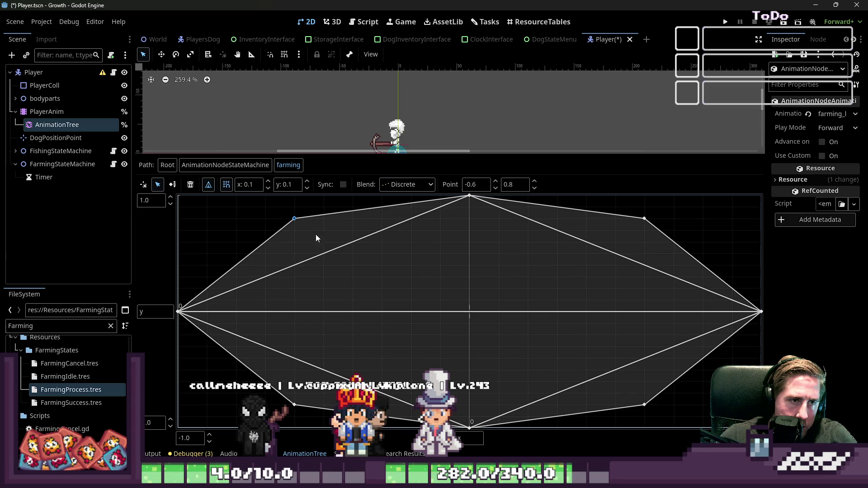
click(143, 185)
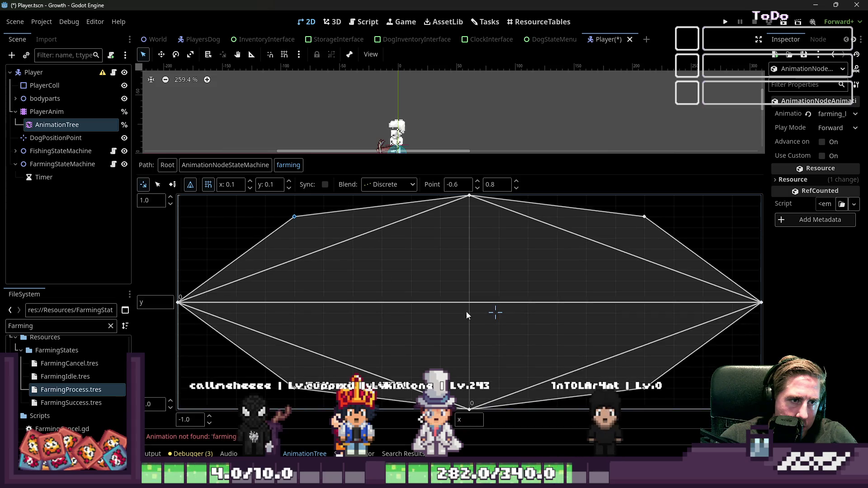
mouse_move(423, 301)
mouse_down()
mouse_move(471, 311)
mouse_move(315, 238)
mouse_up()
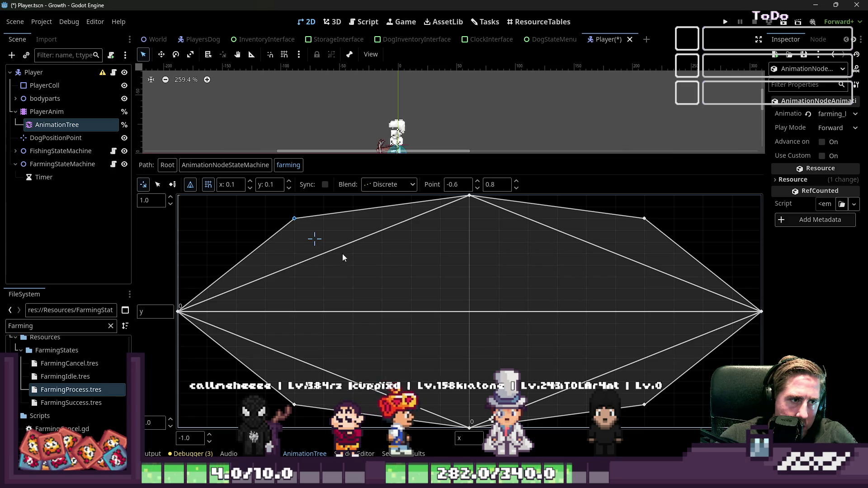
drag(457, 312, 312, 231)
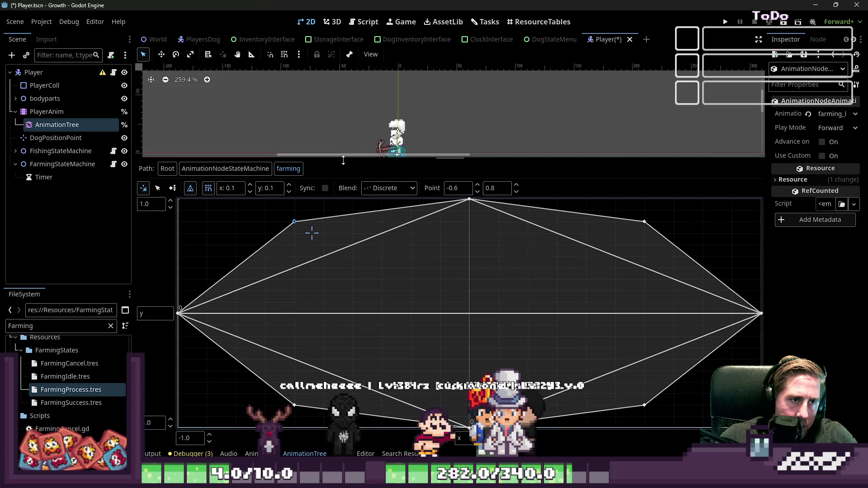
drag(337, 154, 338, 228)
Preview the right, upper-right, upper-left and lower-right farming animations by clicking around the blend space
click(624, 306)
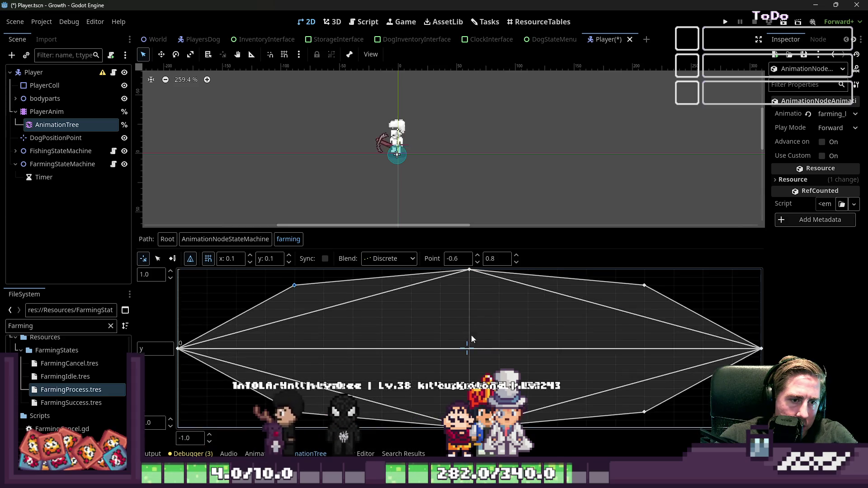
click(652, 286)
click(375, 369)
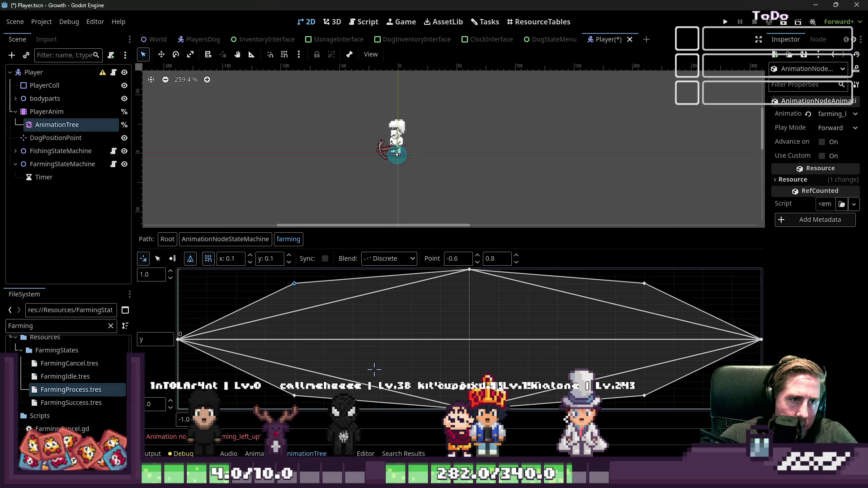
click(299, 306)
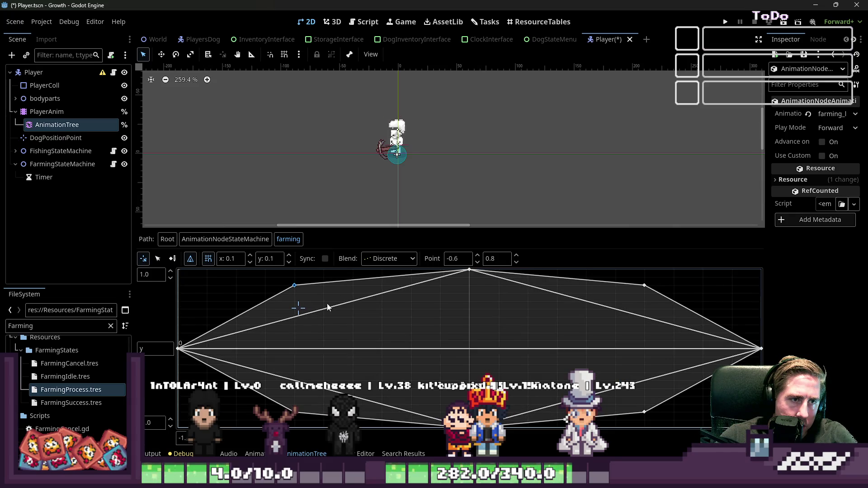
click(606, 311)
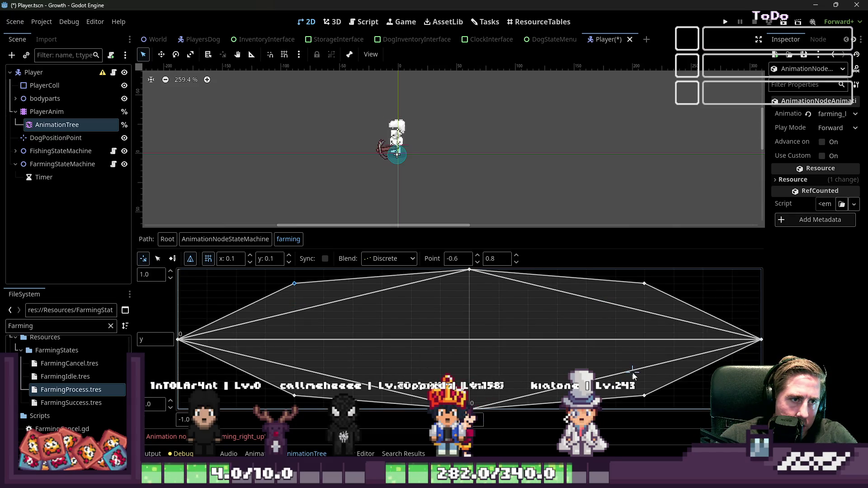
click(562, 302)
click(402, 358)
click(387, 313)
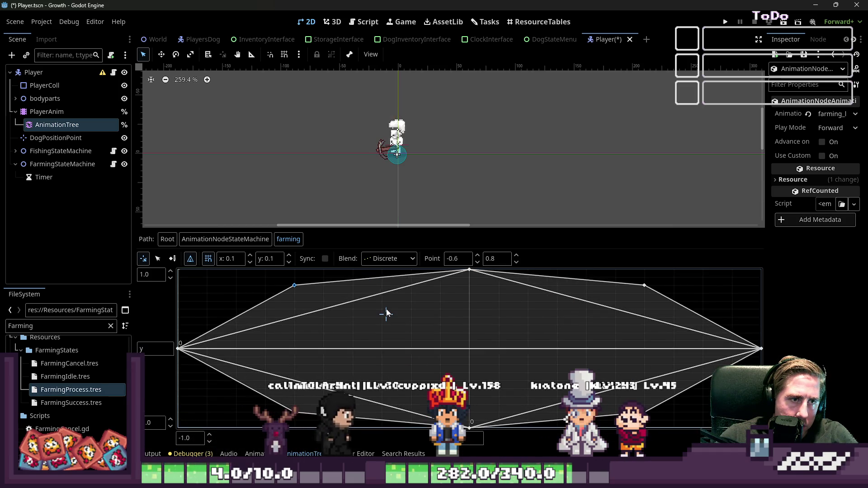
click(554, 295)
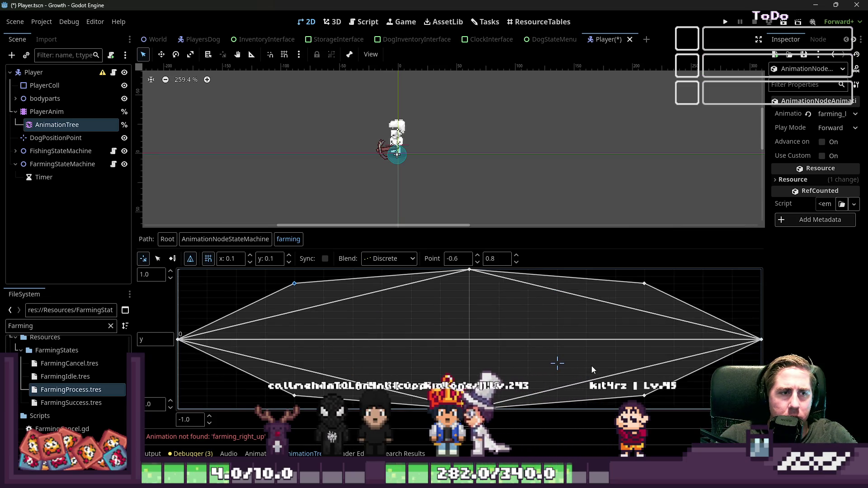
click(288, 307)
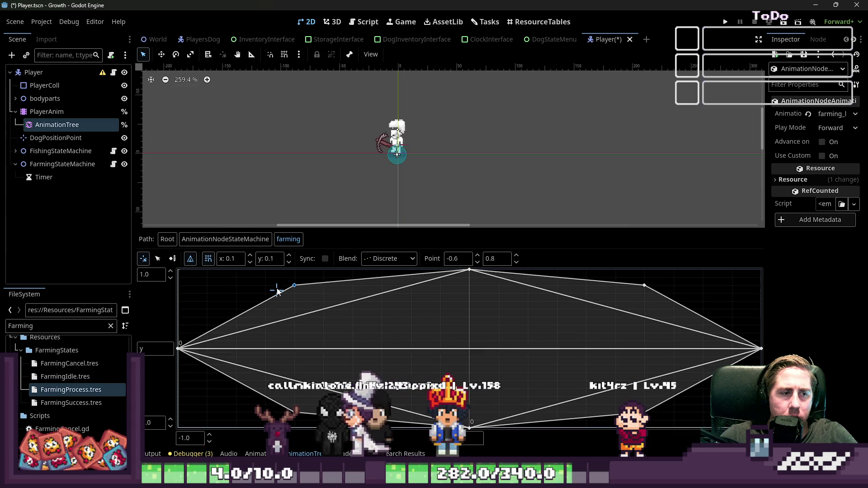
click(676, 276)
click(432, 305)
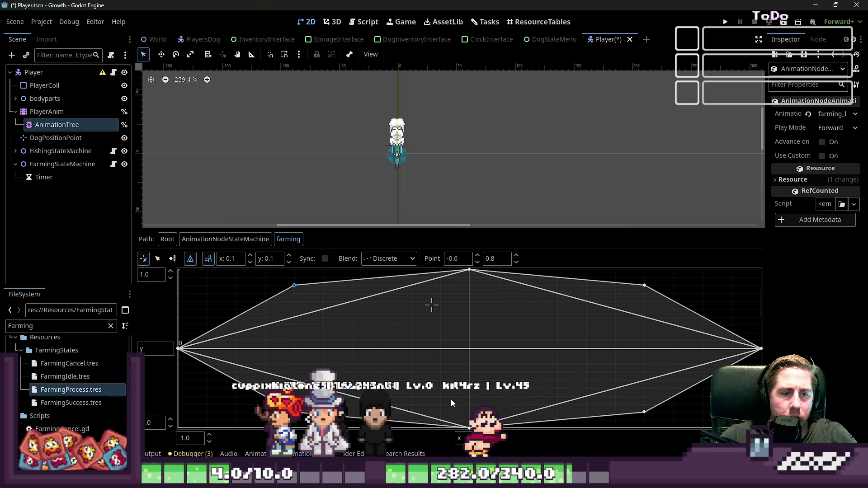
click(308, 302)
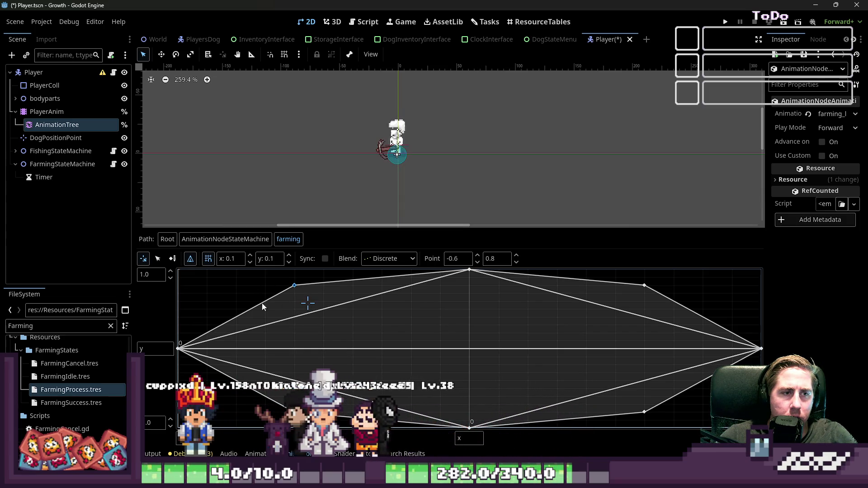
click(627, 401)
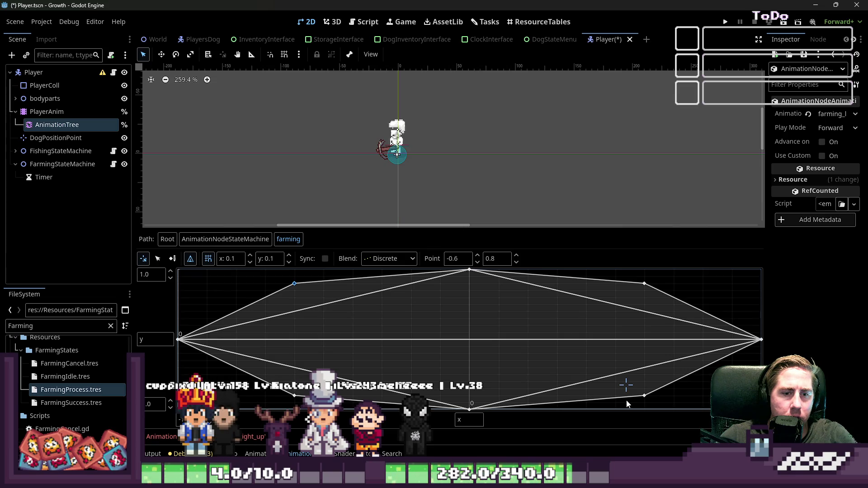
click(639, 400)
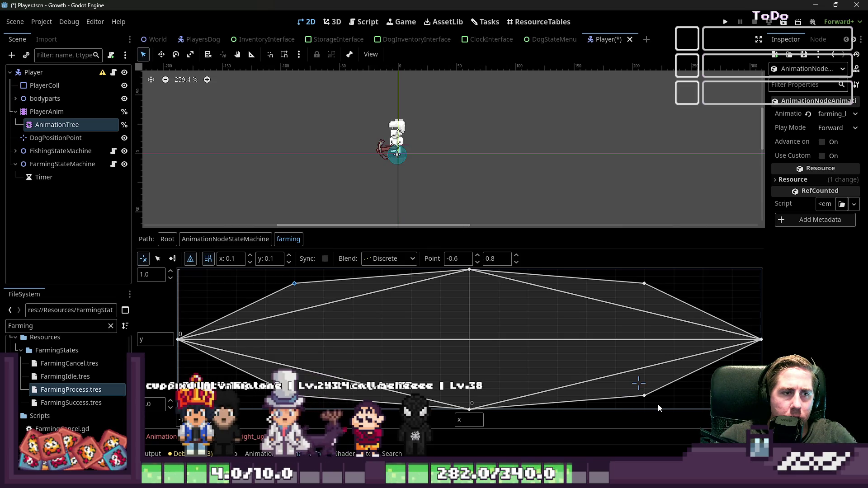
click(403, 309)
click(645, 400)
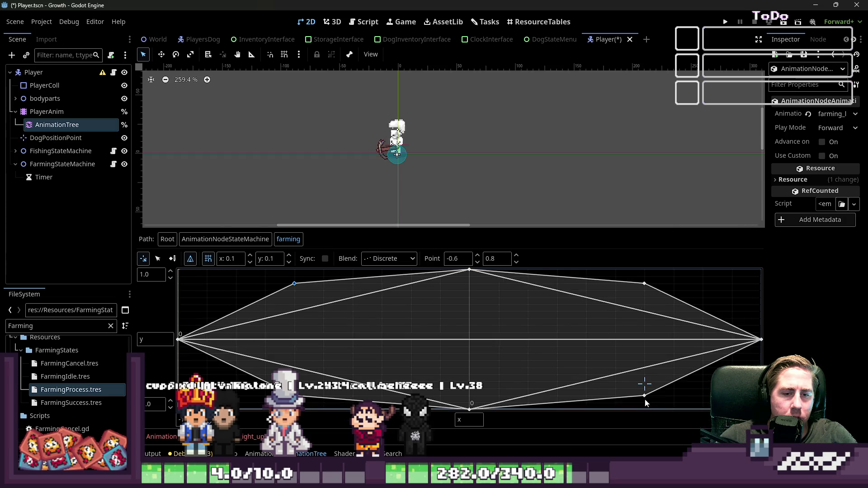
Load the farming_leftdown animation on PlayerAnim and play it
click(74, 113)
click(348, 243)
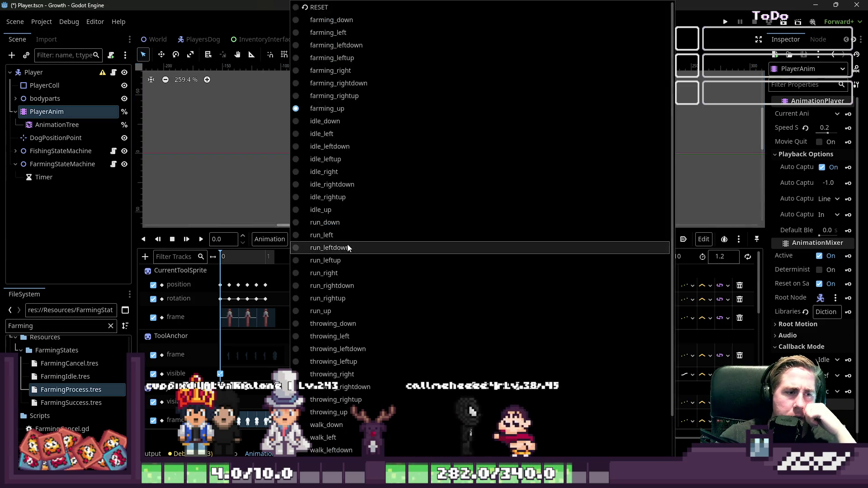
click(336, 46)
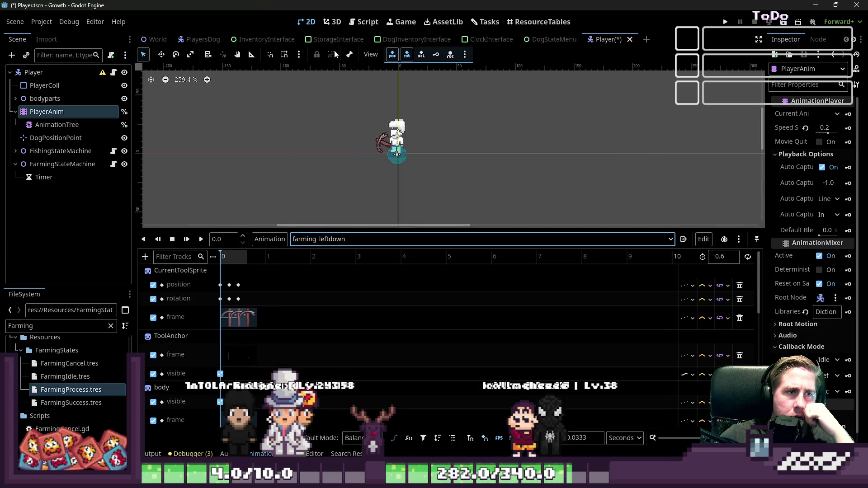
click(201, 239)
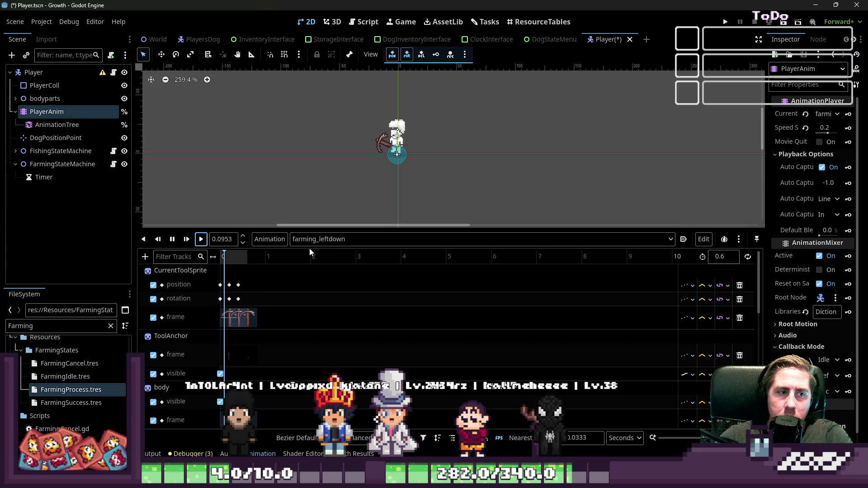
Close the animation list and return to the AnimationTree's root graph
click(326, 239)
click(237, 159)
click(89, 127)
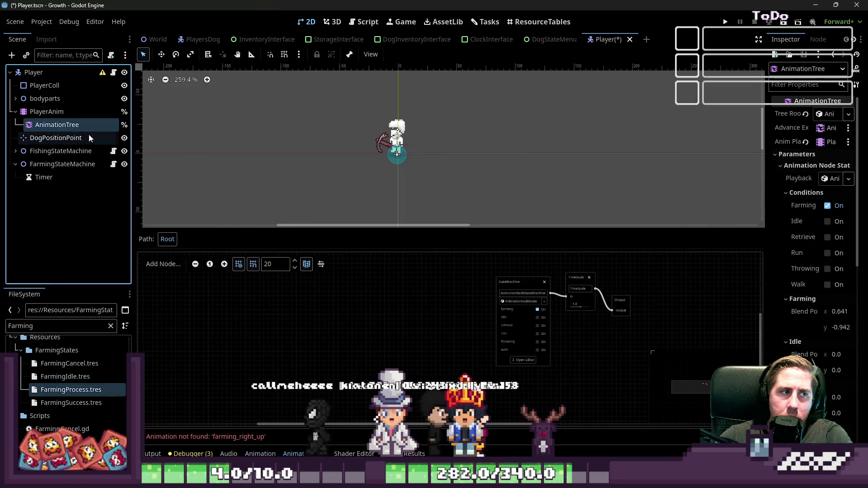
Turn off the AnimationTree's Farming condition and widen the Inspector to read its properties
click(827, 206)
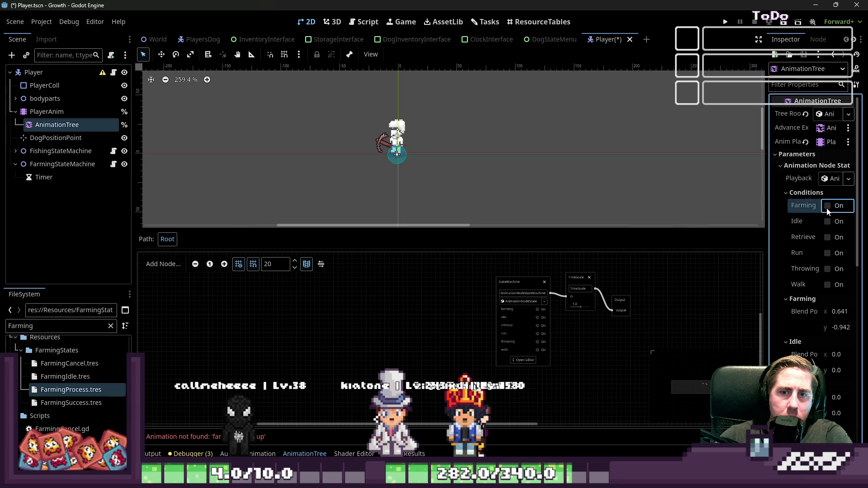
mouse_move(766, 131)
mouse_down()
mouse_move(719, 149)
mouse_move(623, 135)
mouse_up()
click(782, 115)
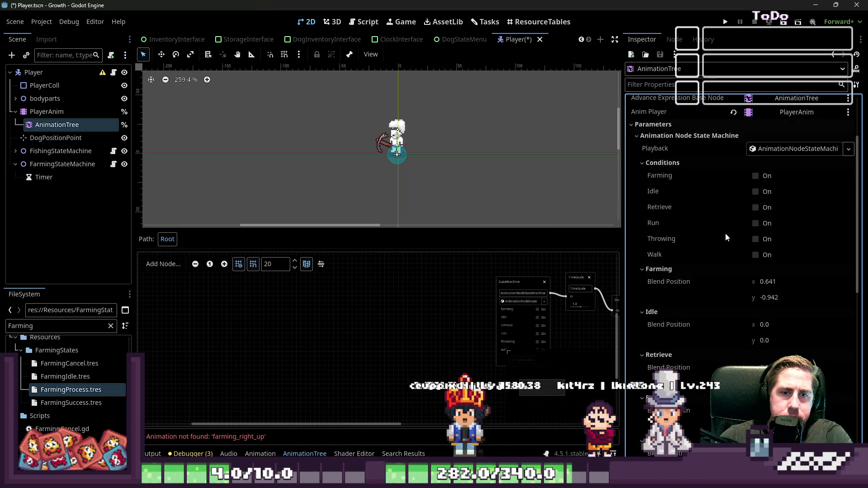
click(696, 230)
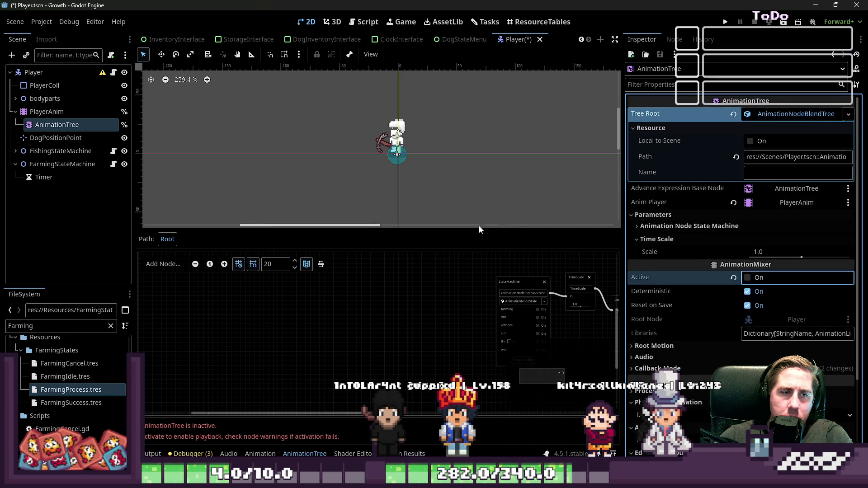
Select the PlayerAnim animation player and bring up its animation list
click(87, 137)
click(80, 126)
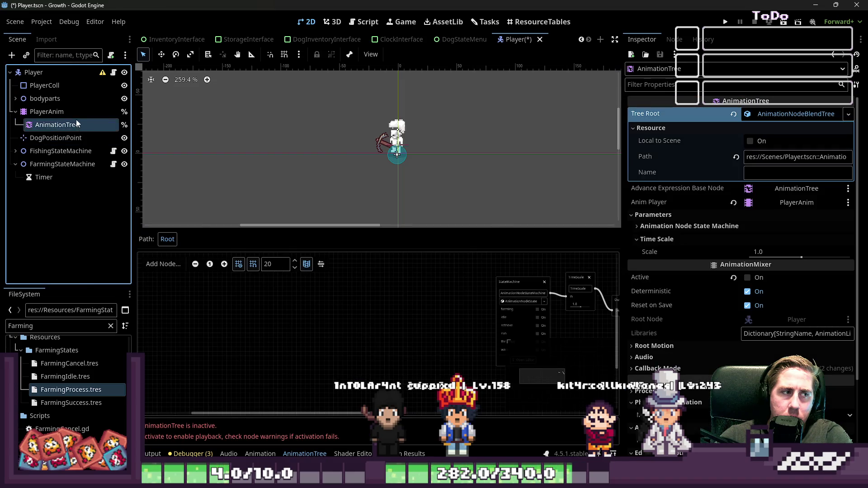
click(76, 113)
click(321, 239)
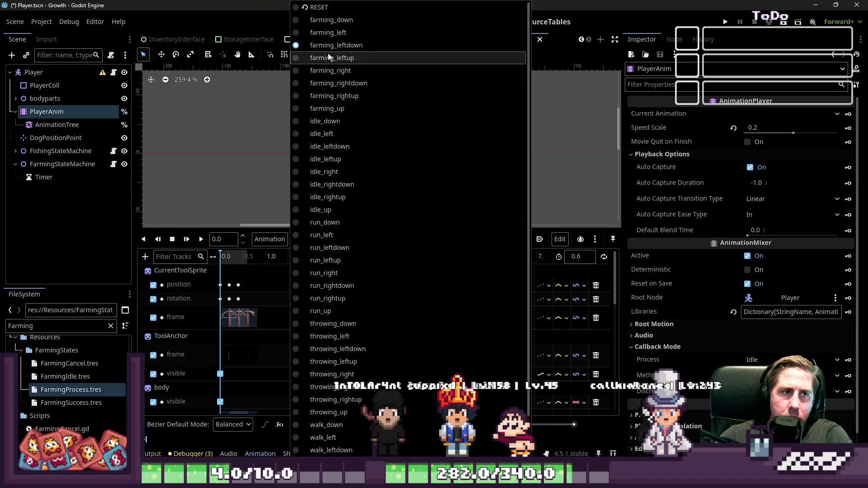
Load farming_right and play it from the start with Shift+D
click(335, 46)
click(317, 239)
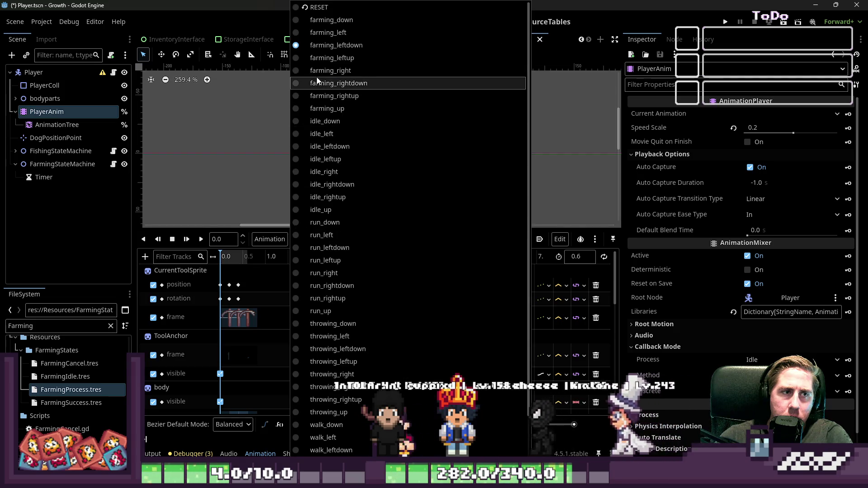
click(319, 71)
key(shift+d)
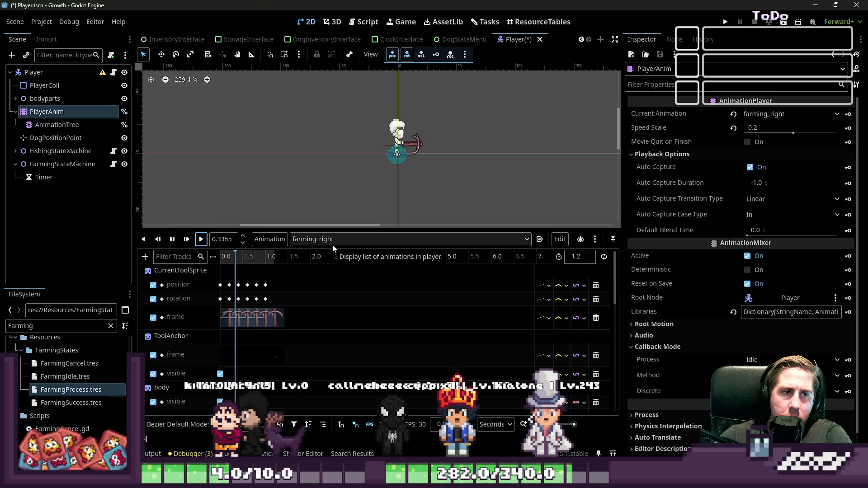
Play farming_rightdown, then load and play farming_leftdown to check the left swing
click(333, 240)
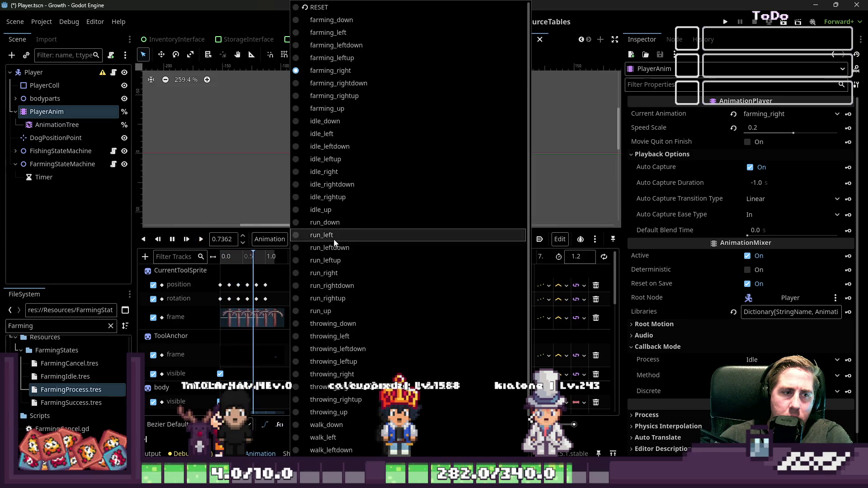
click(333, 82)
click(201, 239)
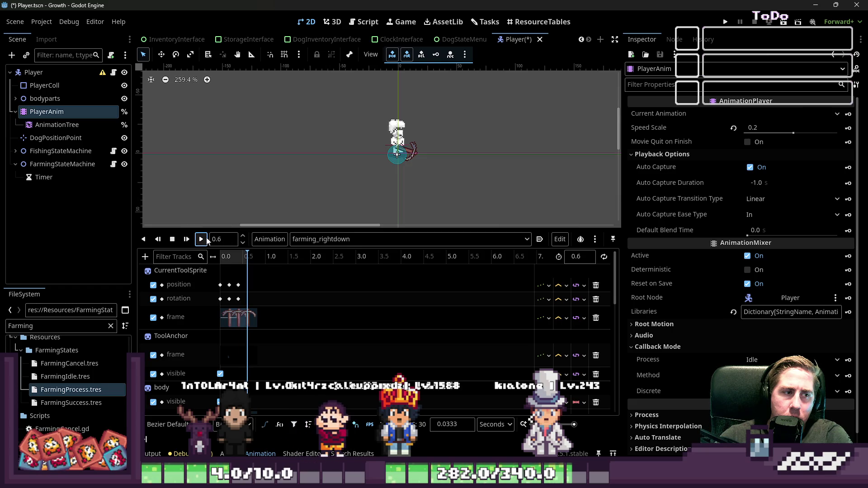
click(323, 239)
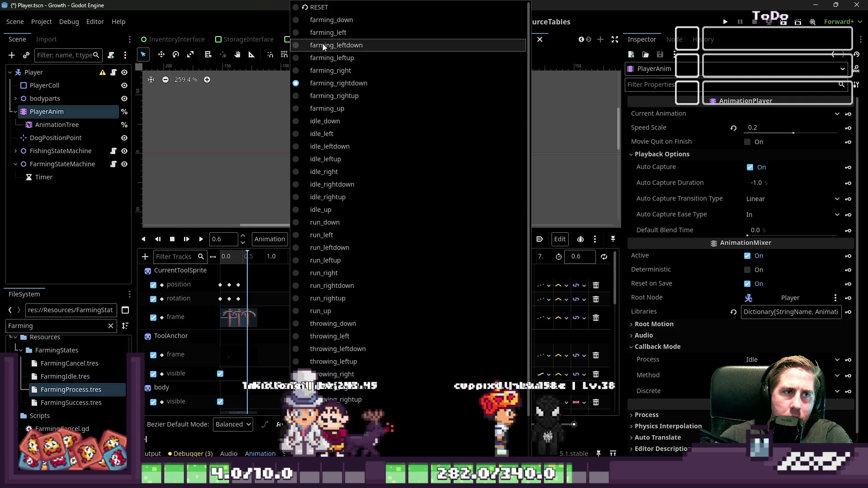
click(323, 46)
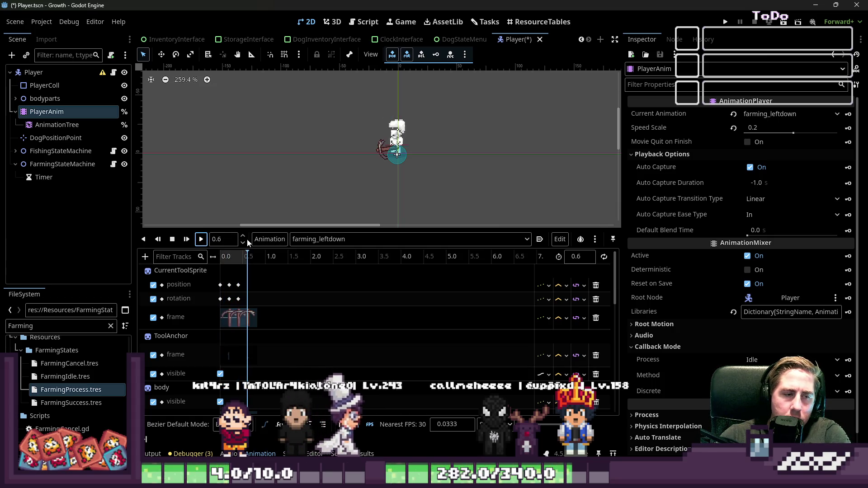
click(240, 219)
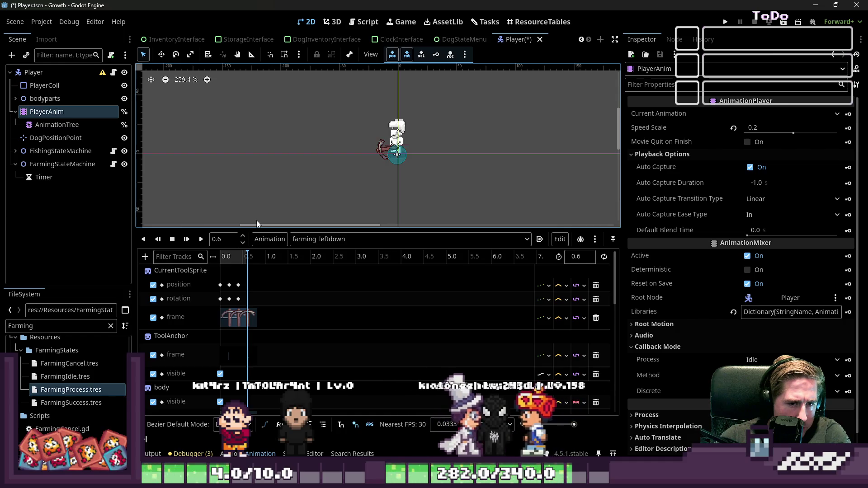
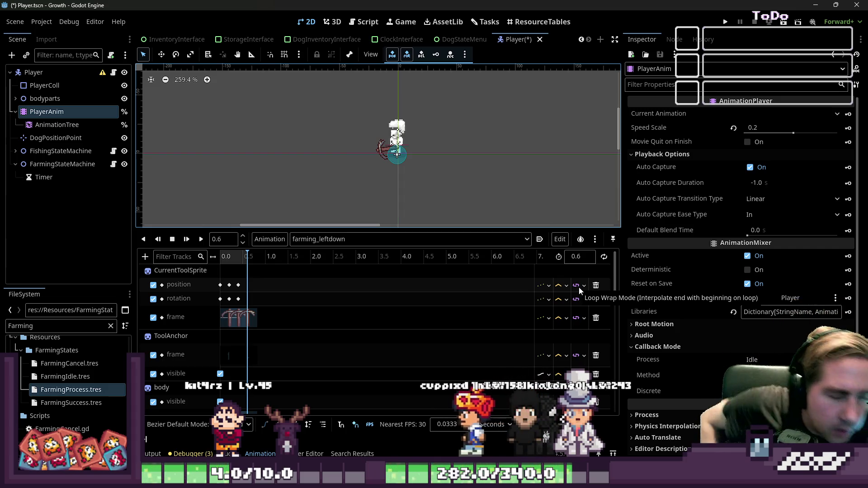
Play farming_leftdown from the start to preview its motion
click(193, 241)
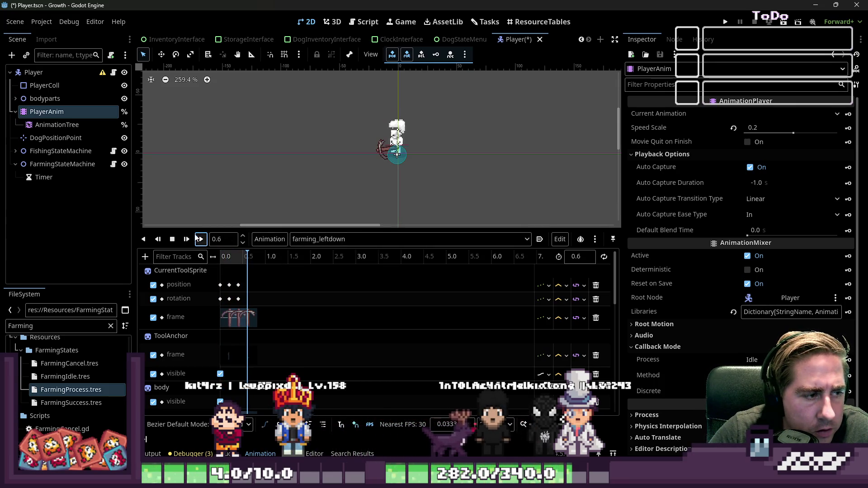
click(308, 234)
click(203, 238)
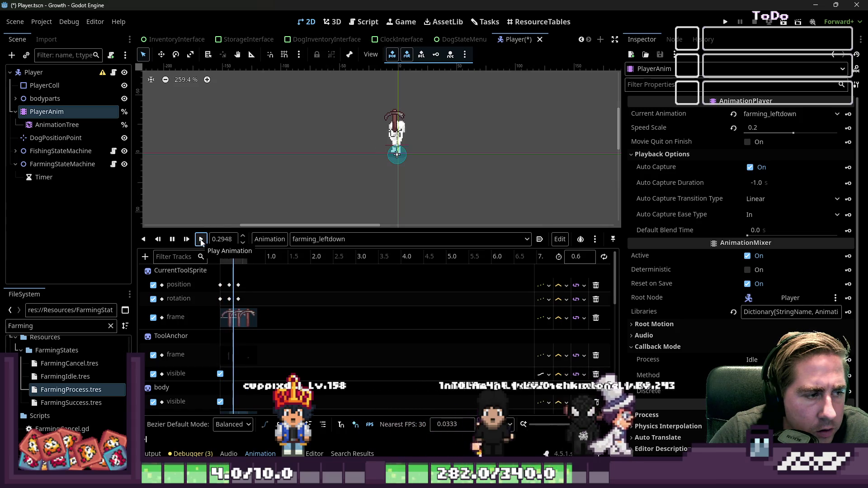
Load farming_left from the Animation dropdown and play it from the start
click(270, 238)
click(317, 238)
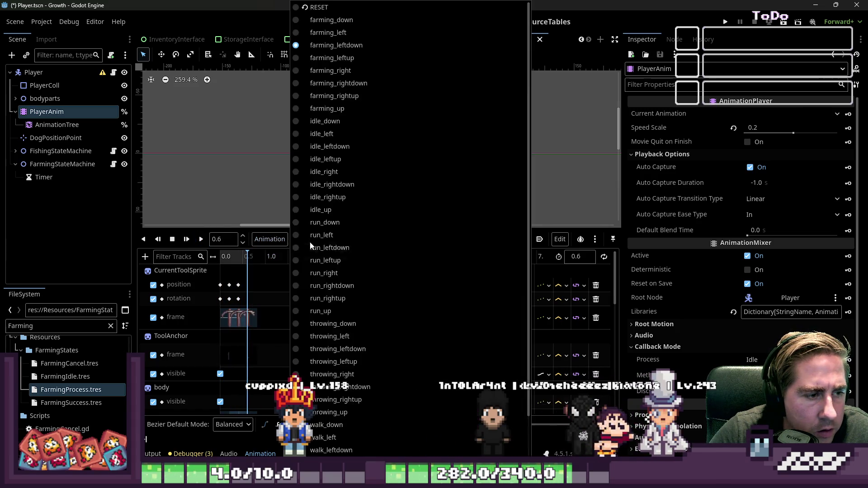
click(334, 37)
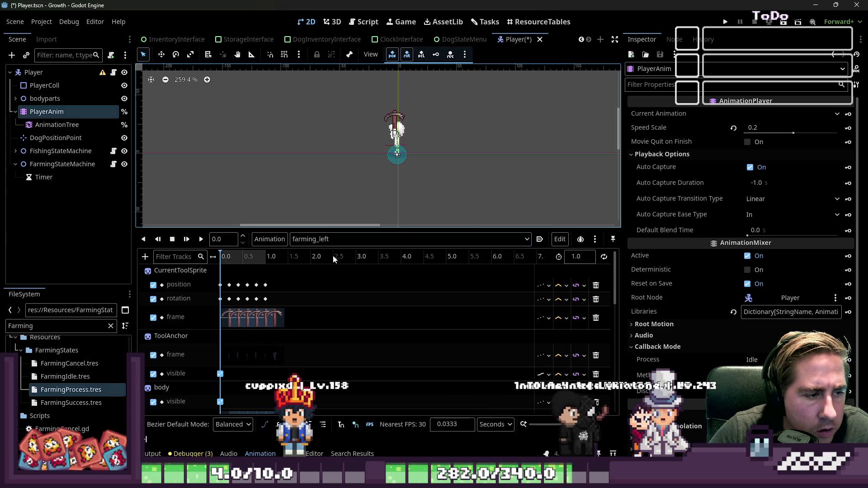
click(202, 239)
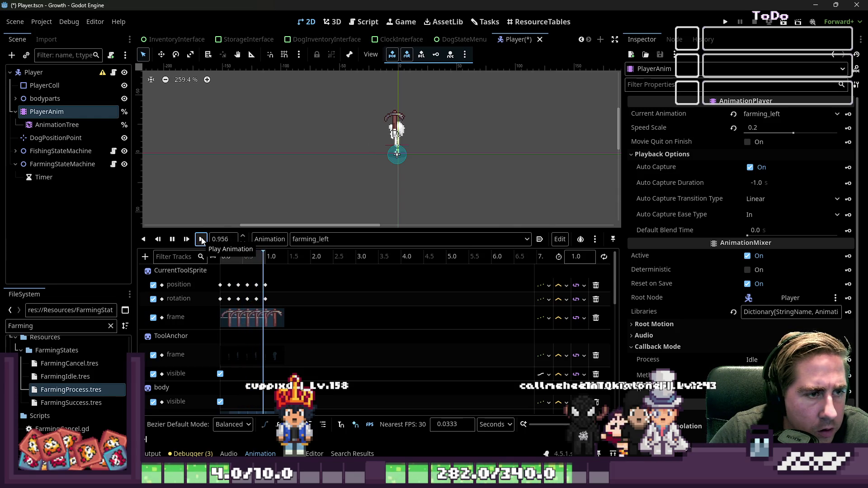
Zoom the timeline, replay farming_left, and give the animation tracks more room
scroll(305, 289, up, 1)
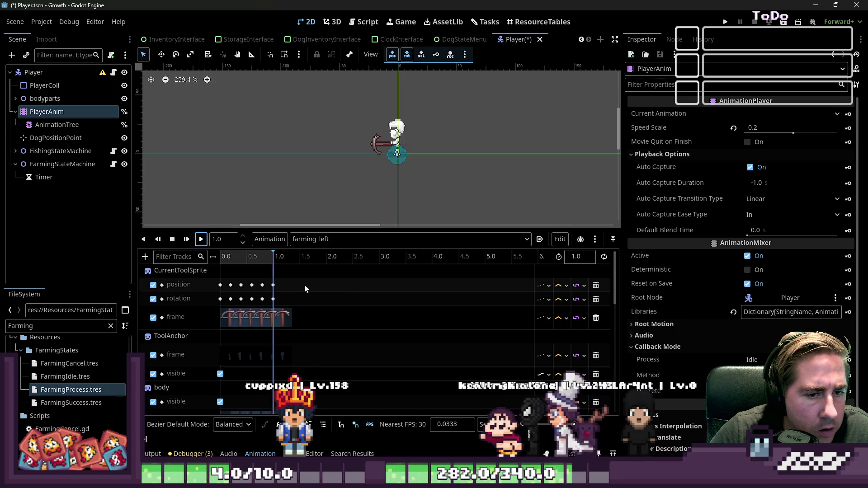
scroll(300, 284, up, 4)
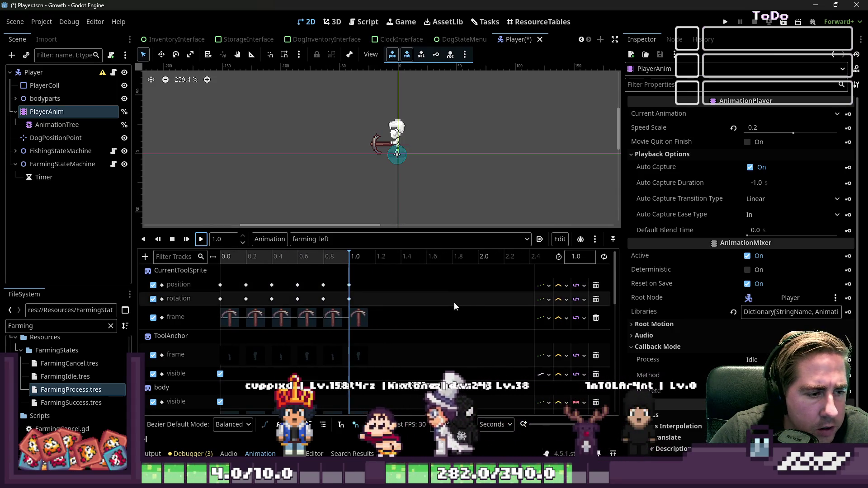
scroll(454, 302, down, 6)
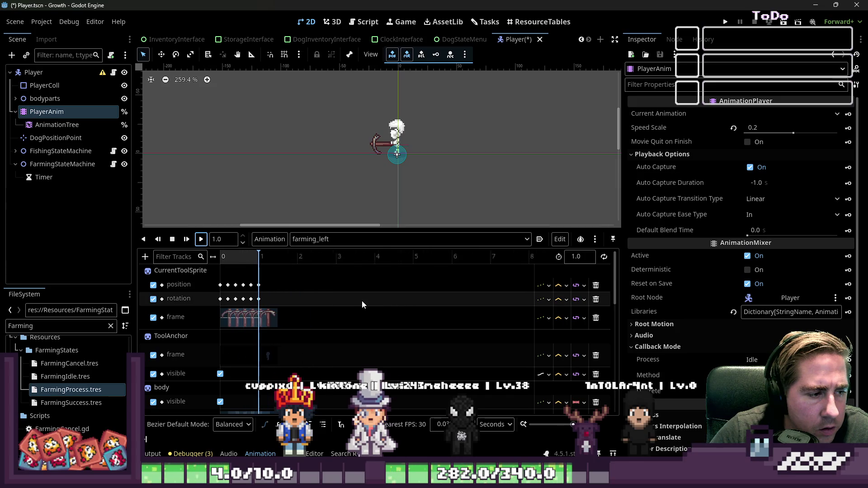
scroll(362, 300, up, 6)
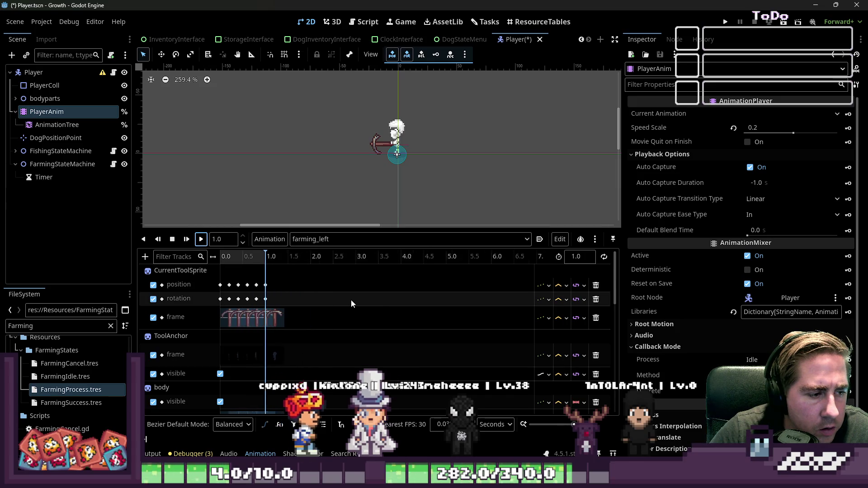
click(200, 239)
mouse_move(279, 229)
mouse_down()
mouse_move(280, 98)
mouse_move(290, 73)
mouse_move(329, 147)
mouse_up()
click(341, 159)
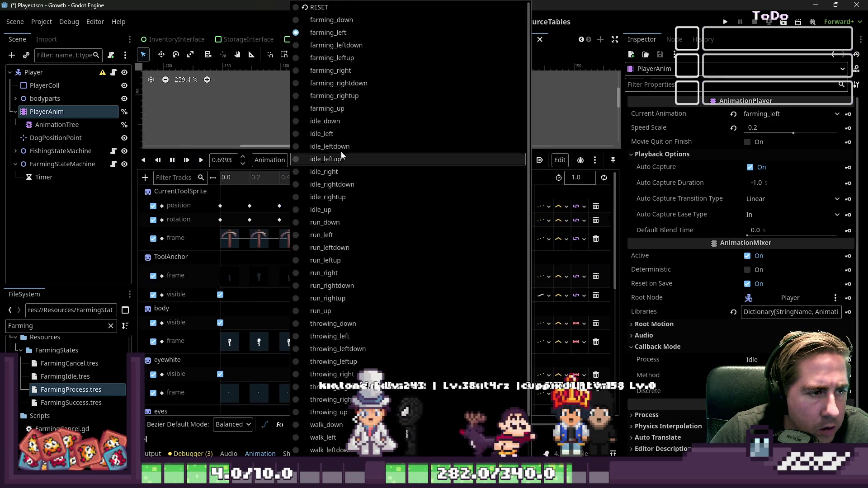
Switch back to farming_leftdown and delete its 0.4 s keys on every track
click(337, 45)
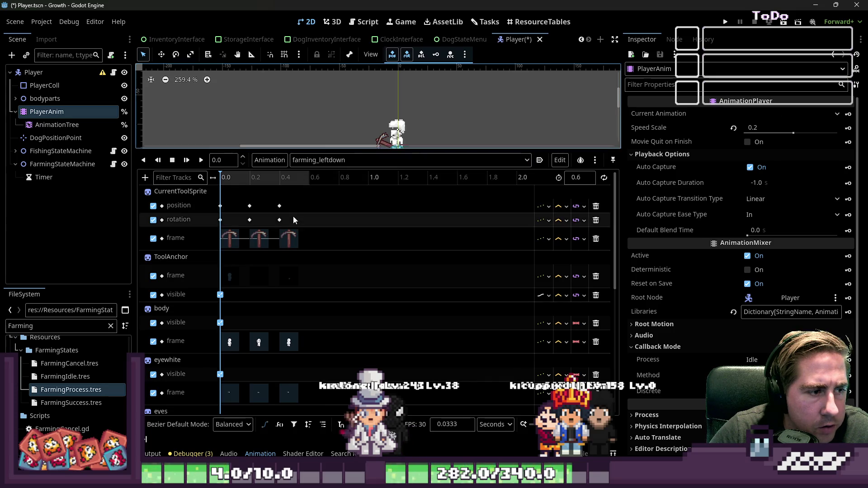
mouse_move(273, 195)
mouse_down()
mouse_move(295, 262)
mouse_move(327, 300)
mouse_move(308, 339)
mouse_up()
scroll(312, 281, down, 5)
right_click(289, 350)
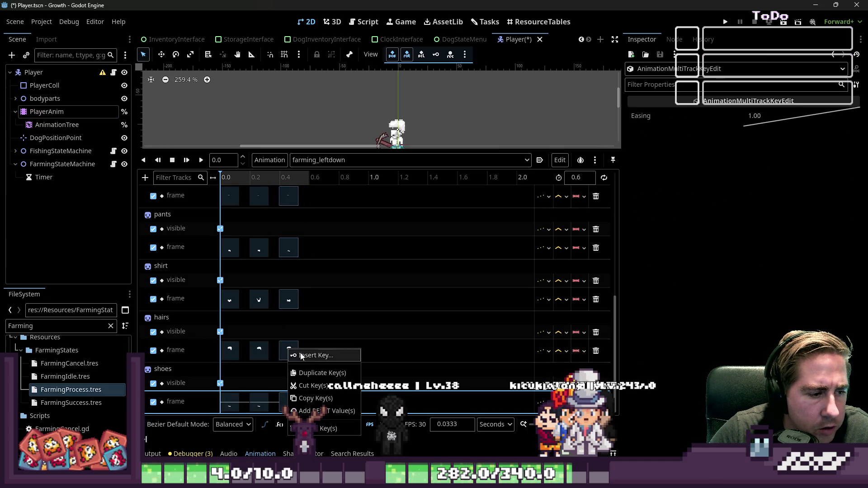
click(322, 428)
Duplicate the 0 and 0.2 s keyframes of all tracks at the 0.4 s playhead
mouse_move(309, 407)
mouse_down()
mouse_move(202, 258)
mouse_move(217, 187)
mouse_up()
scroll(211, 243, up, 5)
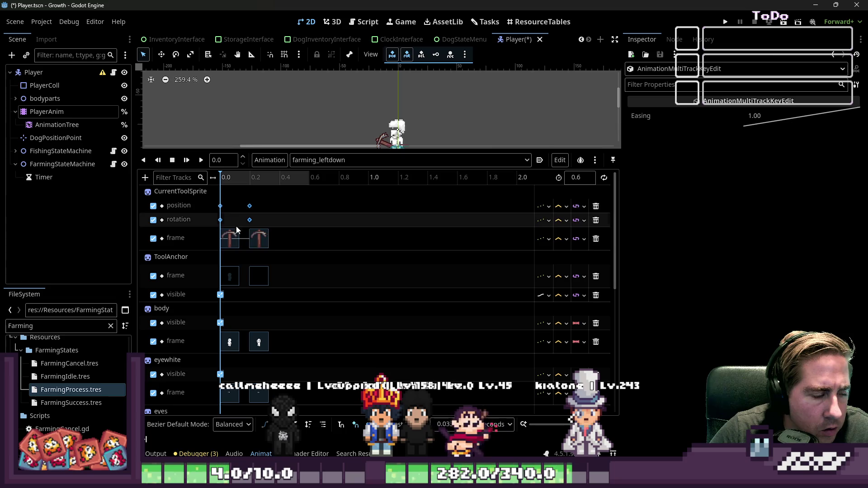
mouse_move(278, 178)
mouse_down()
mouse_move(329, 181)
mouse_move(280, 189)
mouse_up()
key(ctrl+d)
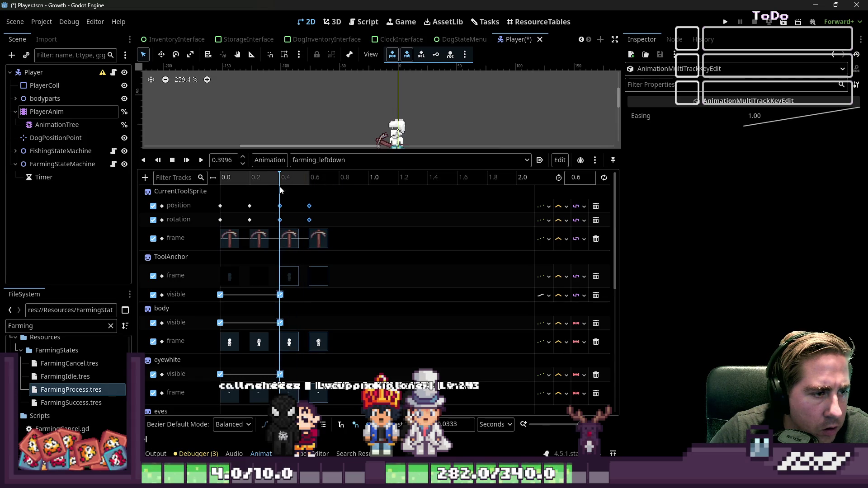
Replay farming_leftdown to check the new keys and enlarge the 2D character preview
scroll(269, 187, up, 6)
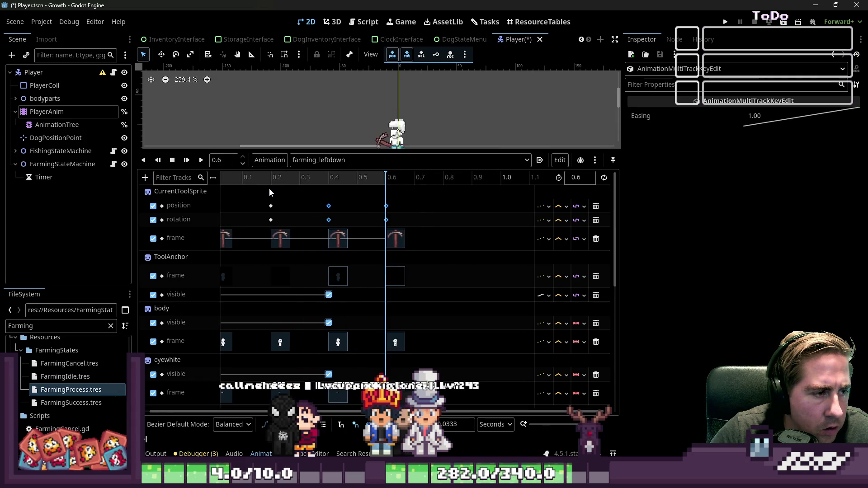
scroll(270, 188, down, 4)
click(201, 160)
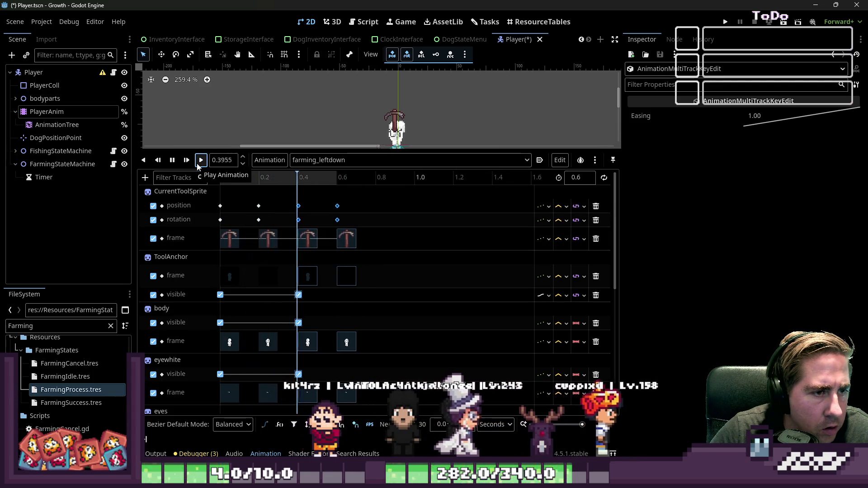
click(200, 160)
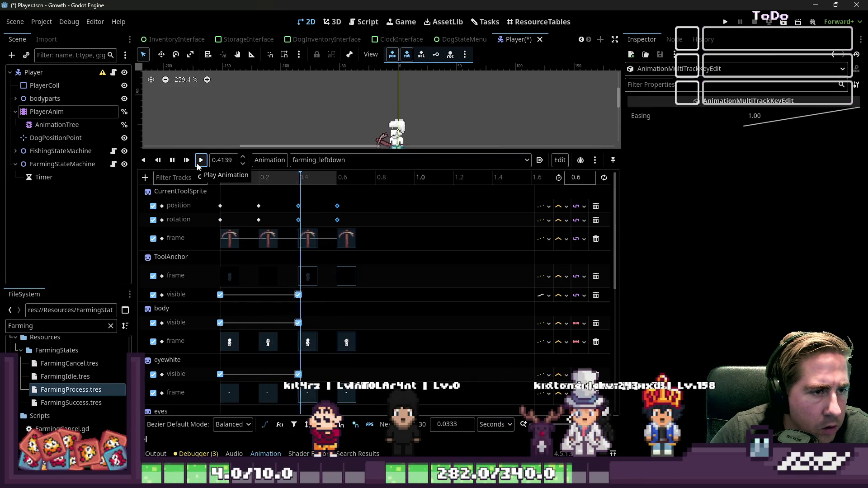
click(313, 243)
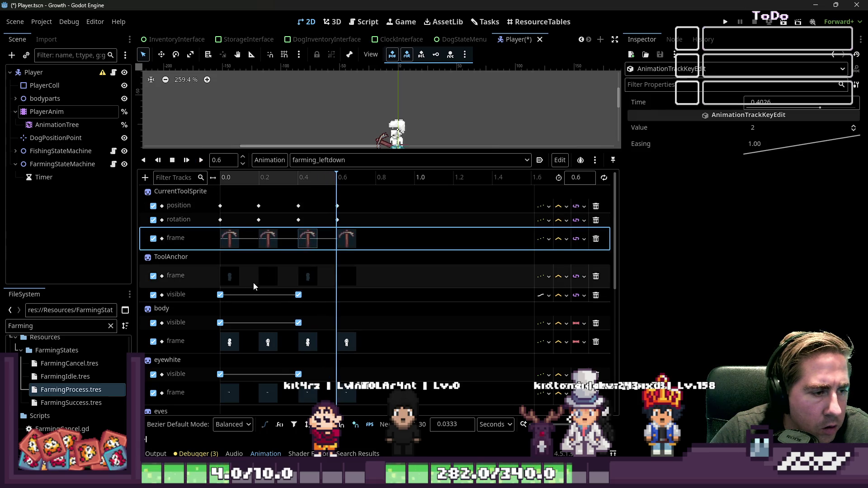
click(200, 159)
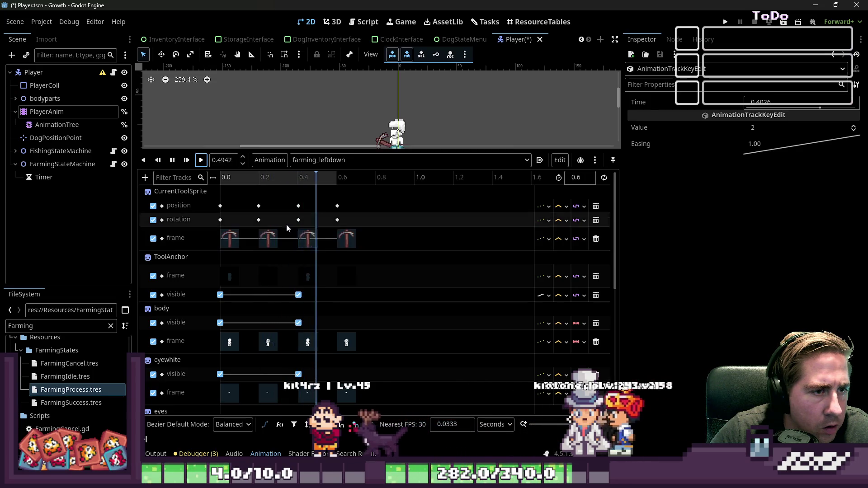
drag(303, 149, 306, 204)
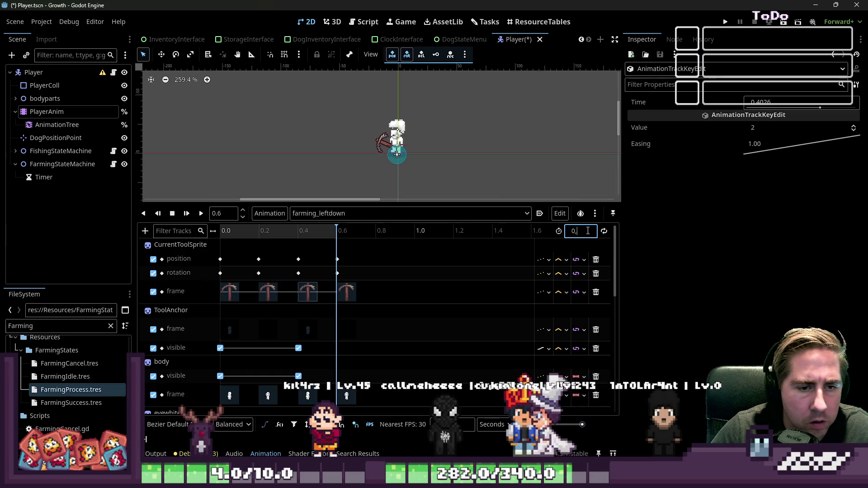
Set farming_leftdown's length to 0.8 s and play it back
text(8)
key(Return)
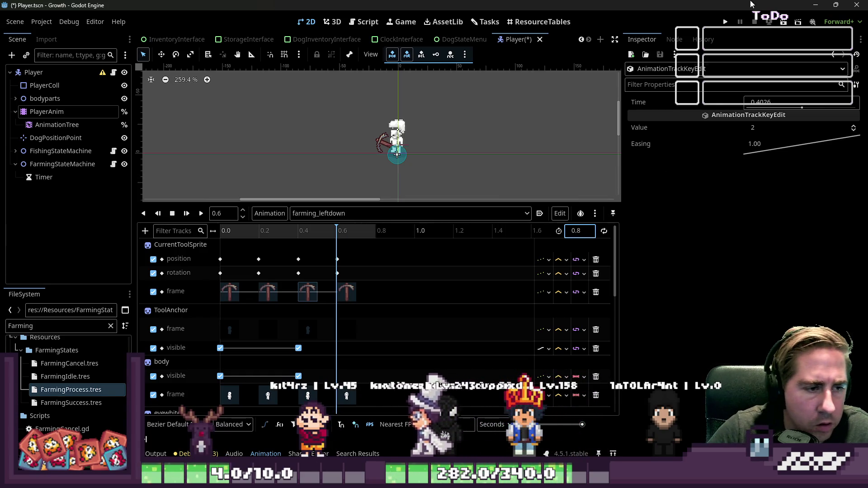
click(200, 213)
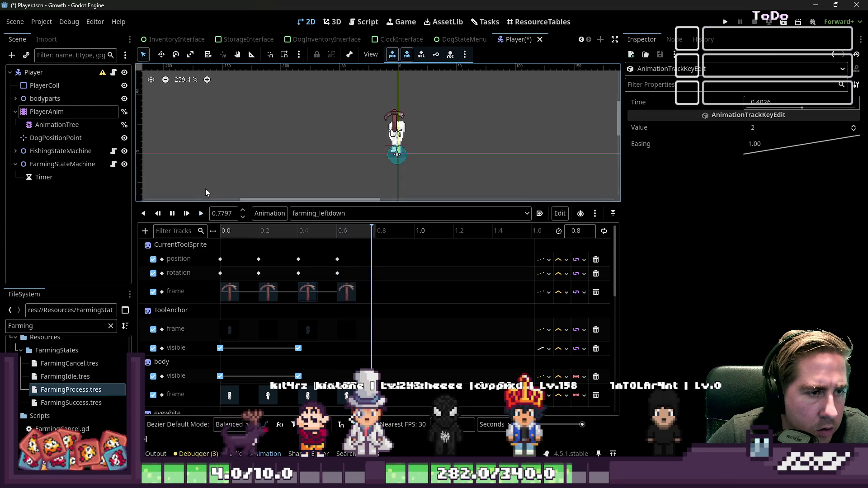
click(201, 213)
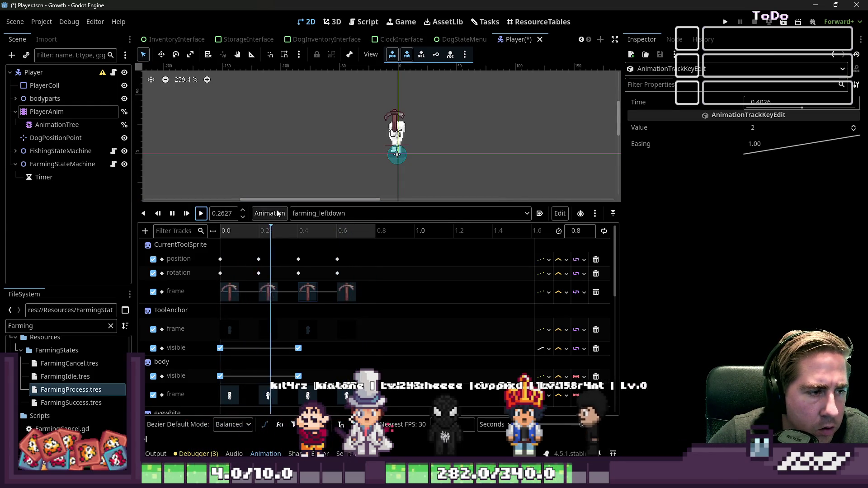
Load farming_down and scrub its 1.2 s timeline to compare key timing
click(315, 212)
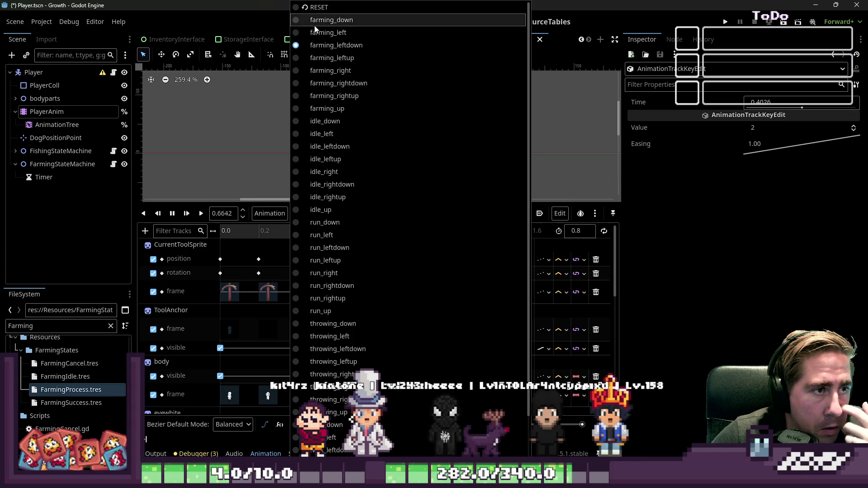
click(317, 13)
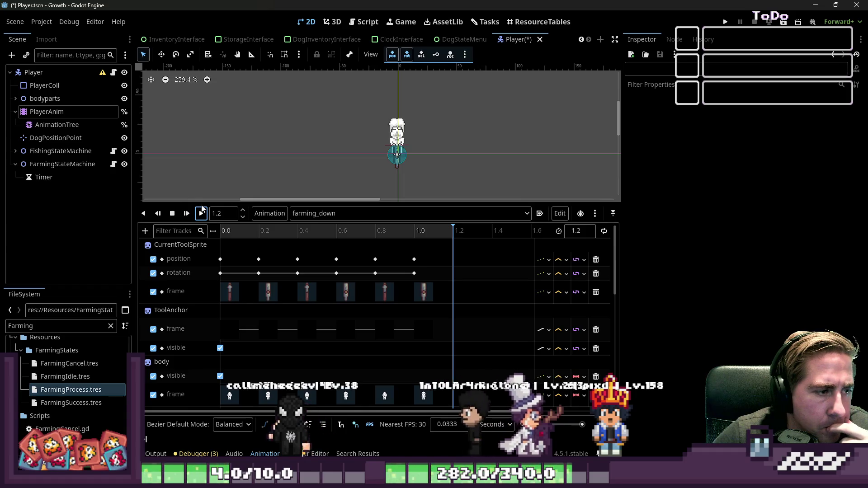
click(172, 214)
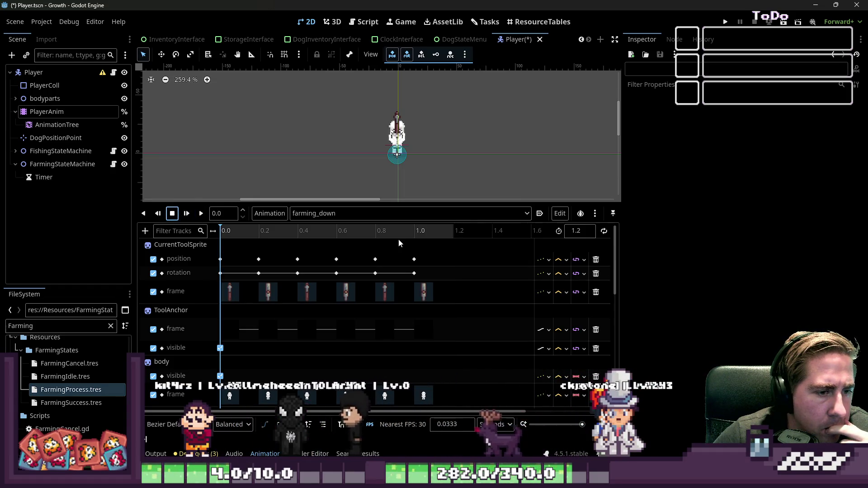
drag(419, 239, 462, 242)
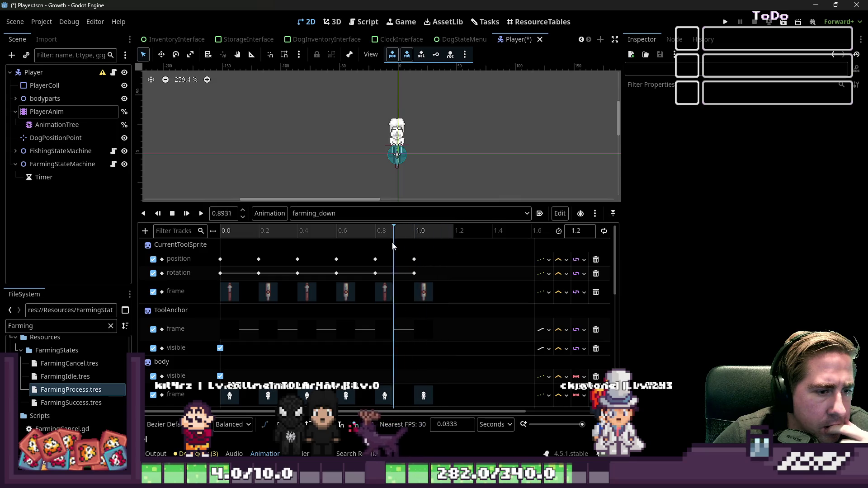
drag(255, 244, 329, 245)
click(326, 213)
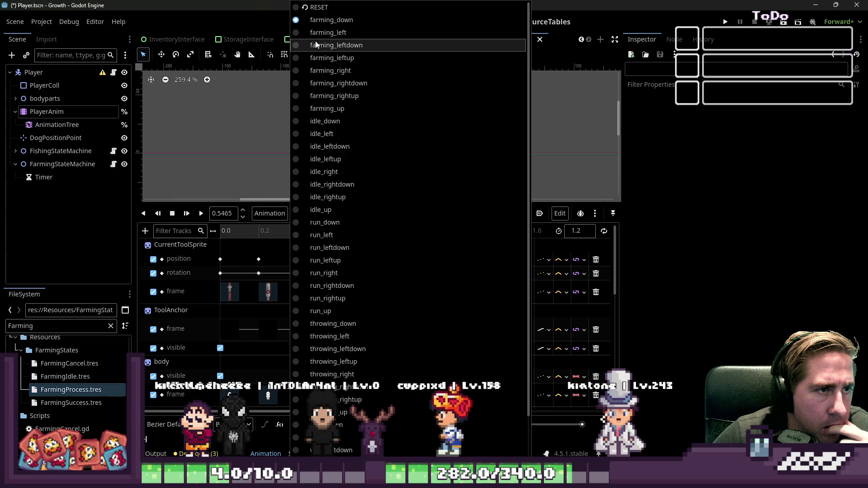
Select farming_leftdown, then play and scrub it to check the poses
click(316, 46)
click(201, 213)
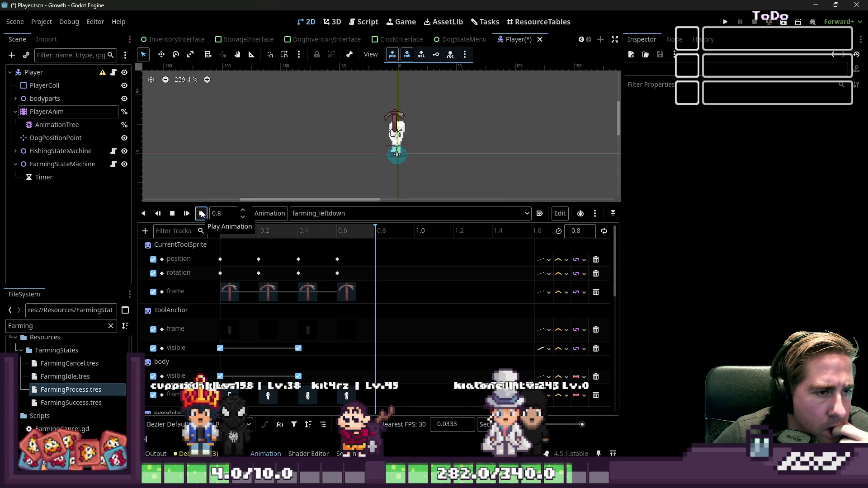
click(373, 234)
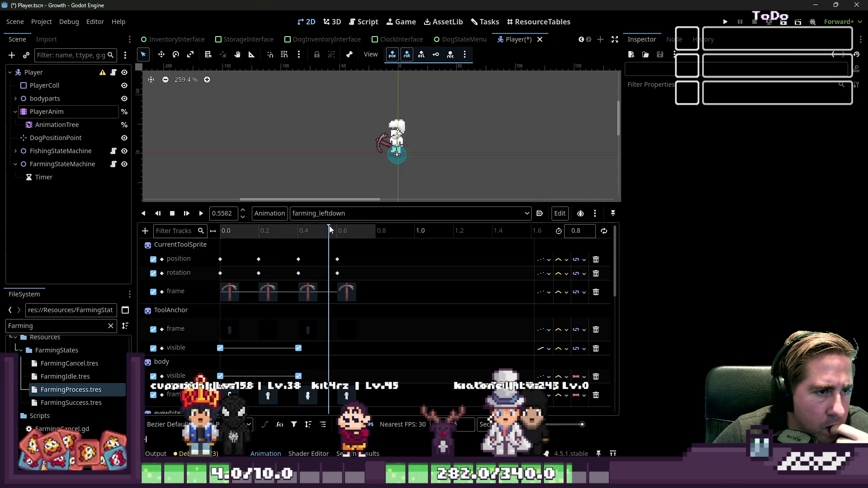
mouse_move(379, 231)
mouse_down()
mouse_move(223, 236)
mouse_move(376, 232)
mouse_up()
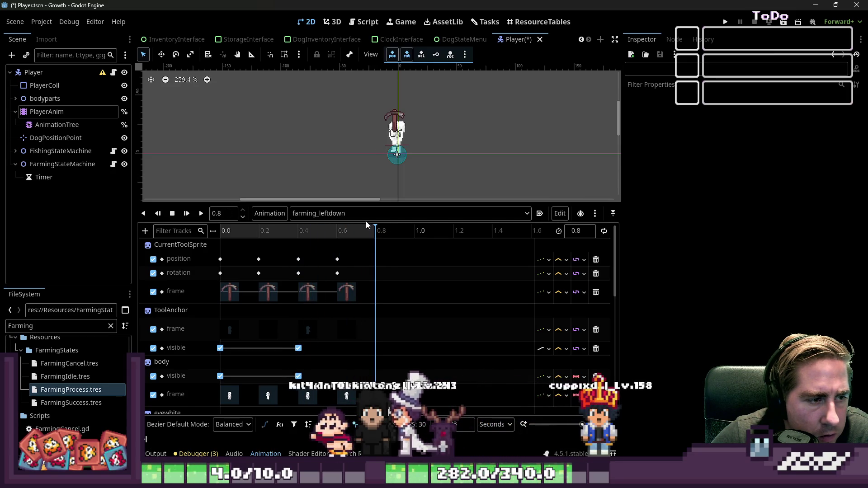
Enable looping and set the animation length to 1.2 s
click(604, 231)
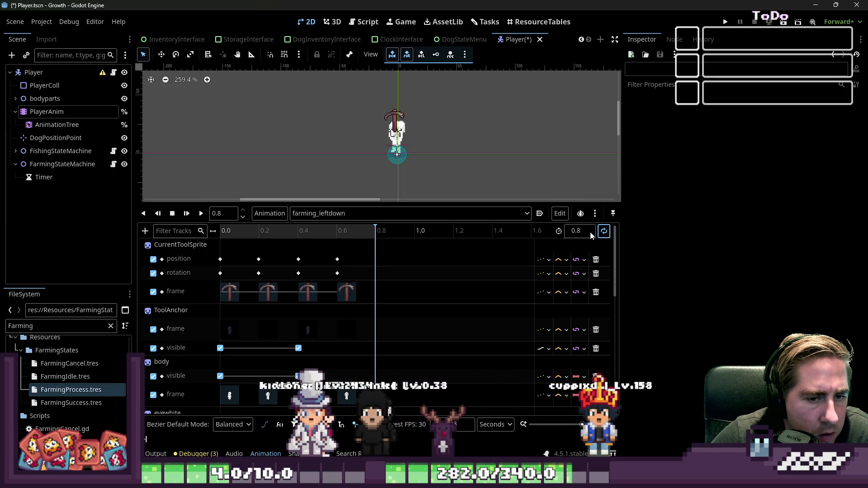
text(1.2)
key(Return)
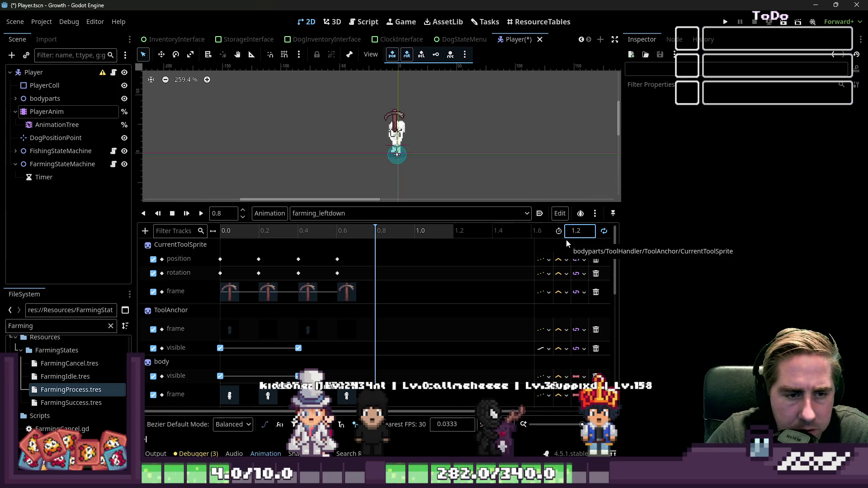
Box-select the 0.4 and 0.6 s keys across the tracks and duplicate them at 0.8 s
mouse_move(382, 245)
mouse_down()
mouse_move(245, 446)
mouse_move(299, 410)
mouse_move(278, 370)
mouse_move(284, 388)
mouse_move(297, 388)
mouse_up()
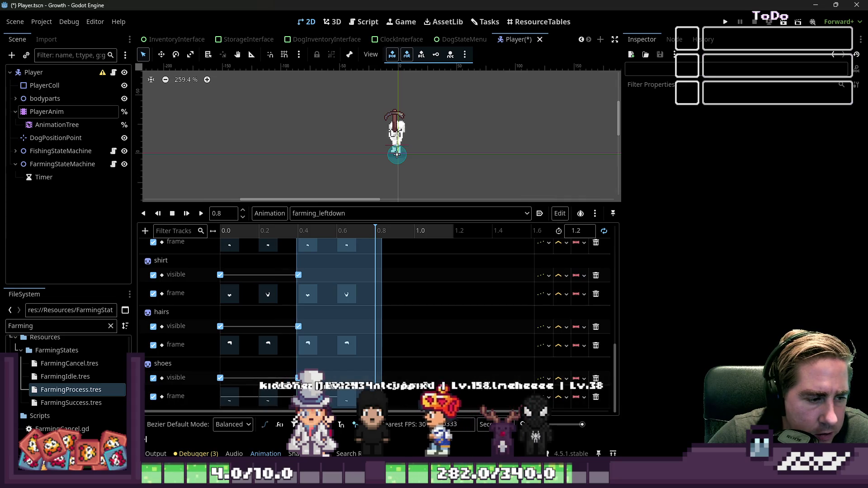
drag(291, 433, 292, 433)
scroll(354, 330, up, 5)
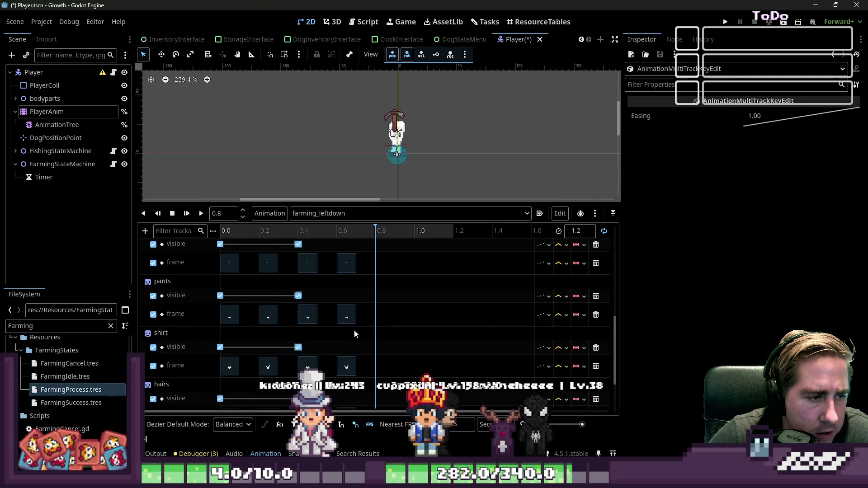
scroll(348, 317, up, 1)
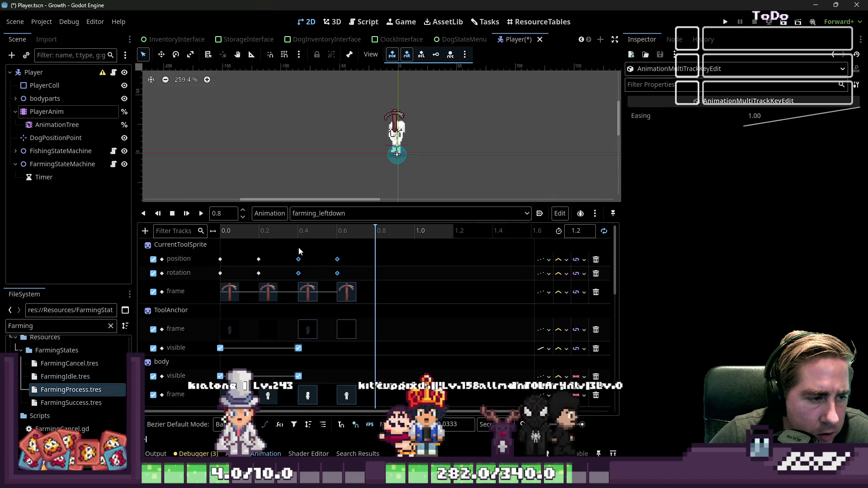
drag(295, 246, 358, 277)
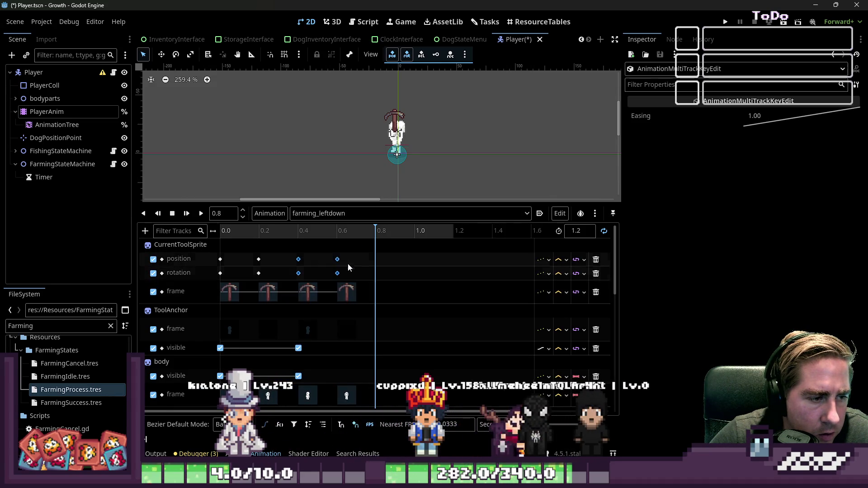
drag(319, 251, 346, 348)
mouse_move(316, 251)
mouse_down()
mouse_move(362, 350)
mouse_move(349, 348)
mouse_move(355, 390)
mouse_move(344, 371)
mouse_move(364, 404)
mouse_up()
scroll(368, 356, up, 10)
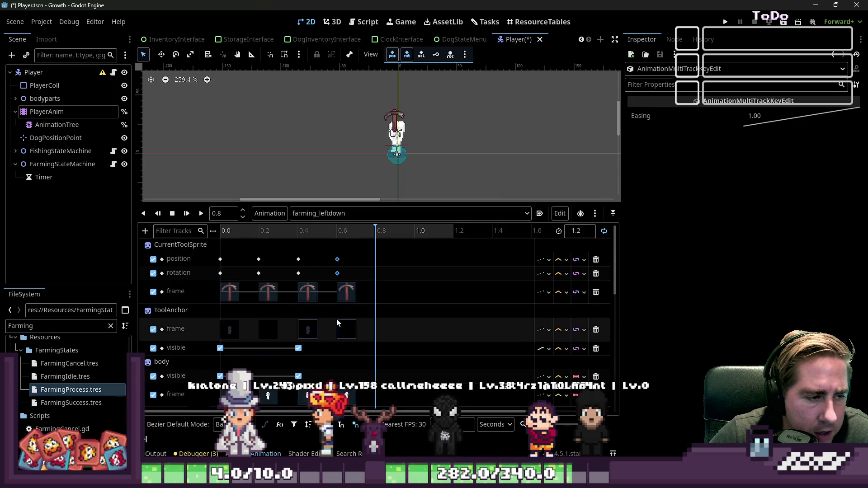
drag(295, 261, 310, 286)
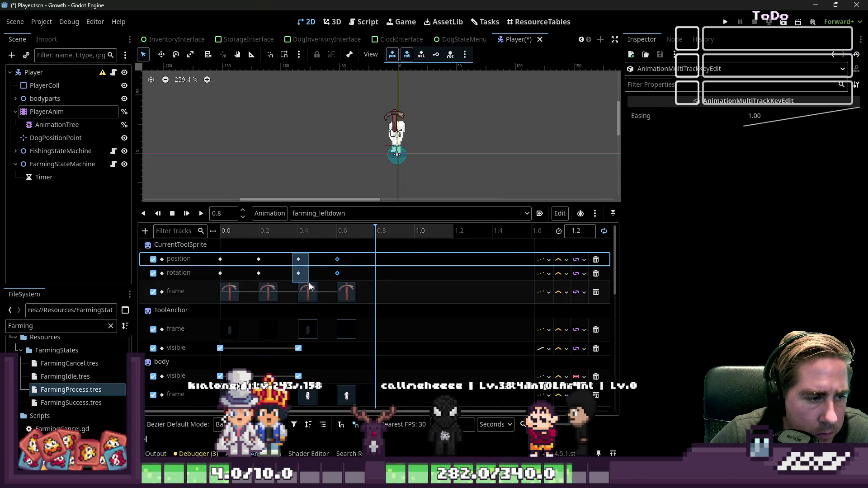
key(ctrl+d)
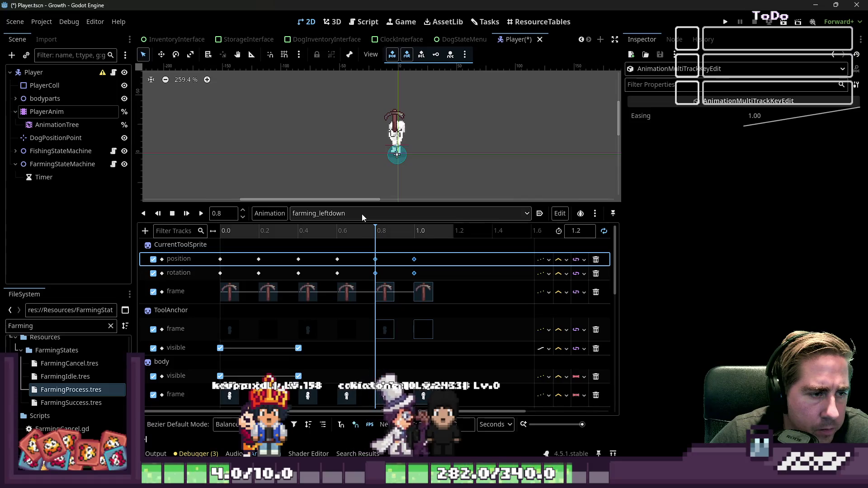
Preview the lengthened animation and delete the keys in the 1.0 s column
click(201, 214)
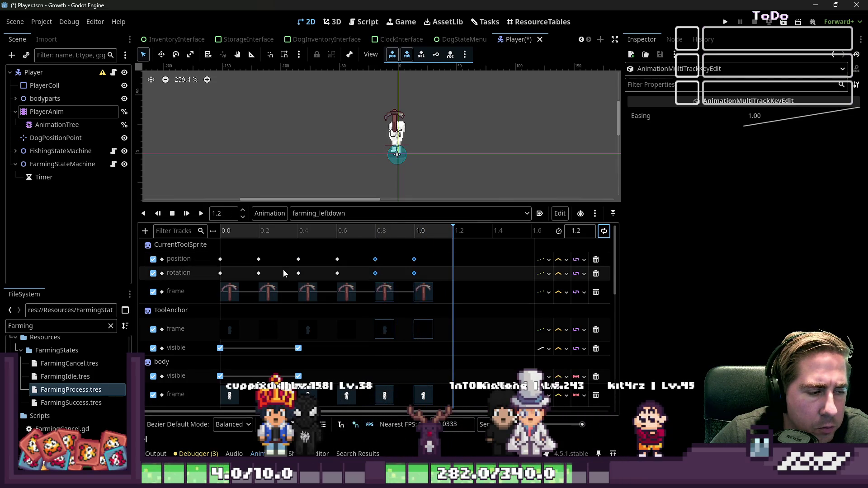
click(385, 292)
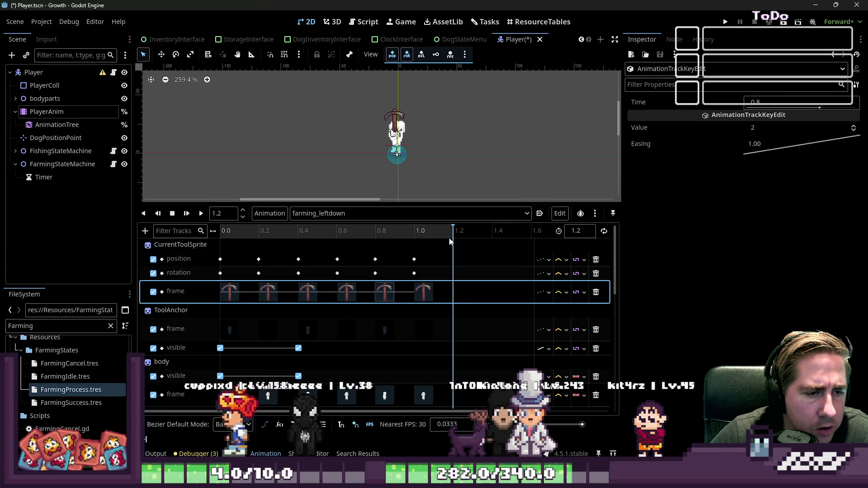
click(240, 234)
drag(237, 232, 267, 232)
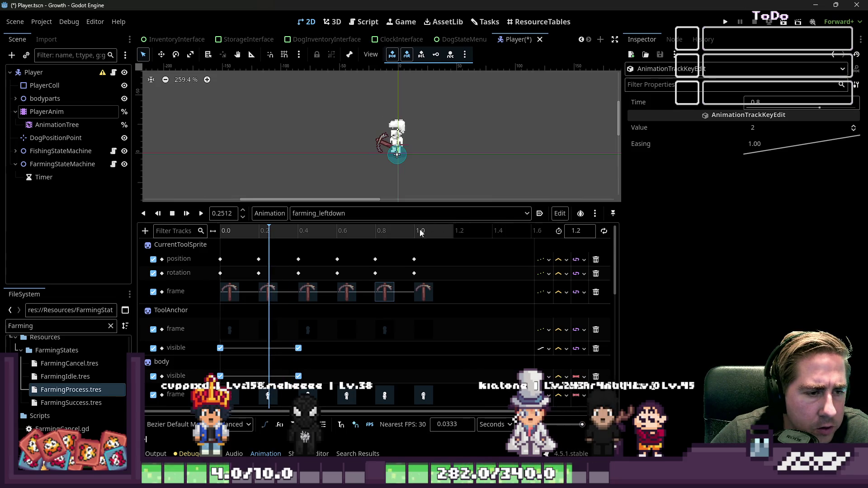
drag(412, 240, 434, 351)
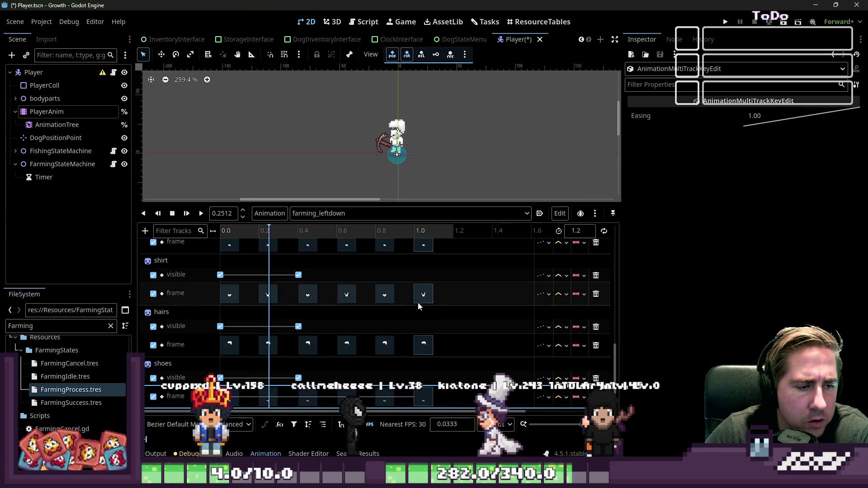
key(Delete)
scroll(269, 287, up, 10)
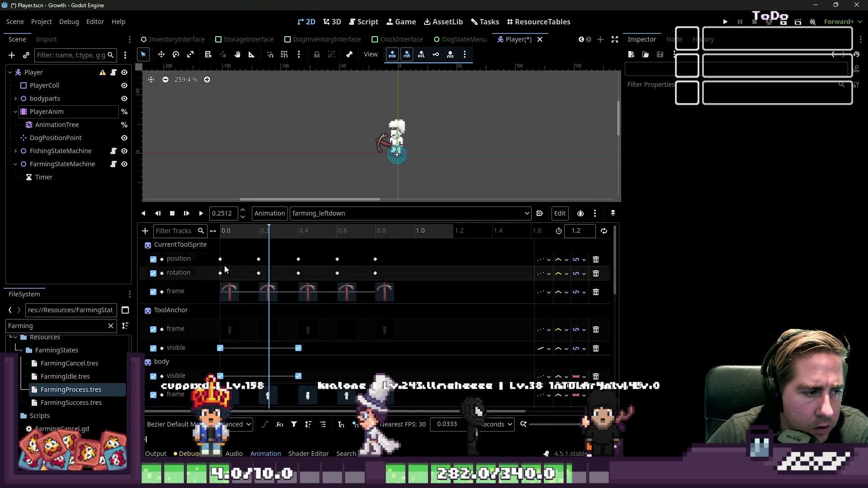
mouse_move(244, 300)
mouse_down()
mouse_move(319, 357)
mouse_move(372, 349)
mouse_move(427, 373)
mouse_move(448, 405)
mouse_up()
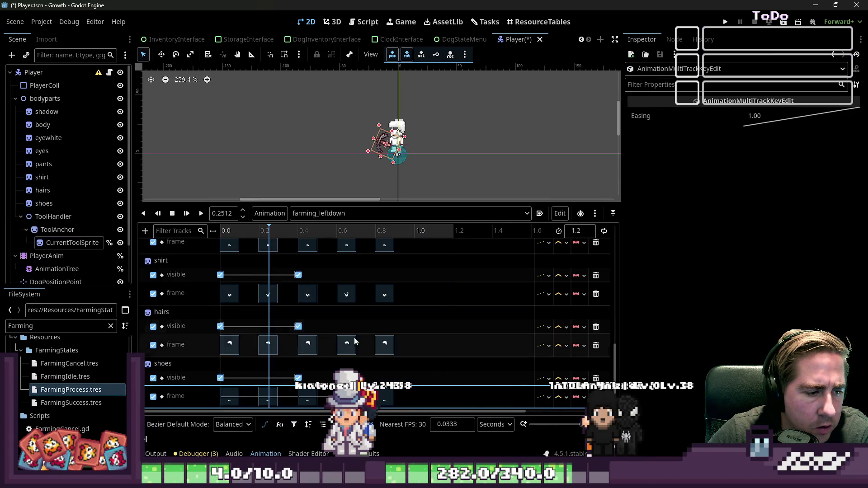
Drag all selected keyframes later so the sequence starts around 0.1–0.2 s
scroll(365, 320, up, 5)
drag(375, 259, 432, 262)
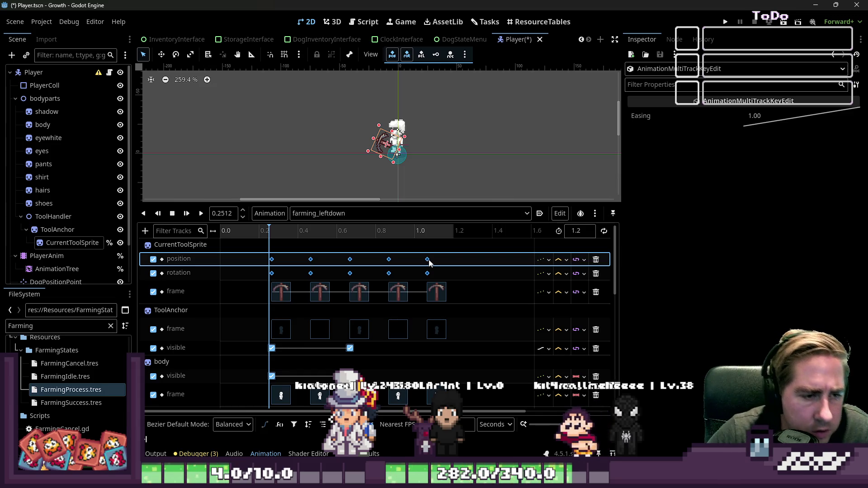
drag(433, 262, 428, 254)
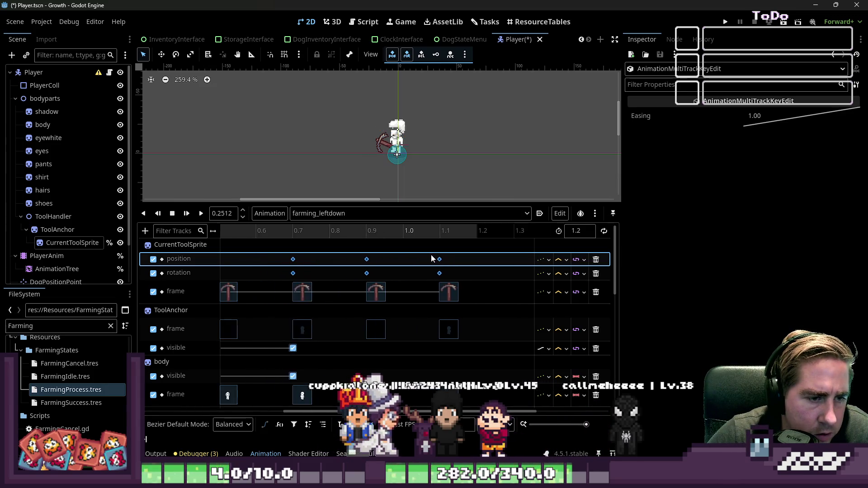
ctrl+scroll(448, 256, up, 3)
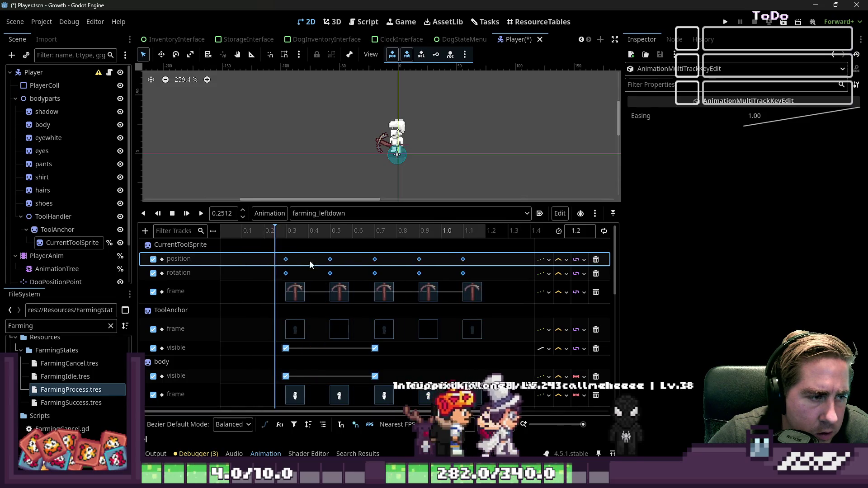
mouse_move(462, 256)
mouse_down()
mouse_move(441, 262)
mouse_move(403, 305)
mouse_move(461, 321)
mouse_move(417, 371)
mouse_move(419, 439)
mouse_up()
scroll(461, 322, down, 3)
mouse_move(422, 392)
mouse_down()
mouse_move(405, 341)
mouse_move(355, 288)
mouse_move(382, 307)
mouse_move(397, 293)
mouse_move(390, 246)
mouse_up()
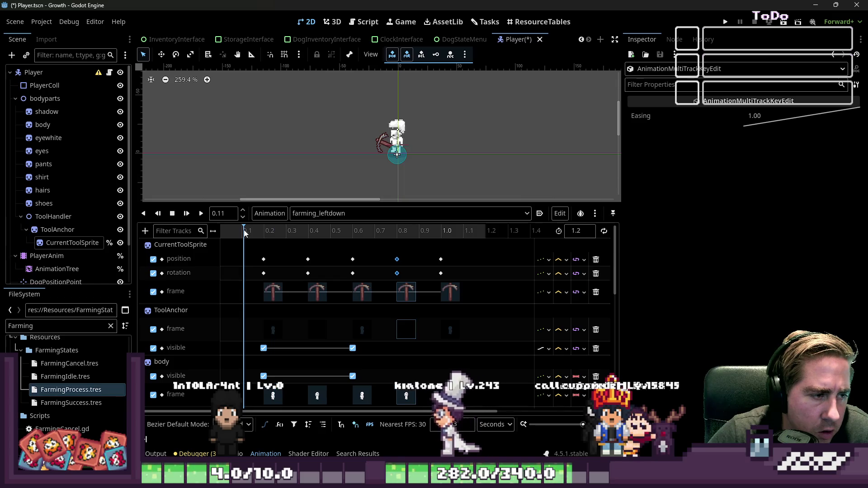
Move the playhead to about 0.1 s and select the 0.6 s visibility and frame keys
drag(244, 231, 242, 233)
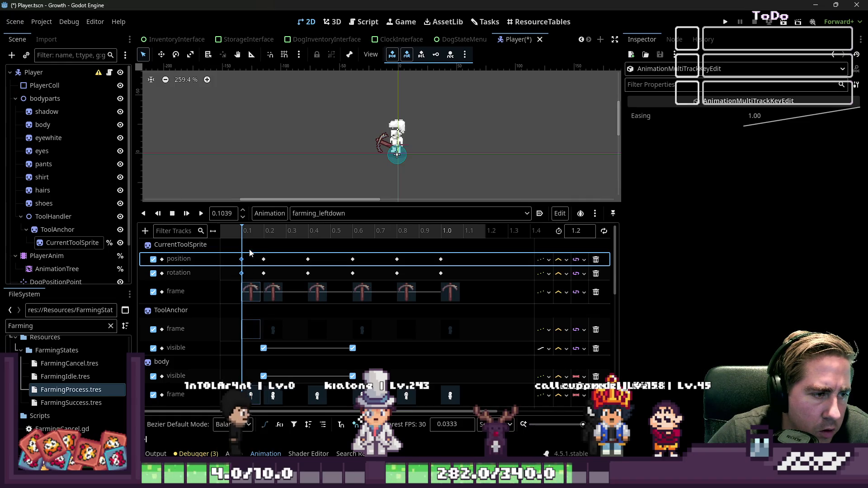
mouse_move(341, 345)
mouse_down()
mouse_move(367, 382)
mouse_move(344, 328)
mouse_move(356, 298)
mouse_move(364, 350)
mouse_up()
scroll(351, 341, down, 5)
Delete the 0.6 s visibility keys on the eyewhite, eyes, pants and shirt tracks
key(Delete)
scroll(364, 350, down, 3)
click(353, 343)
key(Delete)
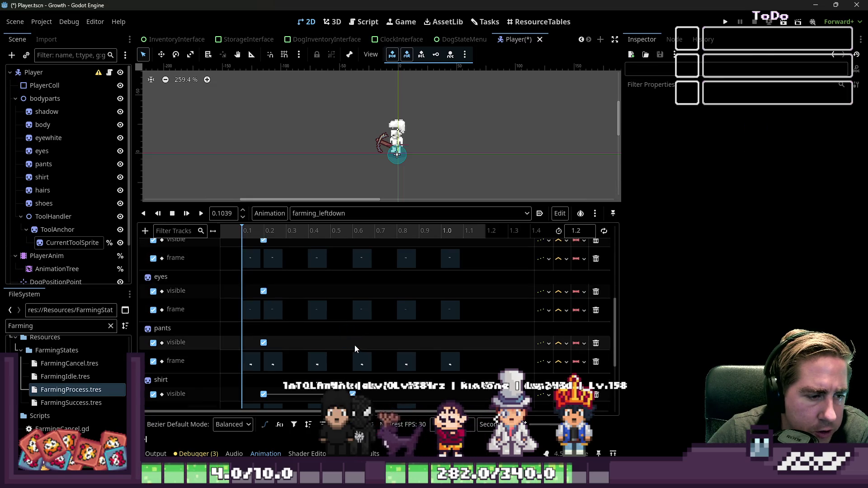
scroll(355, 346, down, 3)
click(353, 337)
key(Delete)
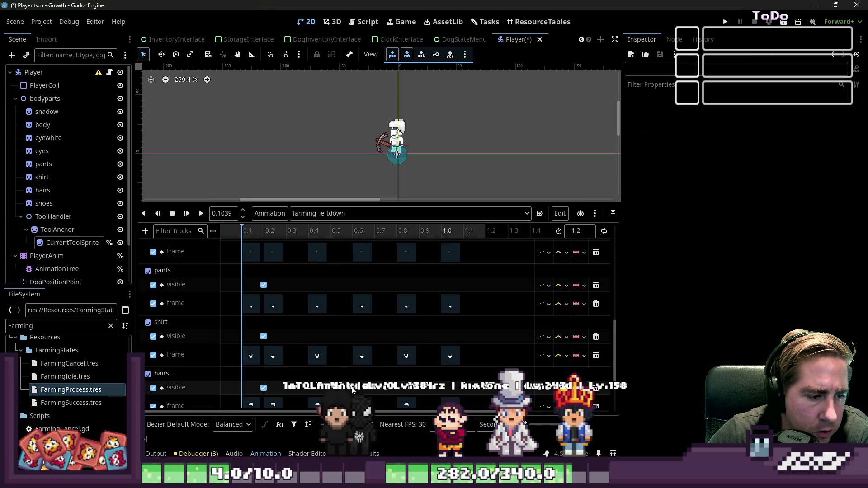
scroll(353, 389, down, 3)
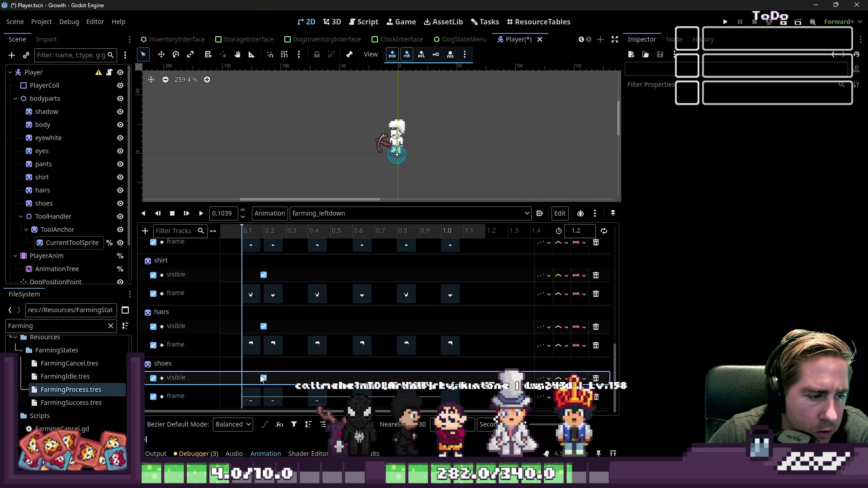
Move the shoes, hairs, shirt, eyes, eyewhite and body visibility keys to the timeline start
drag(264, 383, 243, 383)
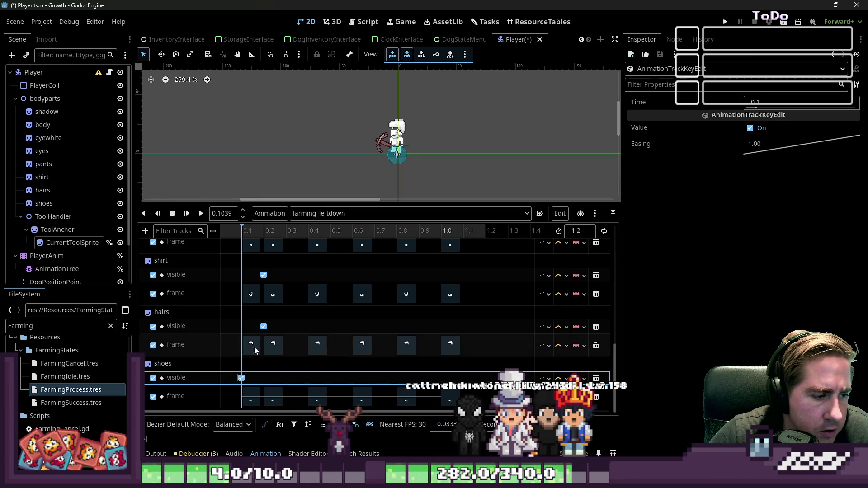
scroll(269, 370, up, 2)
click(264, 370)
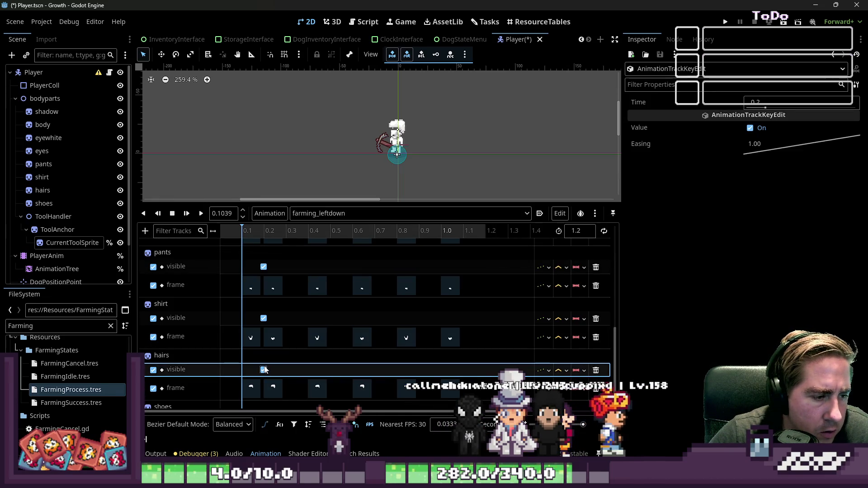
shift+click(263, 318)
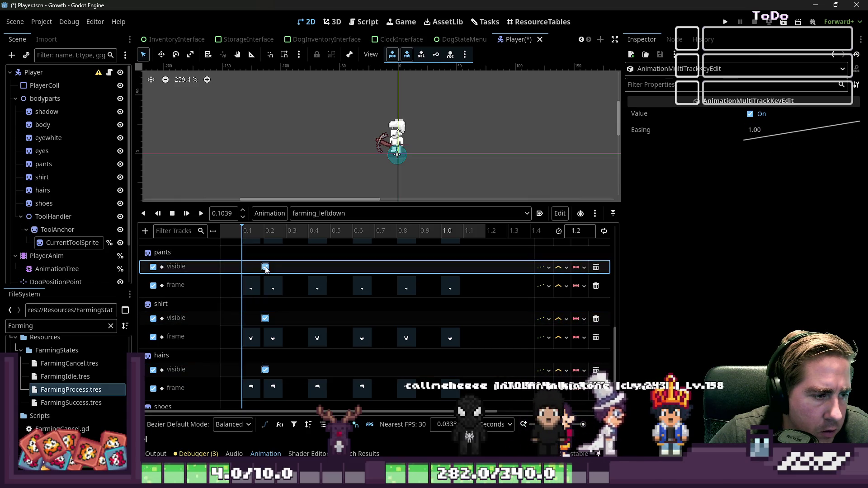
scroll(261, 294, up, 5)
click(265, 331)
shift+click(262, 281)
scroll(269, 289, up, 3)
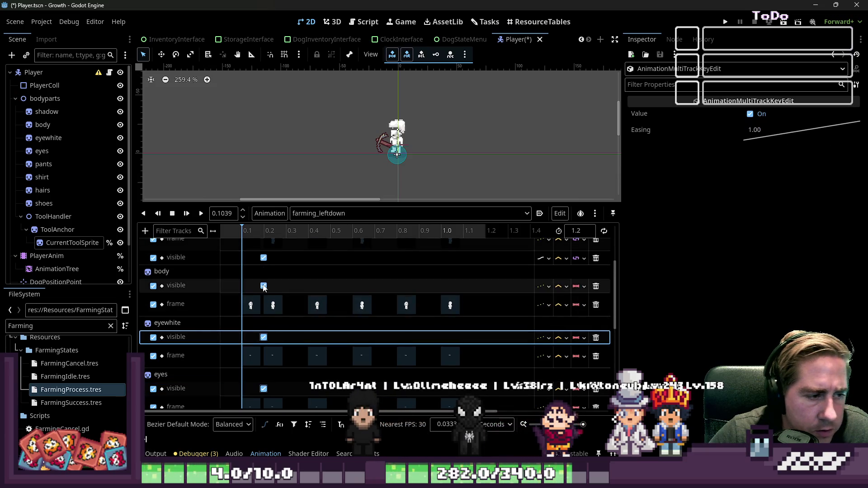
click(263, 286)
click(263, 259)
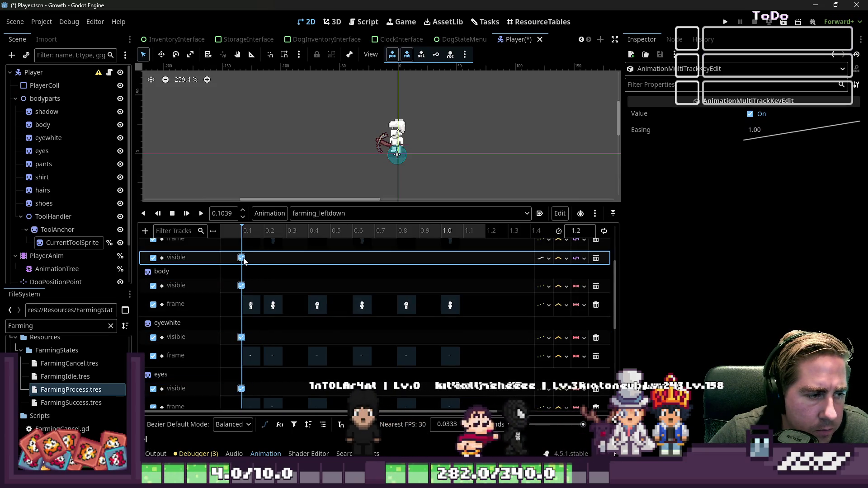
scroll(250, 282, up, 5)
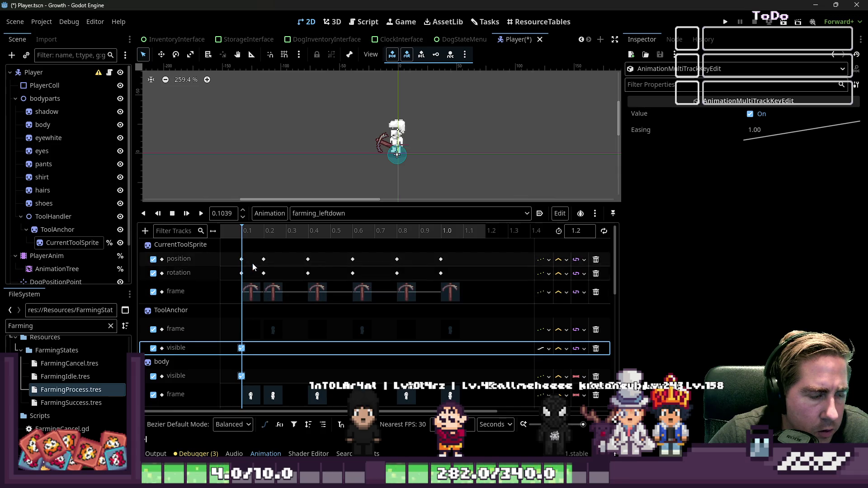
mouse_move(461, 250)
mouse_down()
mouse_move(359, 336)
mouse_move(301, 421)
mouse_move(271, 427)
mouse_move(250, 371)
mouse_up()
Shift the keyframes after 0.1 s right so they fall on 0.2 s steps up to 1.0
scroll(251, 369, up, 5)
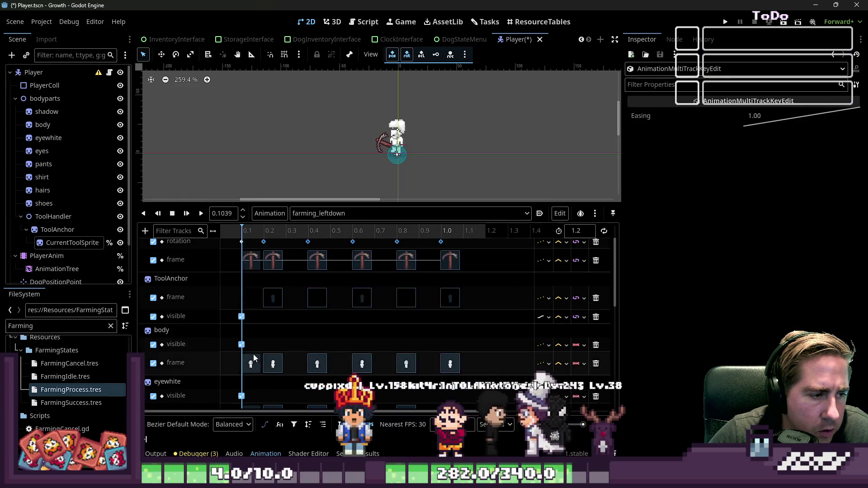
drag(276, 332, 291, 332)
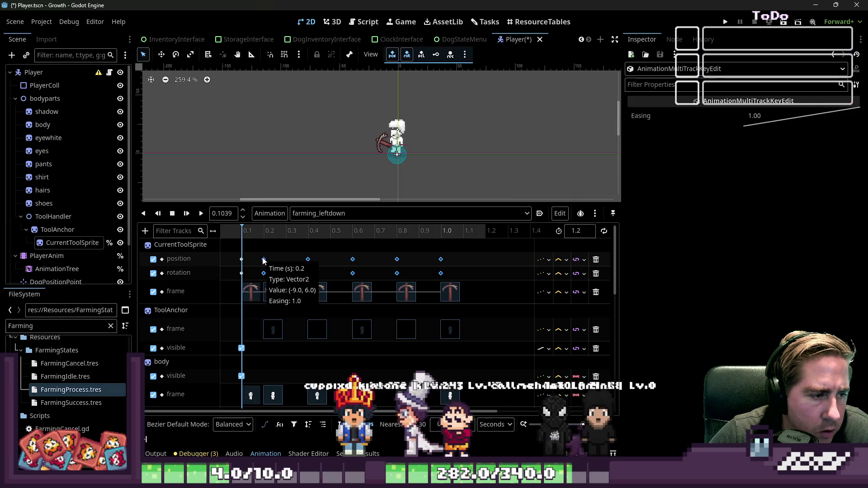
drag(278, 262, 283, 264)
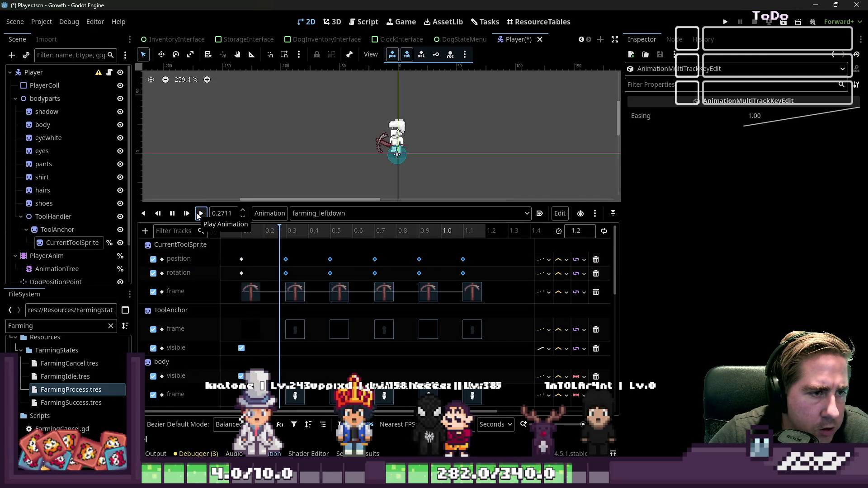
Stop the preview, set the playhead to about 0.1 s, and save the Player scene
click(172, 213)
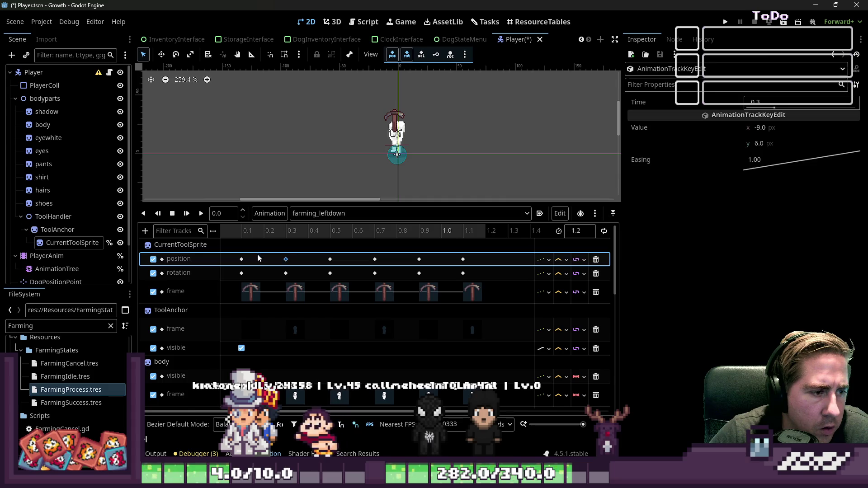
click(246, 231)
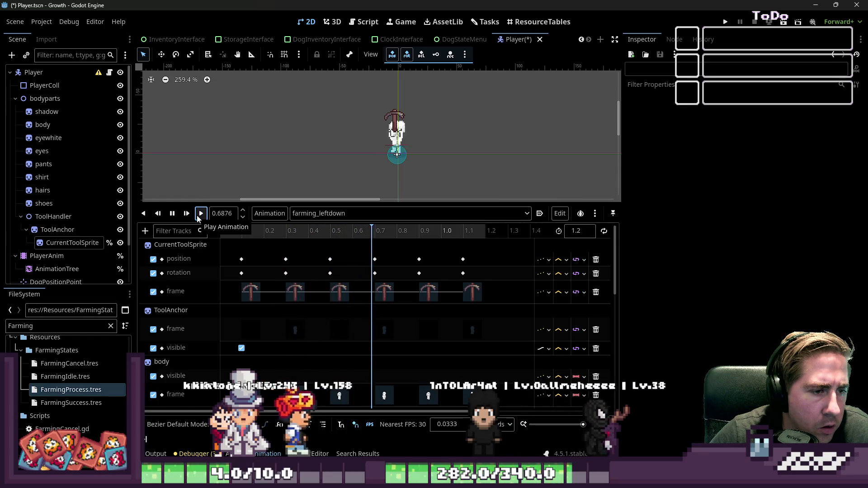
key(ctrl+s)
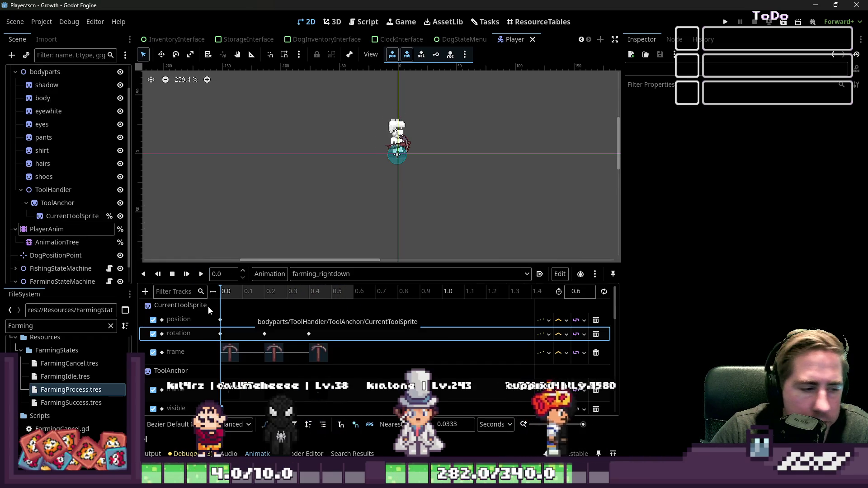
Delete the 0.0 keyframes on the tool sprite tracks and the body frame track
click(210, 312)
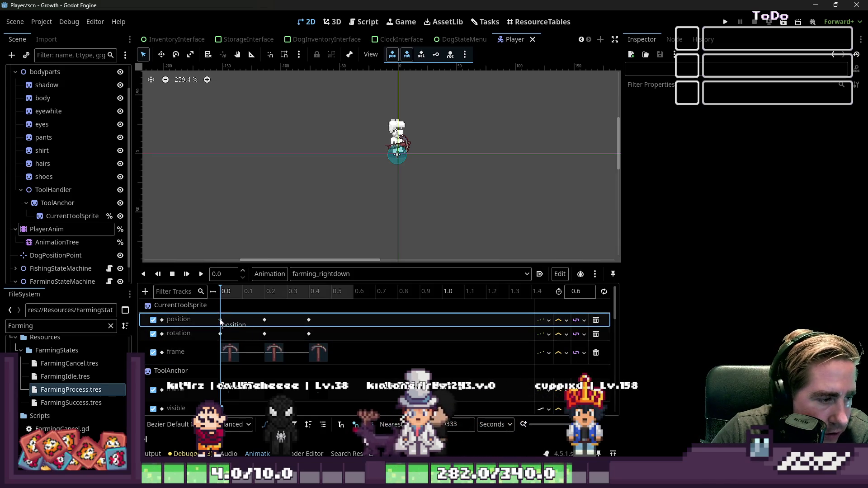
drag(213, 306, 232, 365)
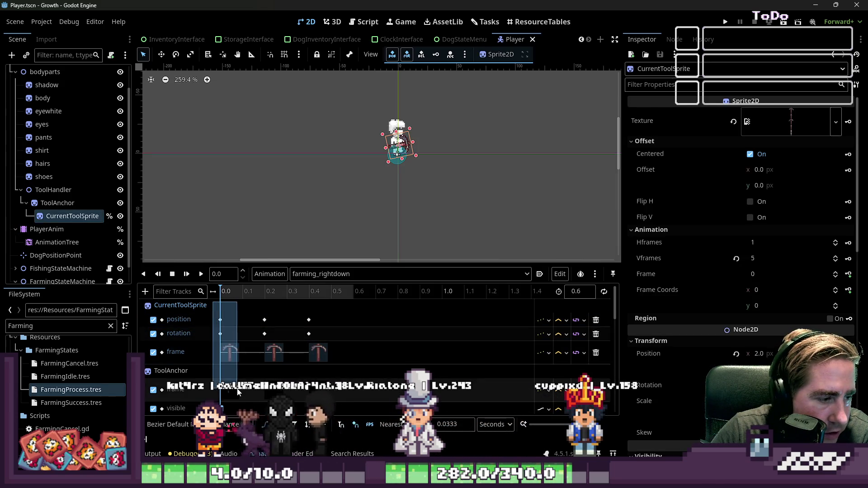
key(Delete)
scroll(230, 348, down, 3)
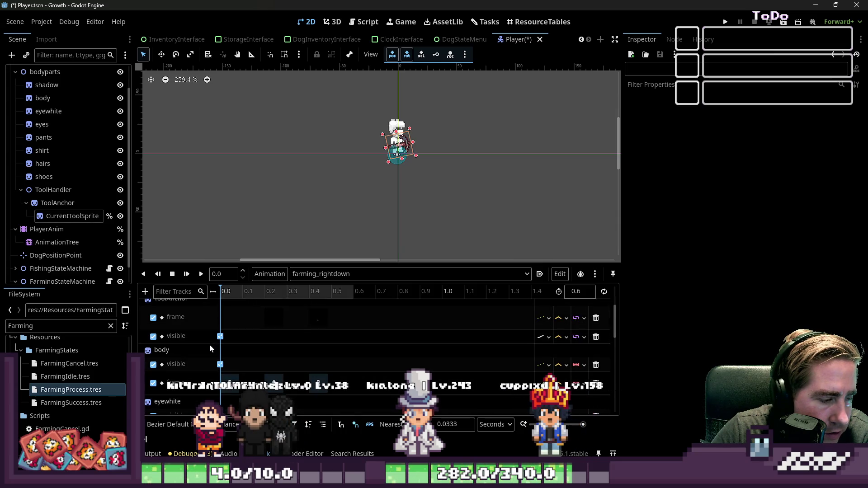
scroll(210, 343, down, 2)
click(222, 360)
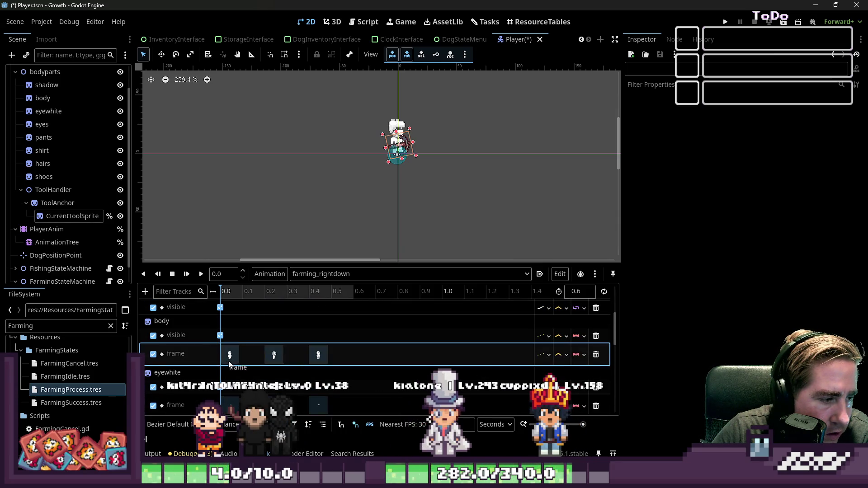
click(230, 354)
key(Delete)
Delete the 0.0 frame keyframes on the eyewhite, eyes, hairs and shoes tracks
scroll(213, 353, down, 3)
click(218, 366)
key(Delete)
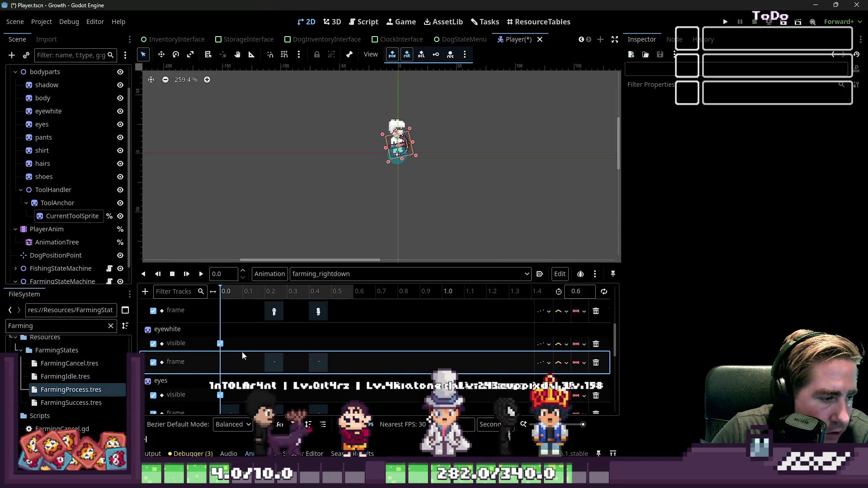
scroll(242, 351, down, 4)
click(223, 357)
scroll(225, 359, down, 2)
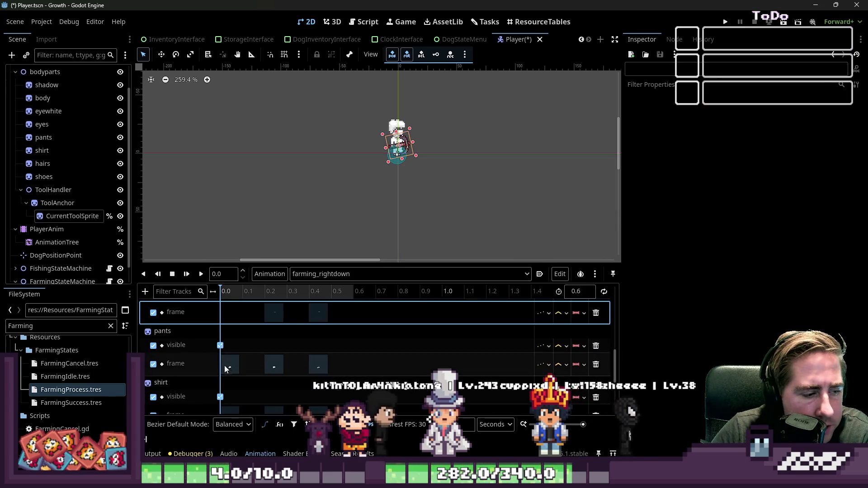
click(226, 362)
scroll(226, 370, down, 2)
click(230, 350)
key(Delete)
click(230, 402)
key(Delete)
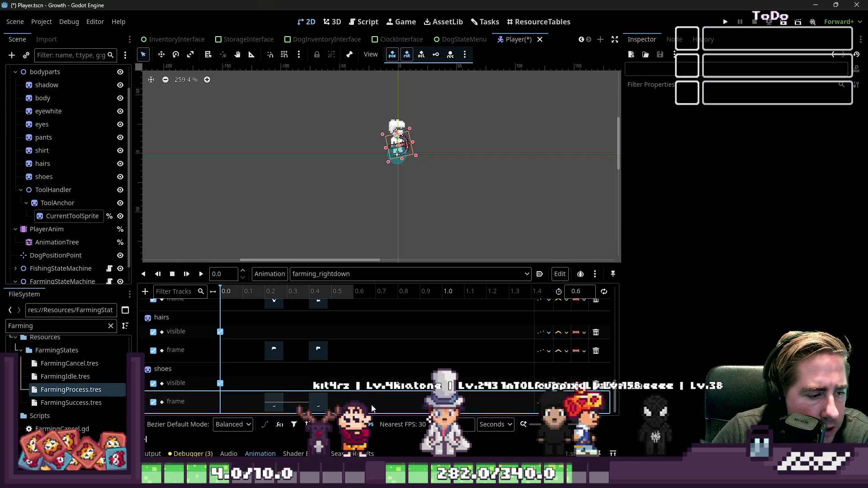
Duplicate the selected keys at 0.6 s and 1.0 s, with the length set to 1.2 s
drag(369, 412, 235, 338)
scroll(272, 362, up, 2)
mouse_move(369, 413)
mouse_down()
mouse_move(271, 361)
mouse_move(231, 316)
mouse_move(235, 303)
mouse_up()
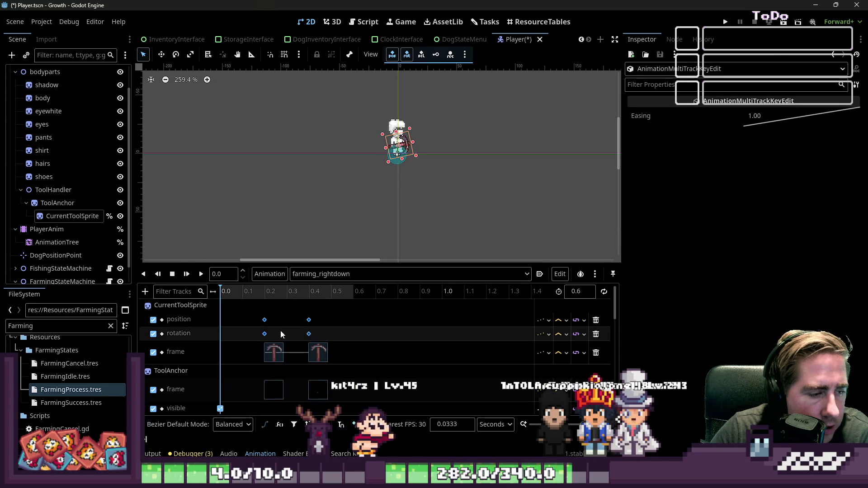
click(354, 292)
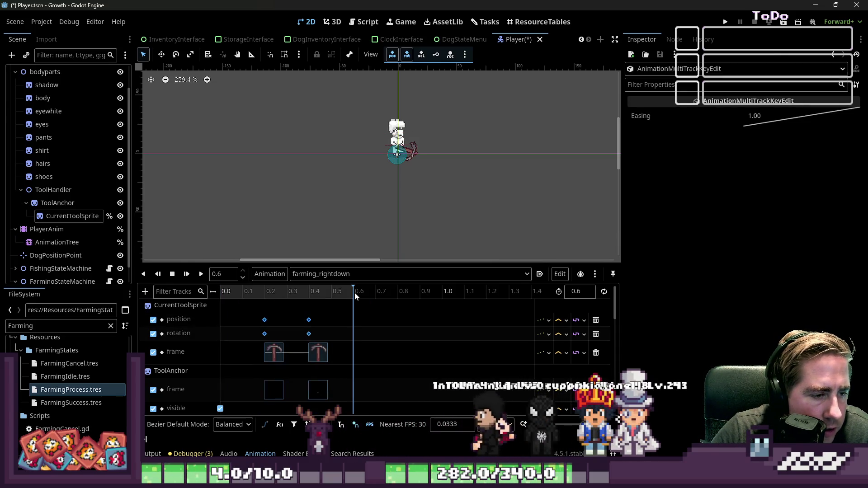
key(ctrl+d)
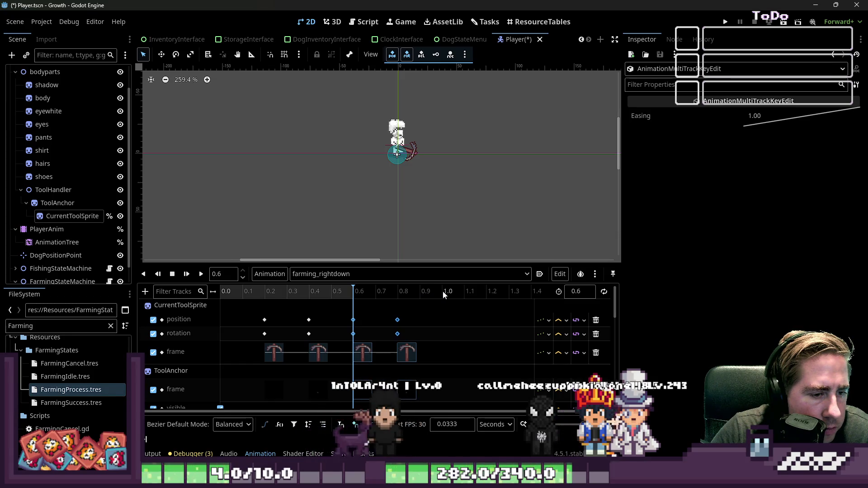
click(581, 291)
text(1.2)
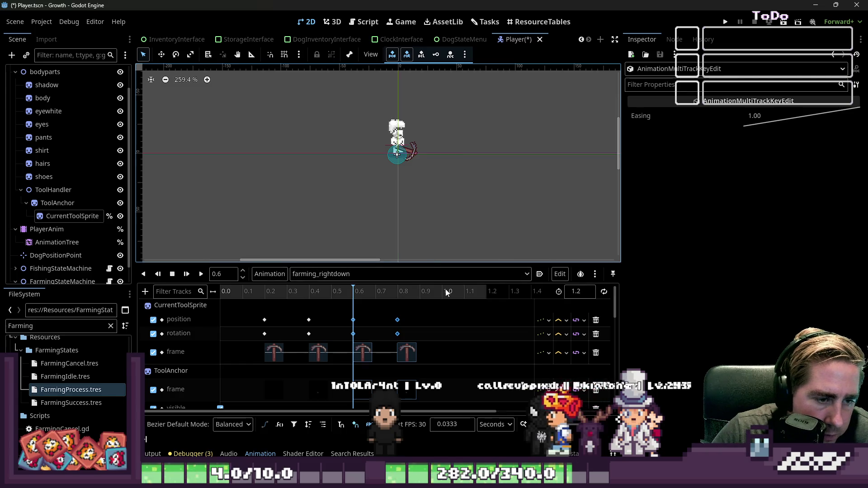
click(446, 291)
key(ctrl+d)
Re-space the keyframes 0.2 s apart from 0.0 to 1.0 on every track, then rewind to 0.0
mouse_move(256, 310)
mouse_down()
mouse_move(377, 409)
mouse_move(504, 410)
mouse_move(492, 445)
mouse_move(457, 447)
mouse_up()
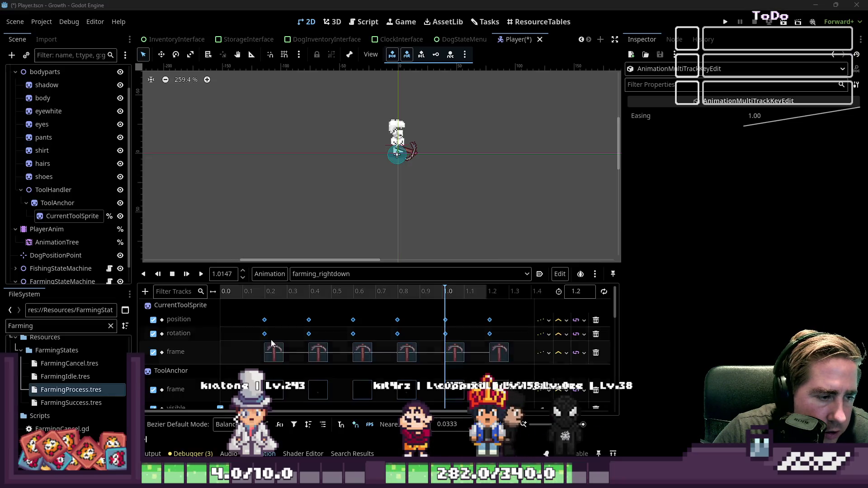
click(220, 320)
mouse_move(302, 311)
mouse_down()
mouse_move(362, 407)
mouse_move(463, 409)
mouse_move(470, 428)
mouse_move(430, 398)
mouse_move(352, 371)
mouse_up()
scroll(351, 367, up, 2)
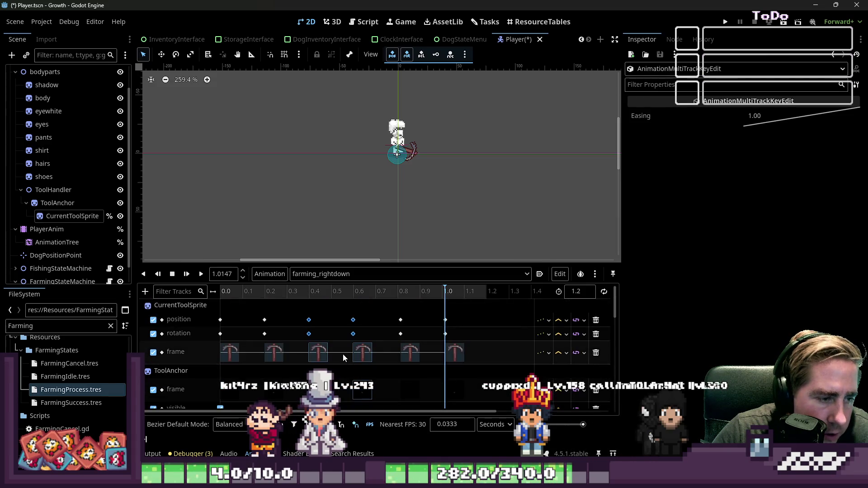
ctrl+scroll(294, 341, up, 3)
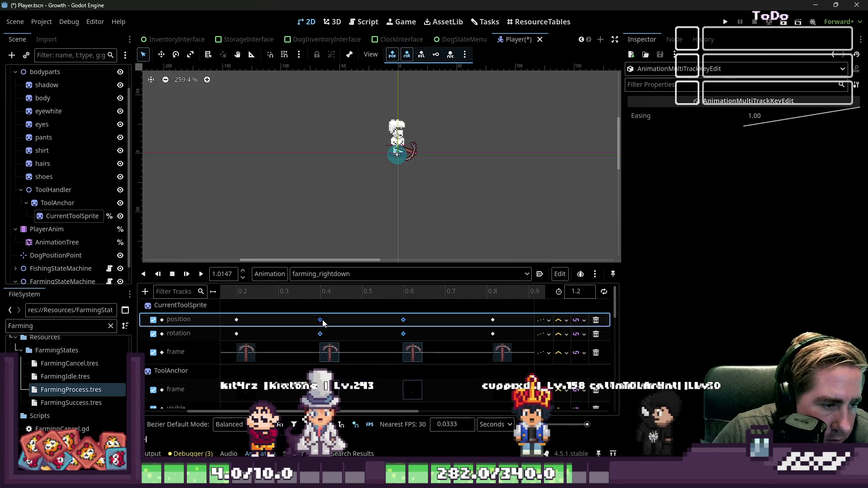
ctrl+scroll(362, 321, down, 5)
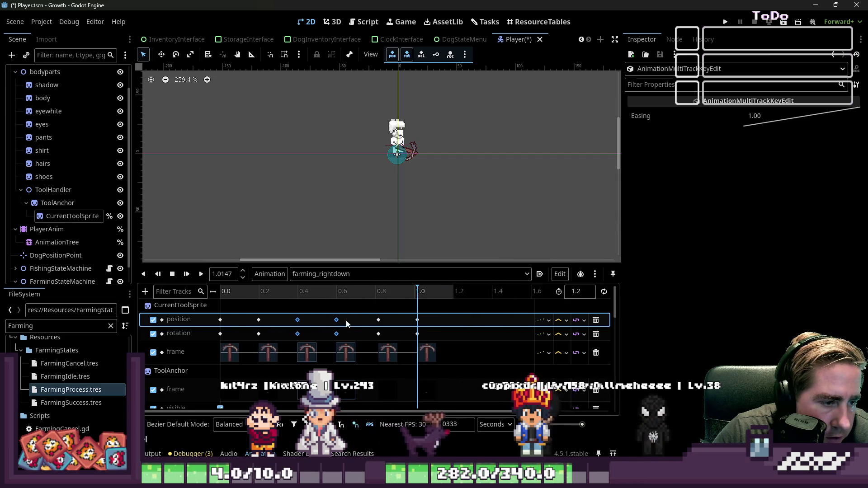
mouse_move(371, 315)
mouse_down()
mouse_move(467, 362)
mouse_move(430, 365)
mouse_up()
scroll(416, 384, up, 3)
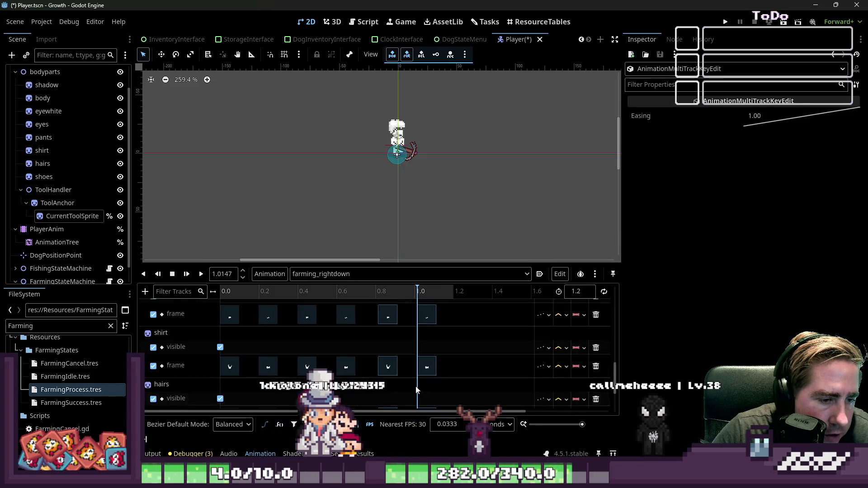
scroll(417, 388, up, 1)
drag(383, 325, 379, 325)
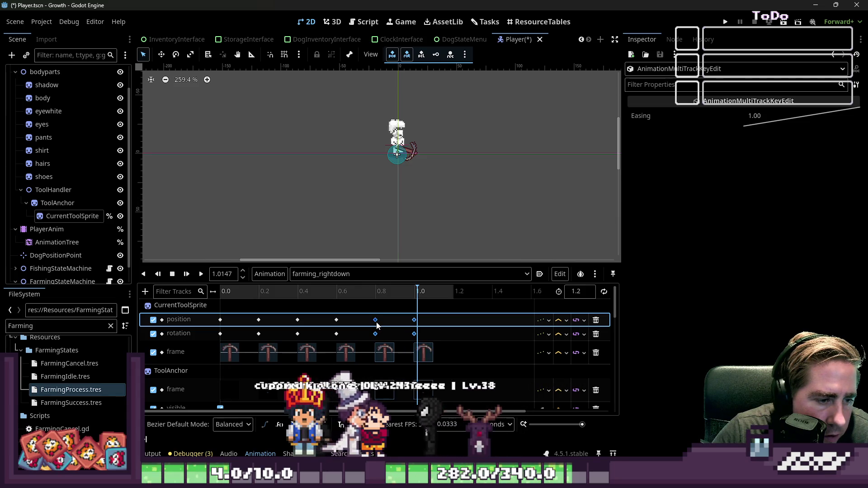
click(464, 330)
click(221, 291)
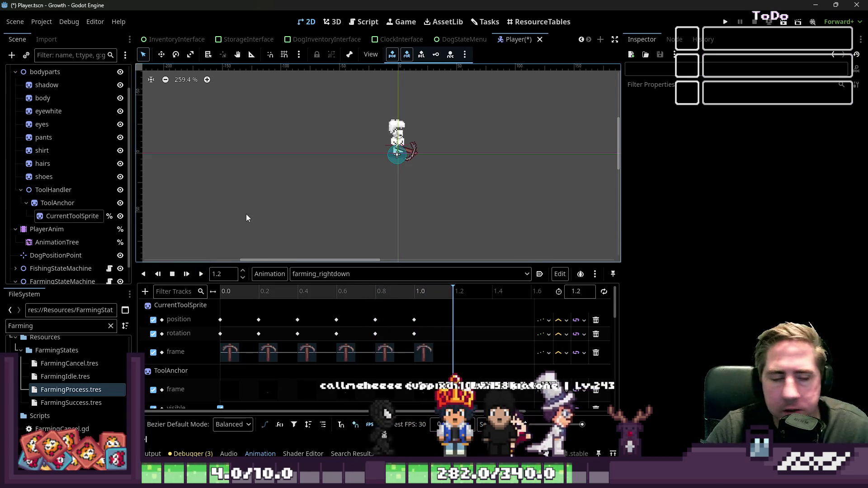
click(172, 274)
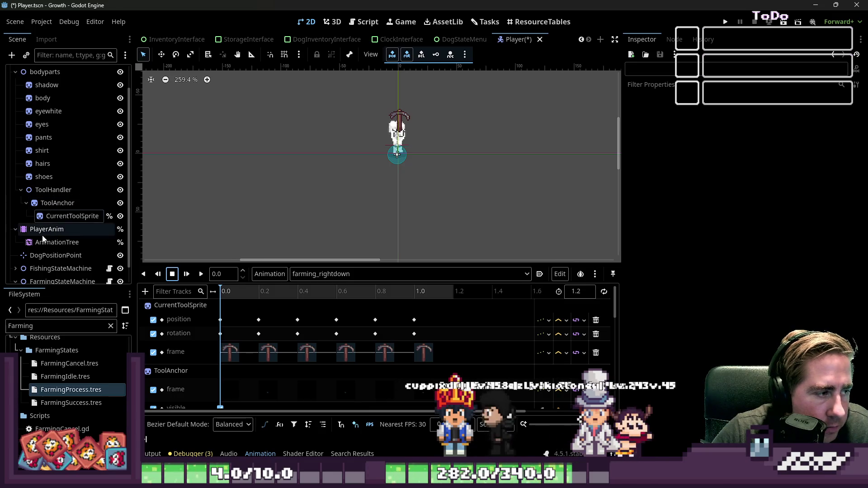
Switch to farming_rightup and duplicate its keyframes at 0.6 s on every track
click(332, 273)
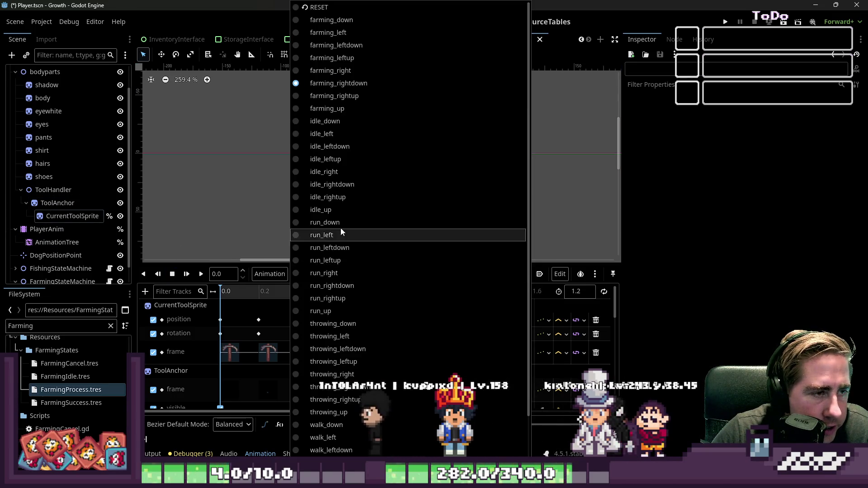
click(350, 97)
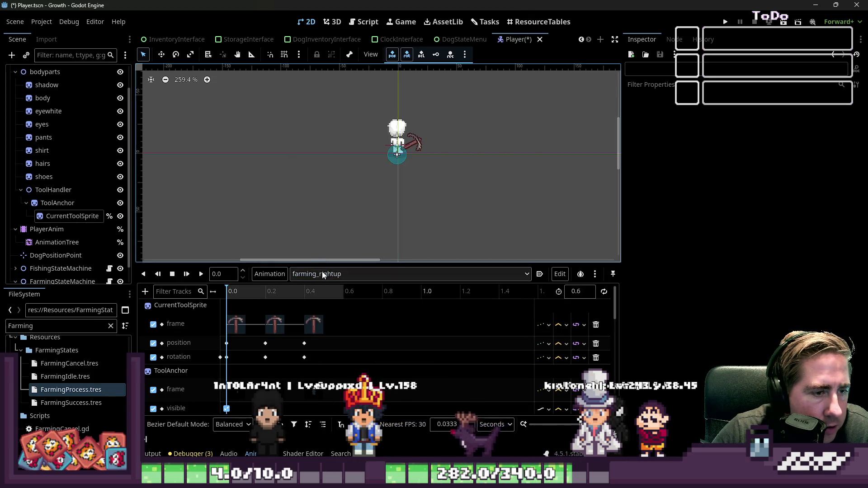
mouse_move(233, 312)
mouse_down()
mouse_move(248, 371)
mouse_move(245, 400)
mouse_up()
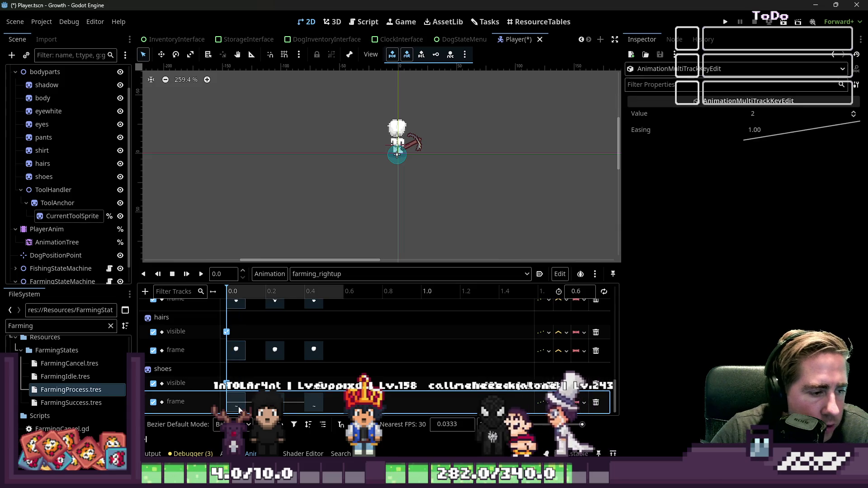
scroll(256, 360, up, 2)
scroll(256, 360, up, 5)
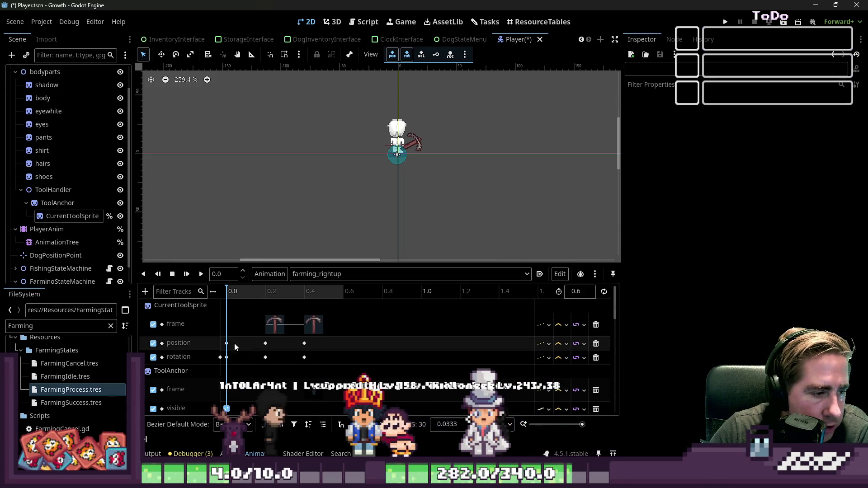
click(224, 334)
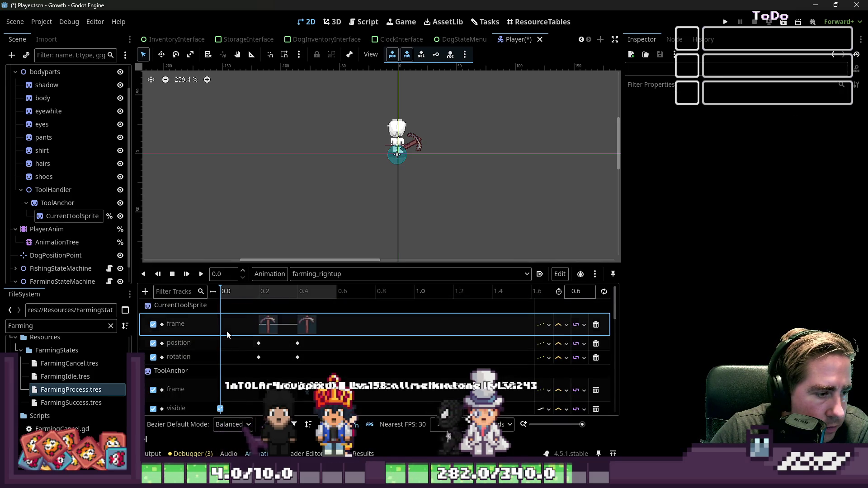
mouse_move(239, 318)
mouse_down()
mouse_move(288, 369)
mouse_move(320, 368)
mouse_move(346, 416)
mouse_up()
scroll(336, 368, up, 5)
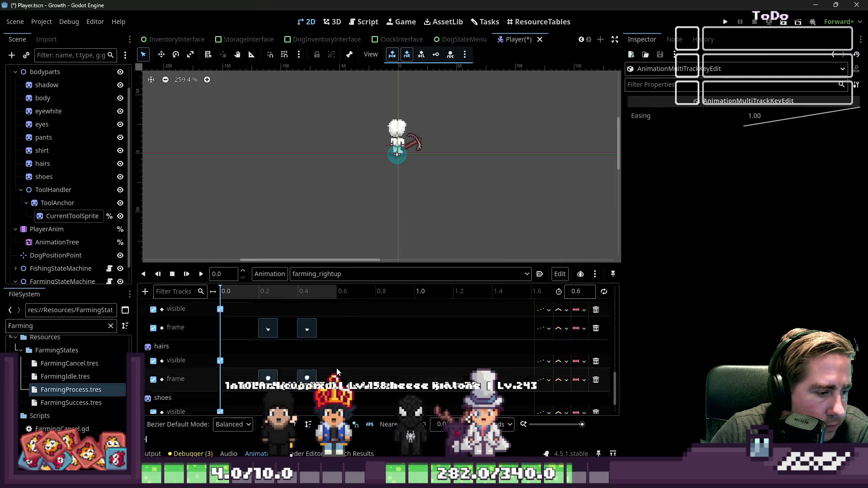
scroll(326, 352, down, 10)
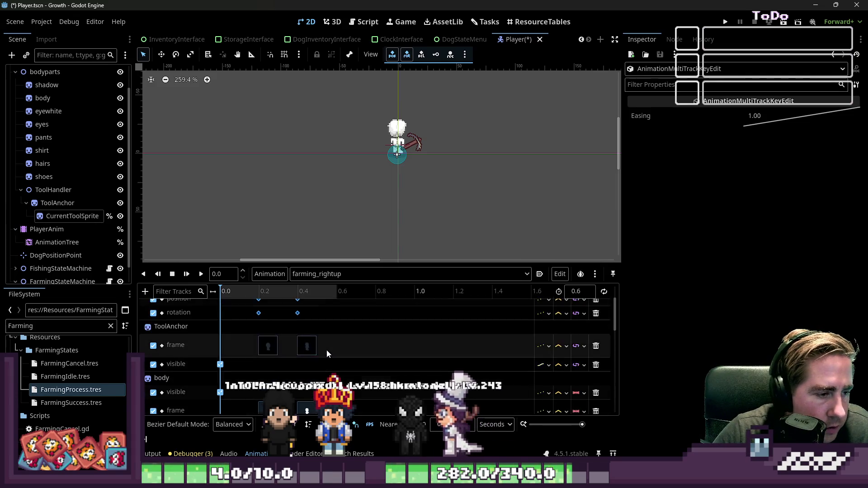
click(336, 291)
key(ctrl+d)
Shift the keys so each track has keyframes at 0.0, 0.2, 0.4 and 0.6 s
mouse_move(240, 306)
mouse_down()
mouse_move(341, 413)
mouse_move(444, 400)
mouse_move(428, 410)
mouse_up()
scroll(353, 337, up, 5)
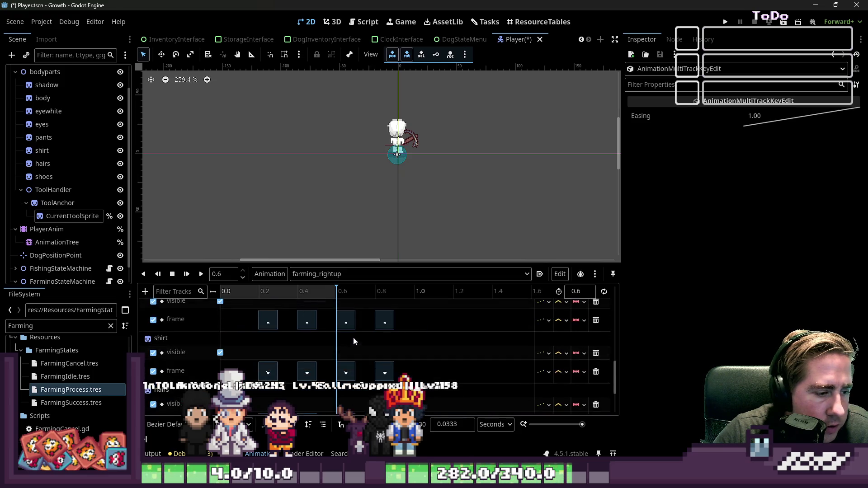
drag(268, 324, 229, 323)
mouse_move(286, 309)
mouse_down()
mouse_move(396, 362)
mouse_move(410, 431)
mouse_move(386, 398)
mouse_up()
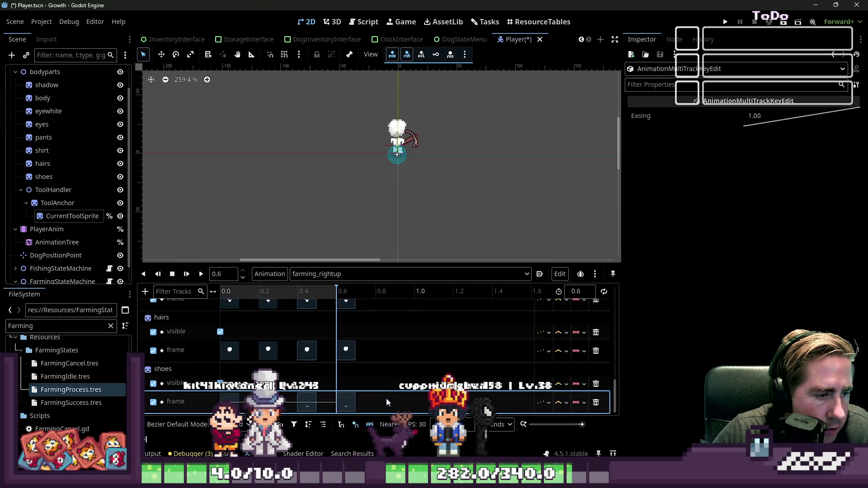
scroll(378, 367, up, 5)
drag(308, 324, 302, 326)
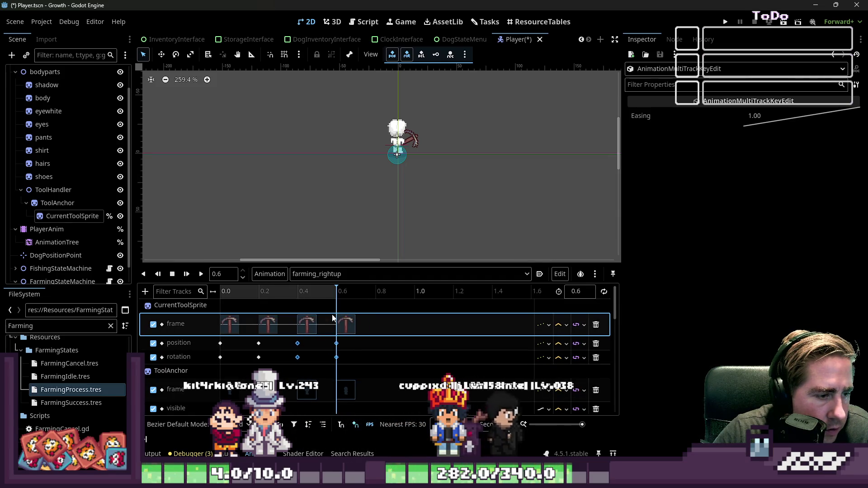
click(579, 290)
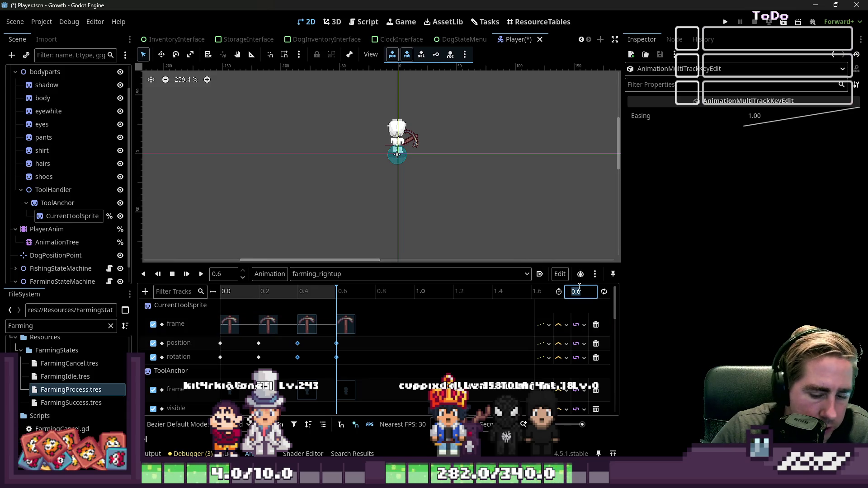
Set the farming_rightup length to 1.2 s and select the keys at 0.4 and 0.6
text(1.2)
key(Return)
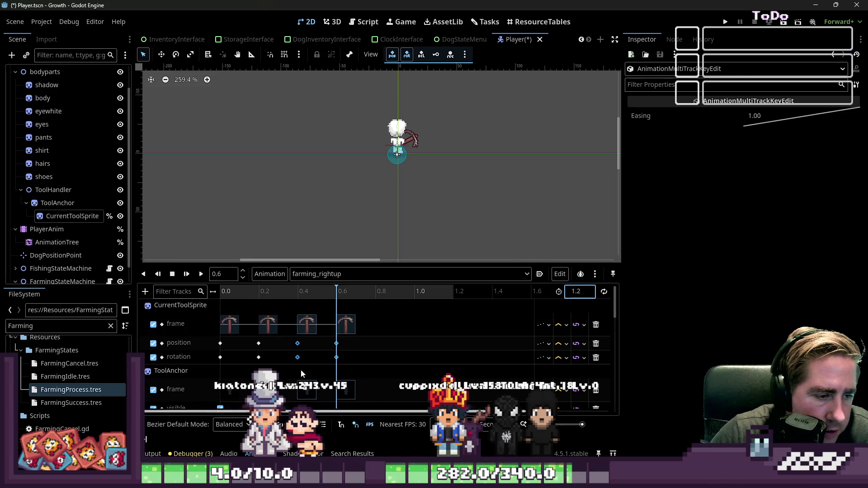
mouse_move(292, 307)
mouse_down()
mouse_move(317, 371)
mouse_move(340, 382)
mouse_move(372, 375)
mouse_move(378, 409)
mouse_up()
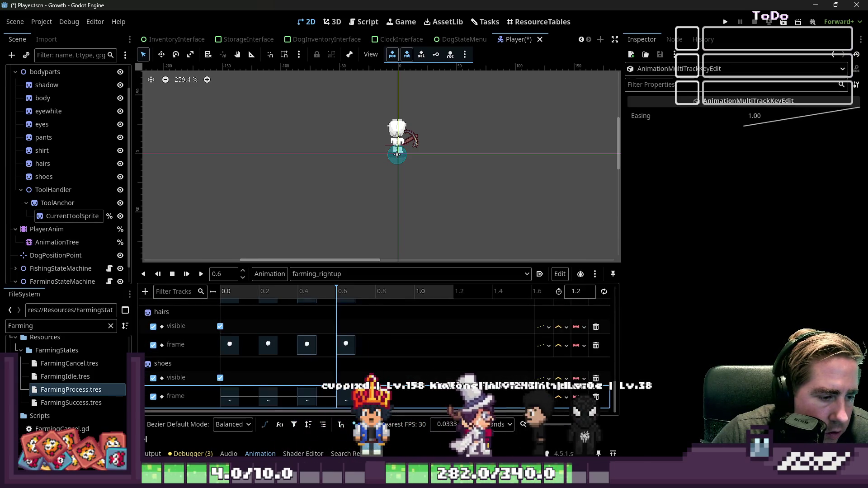
scroll(390, 364, up, 5)
click(372, 292)
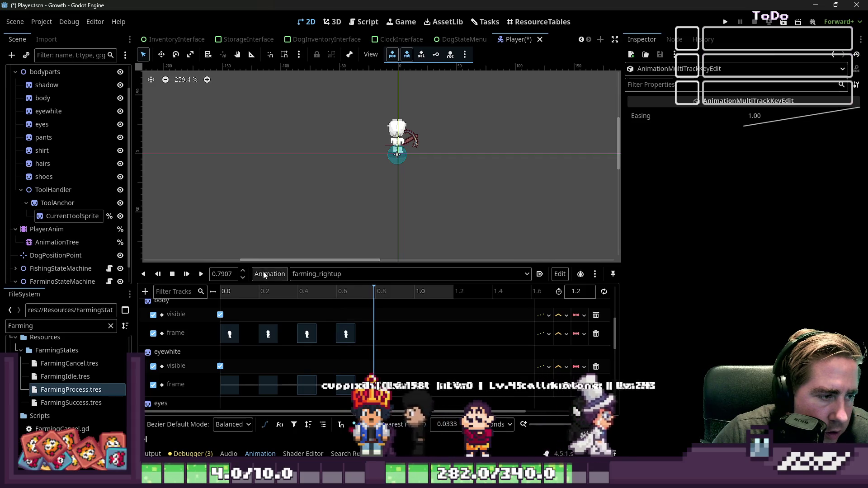
Move the playhead to 0.8 s and duplicate the selected keys there
click(243, 271)
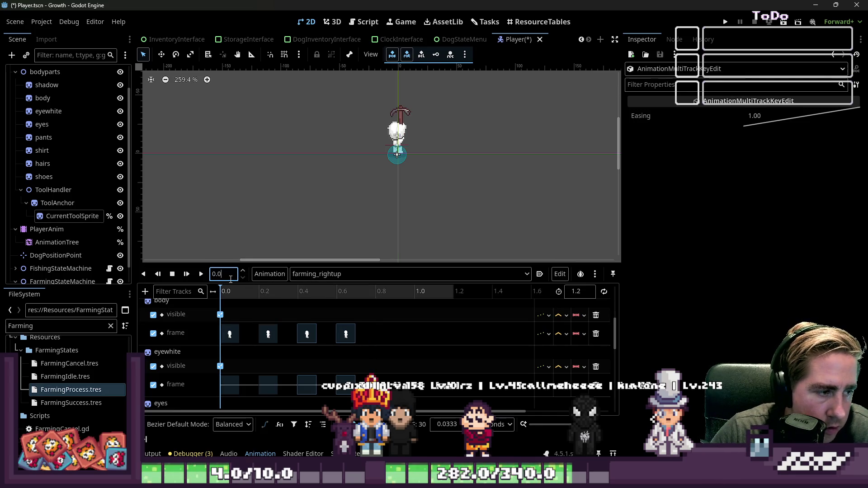
text(0.8)
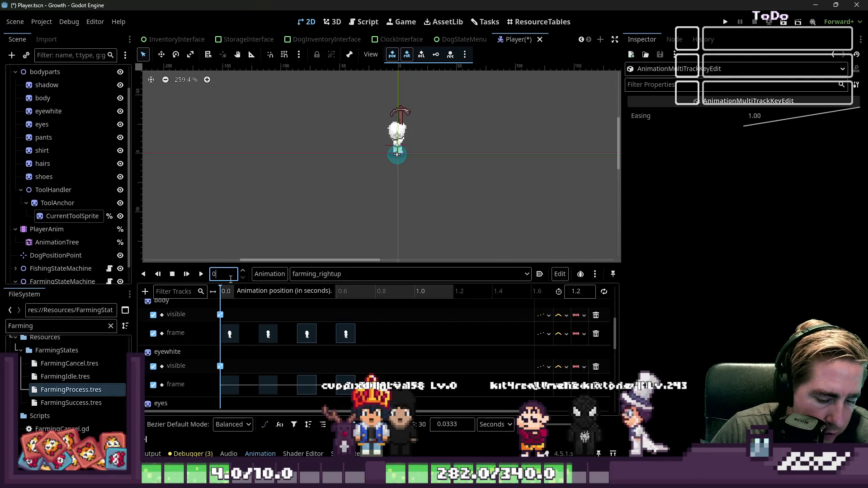
key(Return)
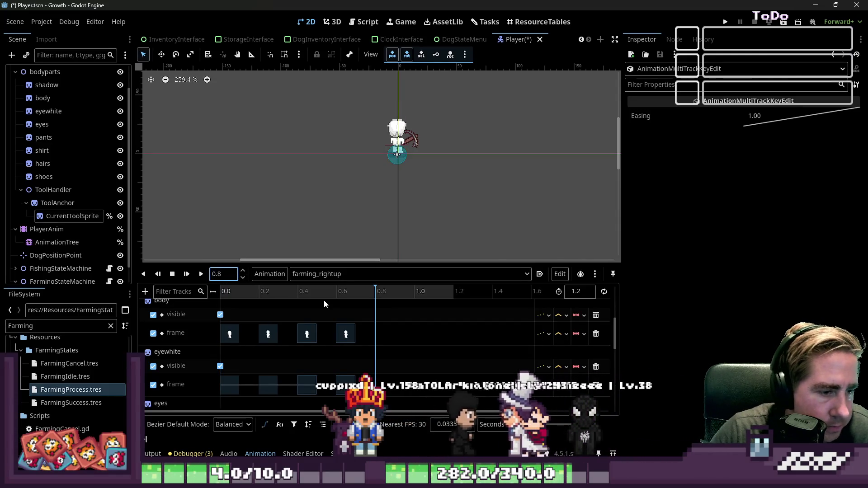
scroll(376, 314, down, 10)
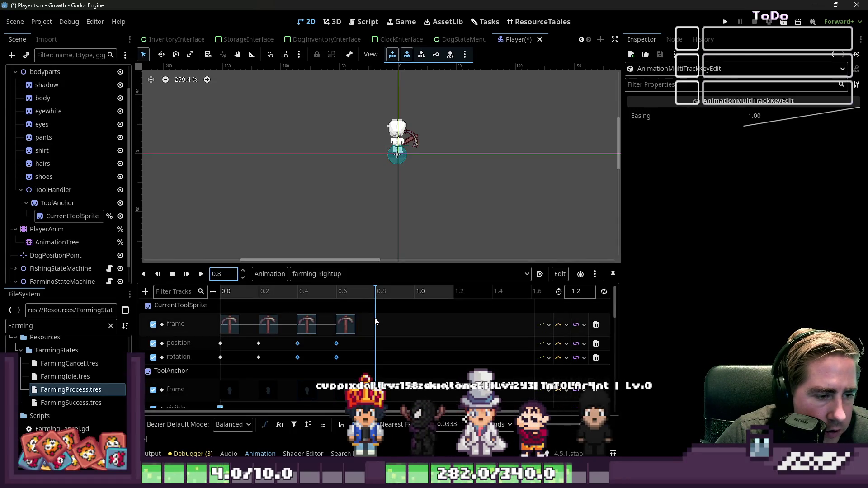
key(ctrl+d)
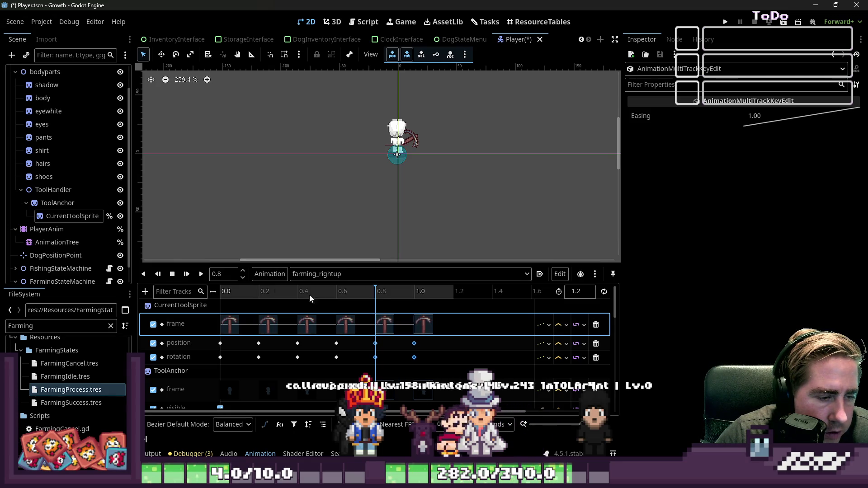
click(322, 274)
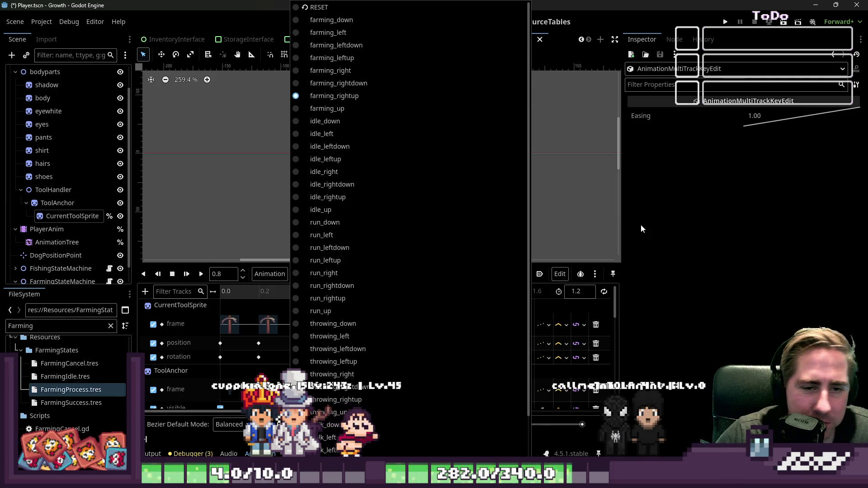
Dismiss the animation list with farming_rightup still selected and zoom the 2D viewport out
click(680, 219)
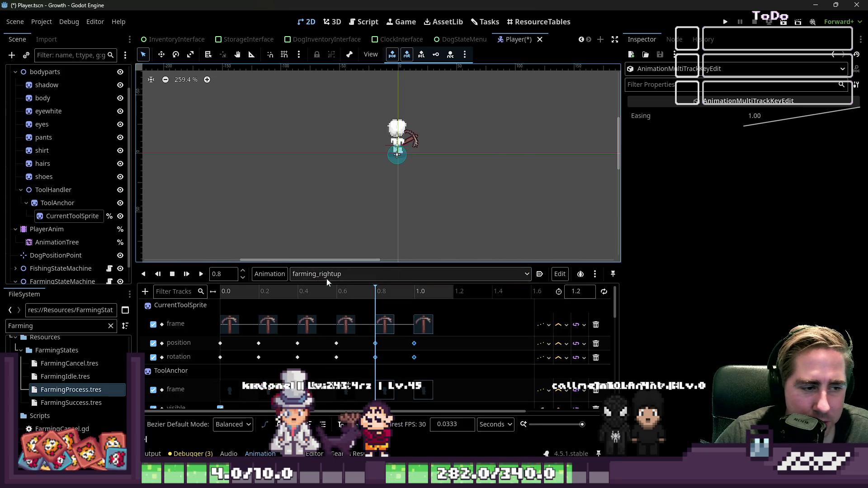
click(423, 277)
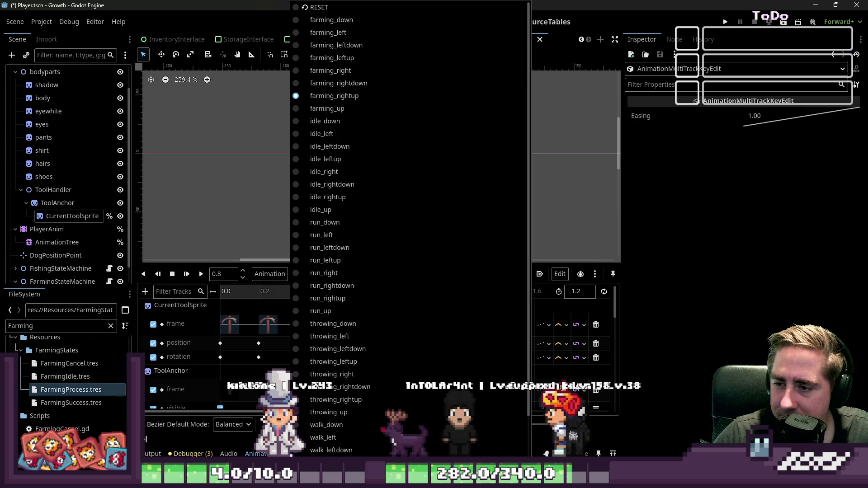
key(Escape)
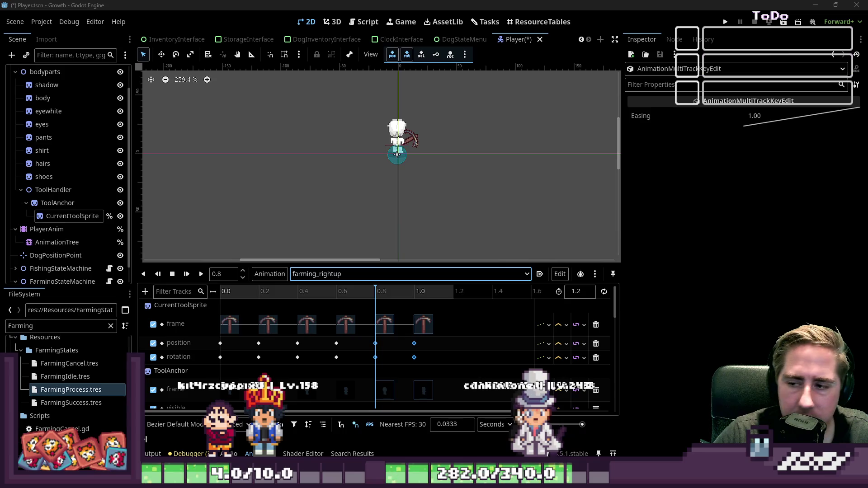
scroll(407, 176, down, 2)
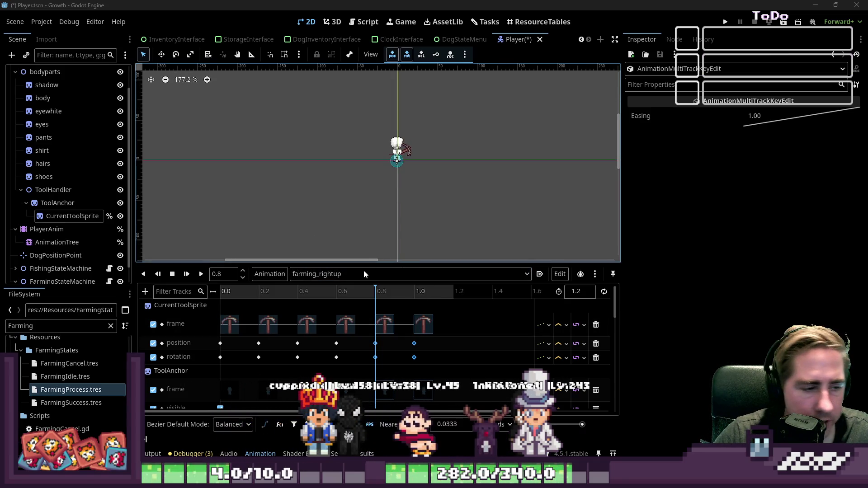
mouse_move(345, 263)
mouse_down()
mouse_move(339, 154)
mouse_move(345, 174)
mouse_up()
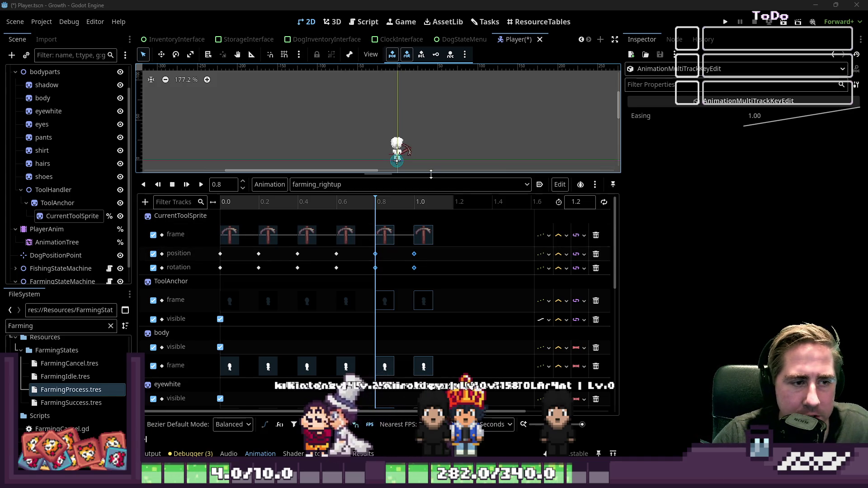
drag(429, 175, 430, 256)
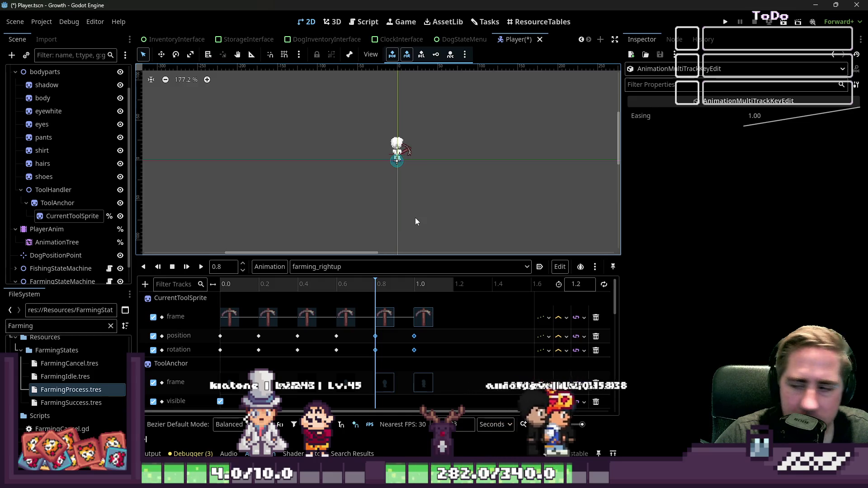